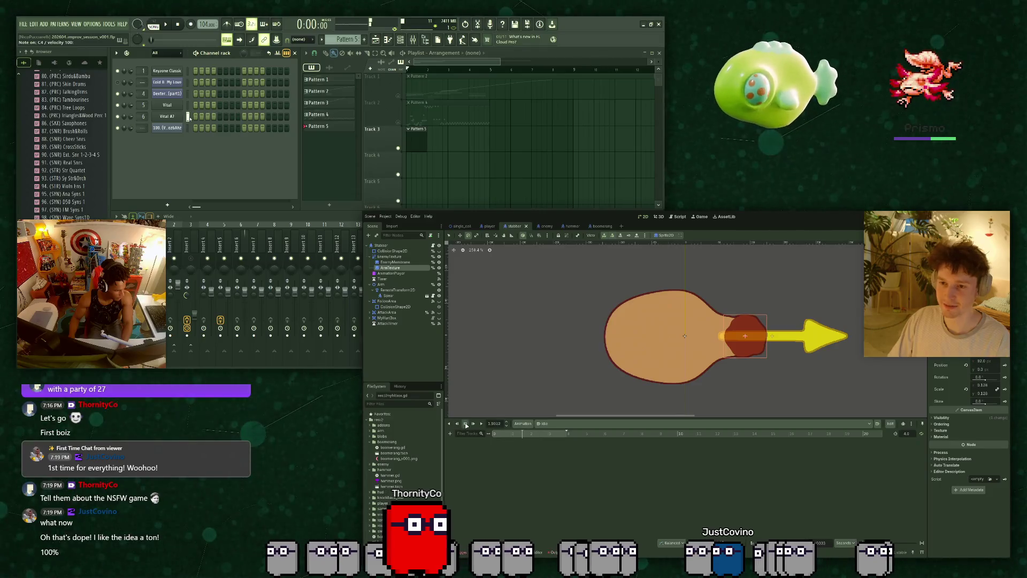
Replay the stab animation from its start and drag the bottom panel down to enlarge the scene canvas.
{"action": "left_click_drag", "start_coordinate": [496, 436], "coordinate": [493, 434]}
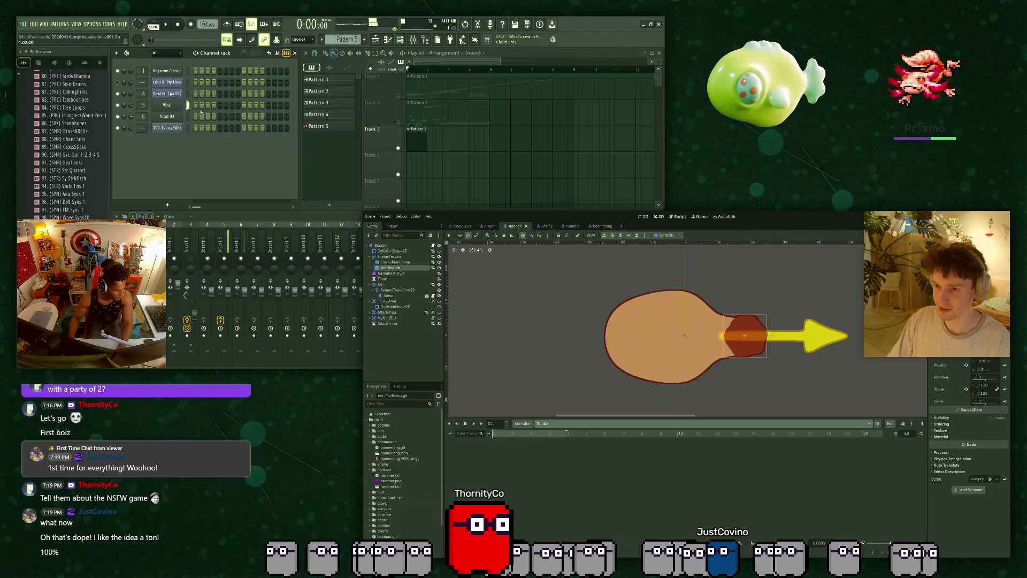
{"action": "left_click", "coordinate": [483, 424]}
{"action": "left_click", "coordinate": [175, 107]}
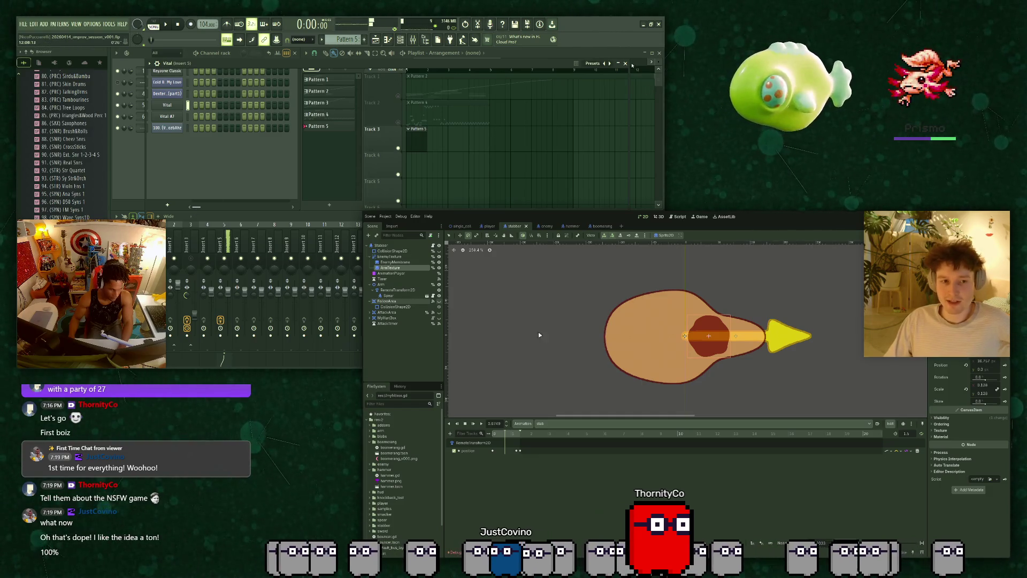
{"action": "scroll", "coordinate": [693, 341], "scroll_direction": "up", "scroll_amount": 5}
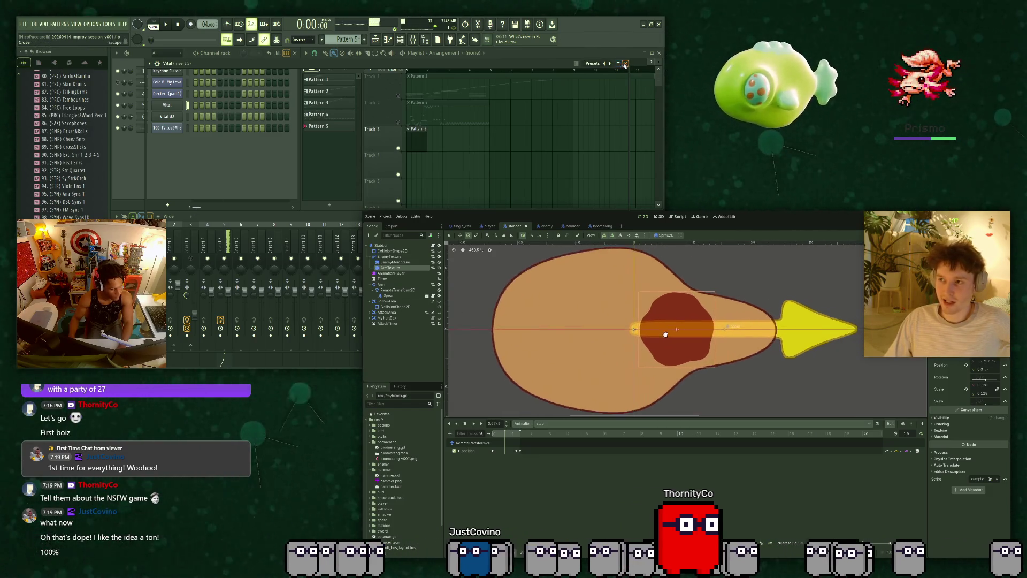
{"action": "left_click_drag", "start_coordinate": [672, 418], "coordinate": [665, 473]}
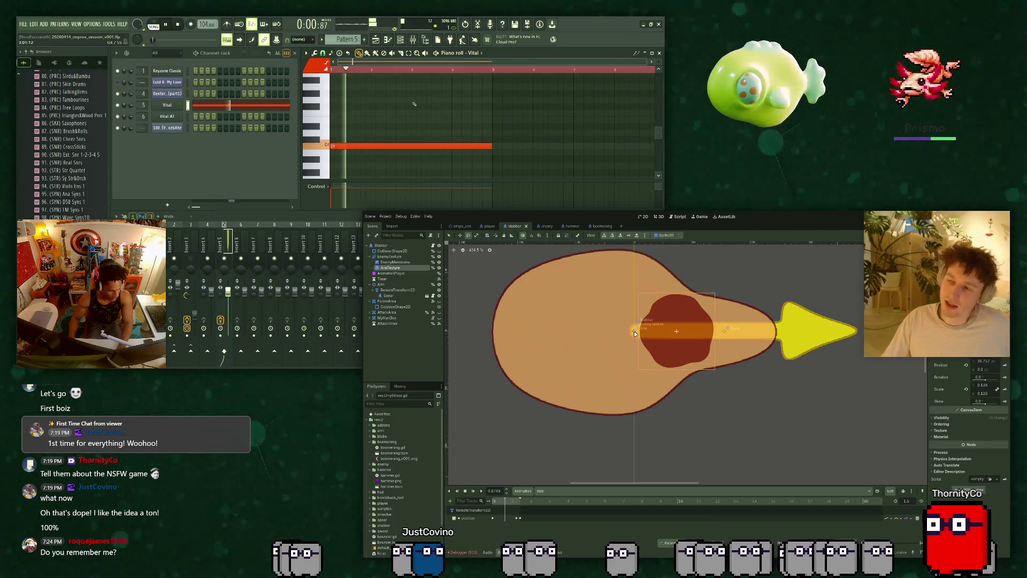
Add a higher note to the Vital pattern, audition it, then bring up the Vital synth.
{"action": "scroll", "coordinate": [733, 342], "scroll_direction": "down", "scroll_amount": 2}
{"action": "scroll", "coordinate": [730, 349], "scroll_direction": "up", "scroll_amount": 1}
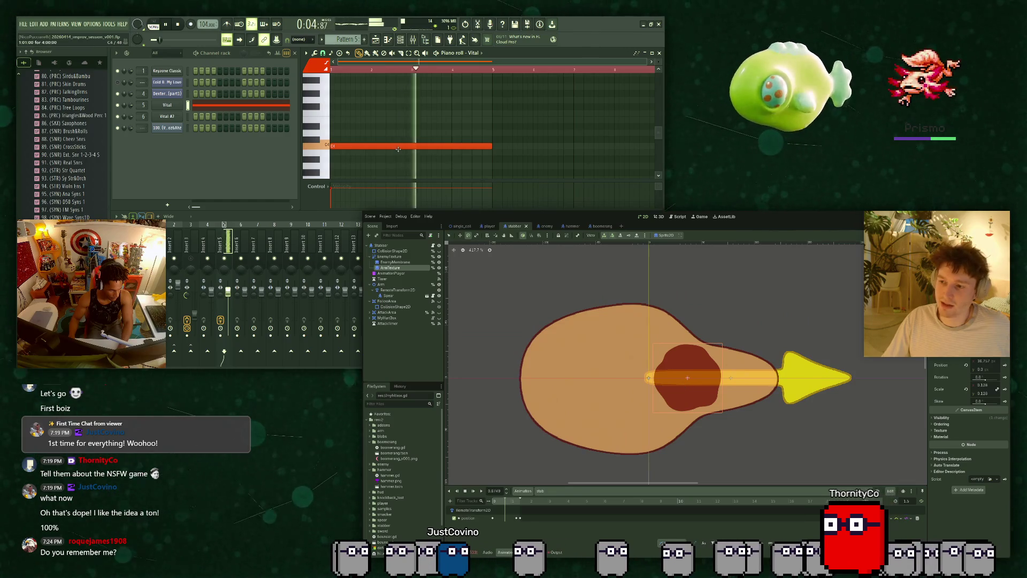
{"action": "key", "text": "space"}
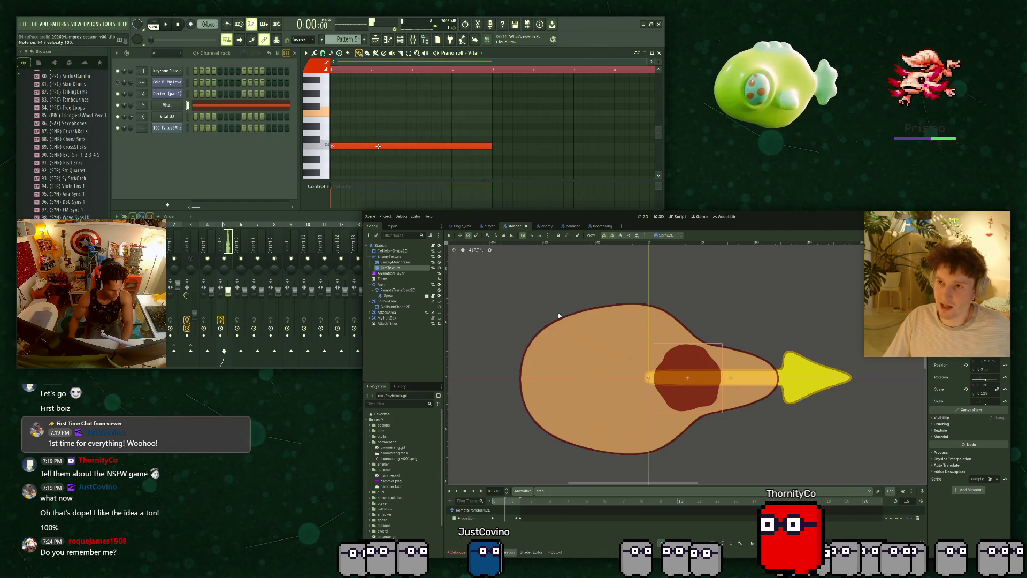
{"action": "left_click", "coordinate": [414, 114]}
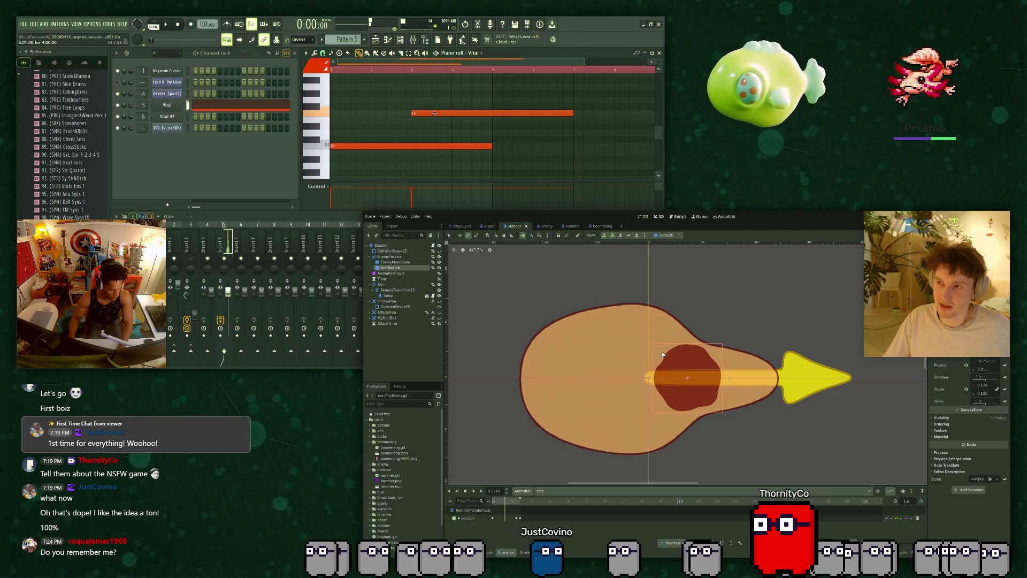
{"action": "key", "text": "space"}
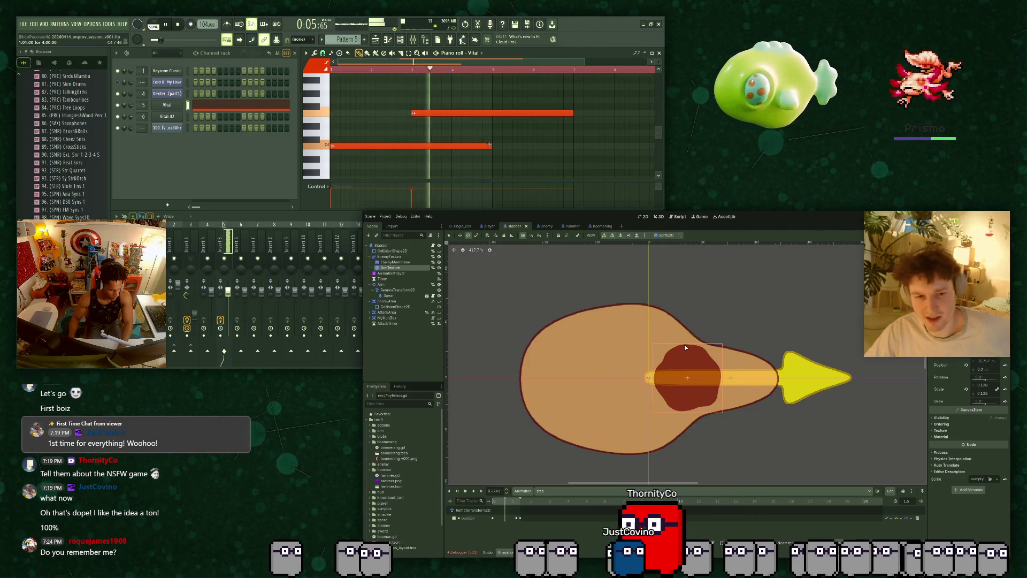
{"action": "key", "text": "space"}
{"action": "left_click", "coordinate": [173, 106]}
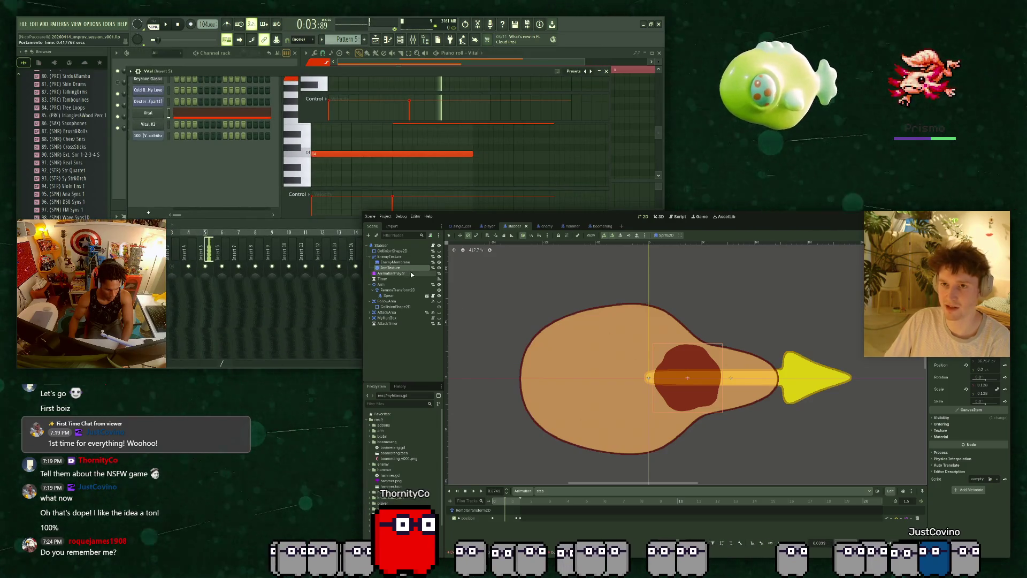
Reset the stabber's animation via AnimationPlayer, select the ArmTexture piece, and zoom the canvas.
{"action": "left_click", "coordinate": [411, 273]}
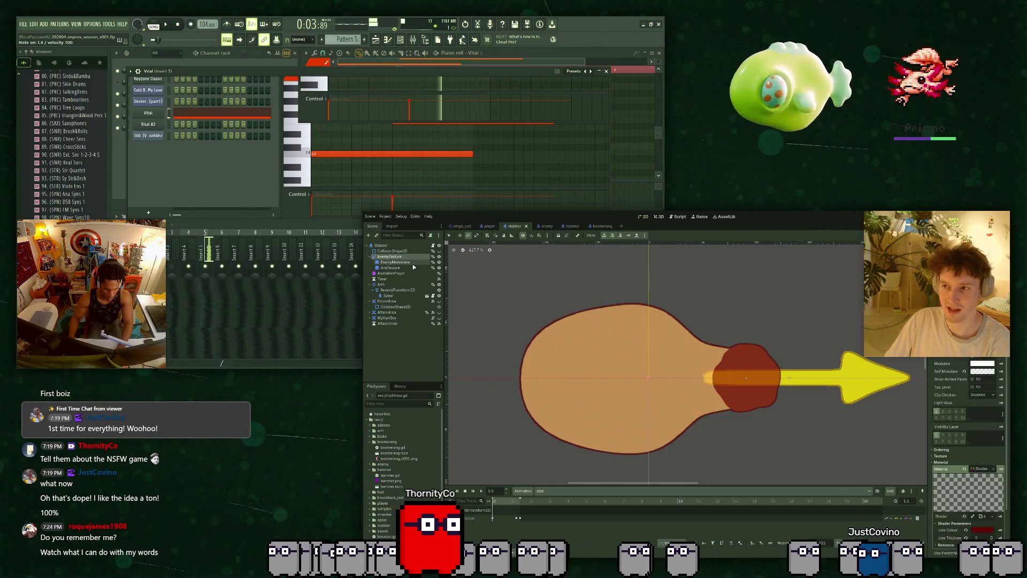
{"action": "left_click", "coordinate": [411, 267]}
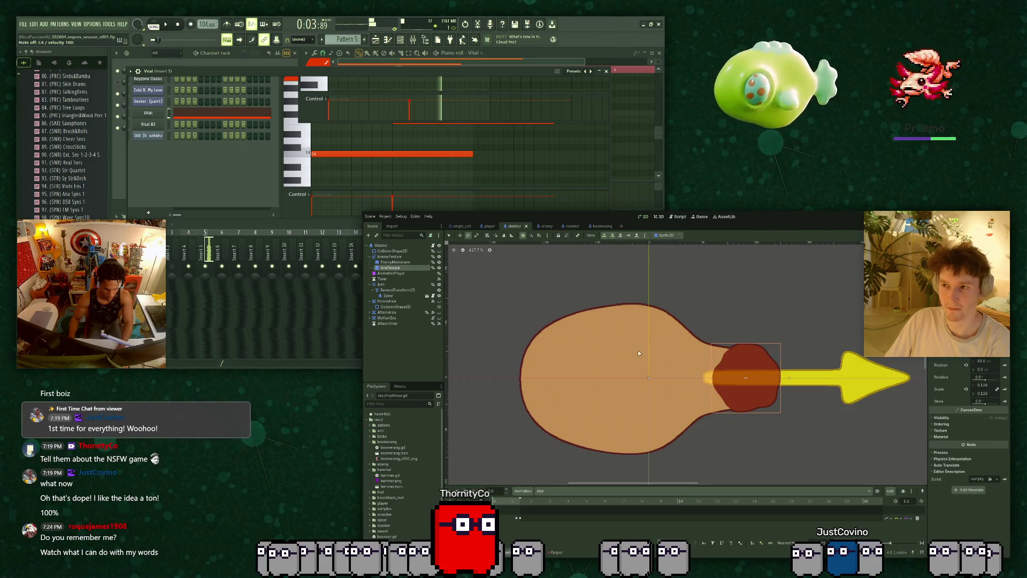
{"action": "scroll", "coordinate": [700, 368], "scroll_direction": "up", "scroll_amount": 2}
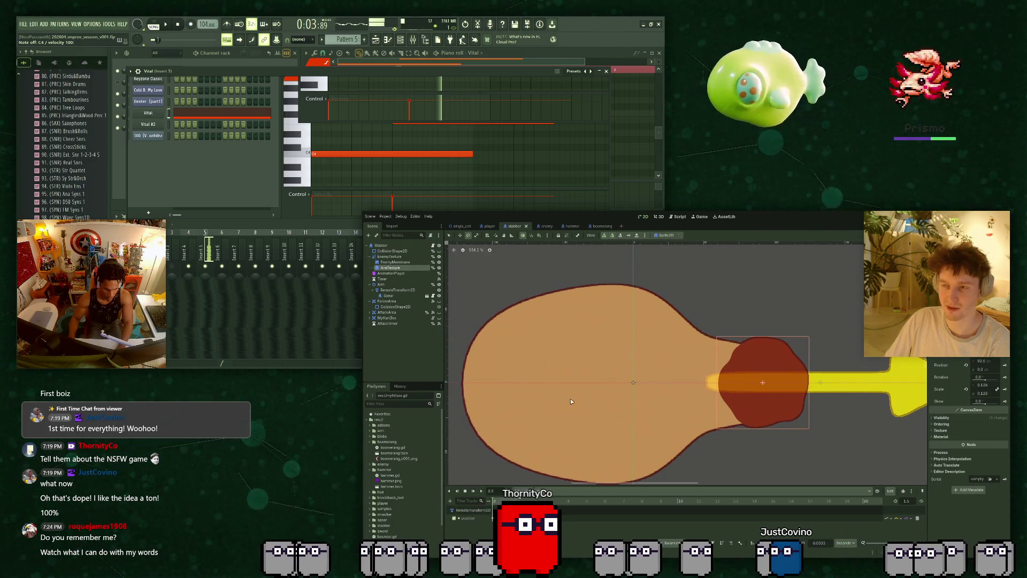
{"action": "scroll", "coordinate": [634, 369], "scroll_direction": "down", "scroll_amount": 5}
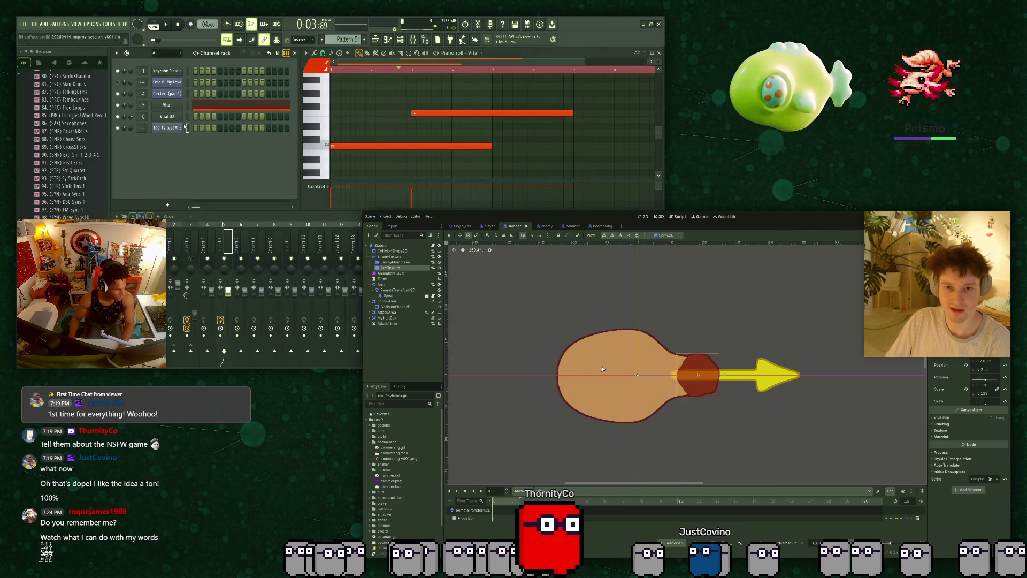
{"action": "scroll", "coordinate": [601, 370], "scroll_direction": "up", "scroll_amount": 3}
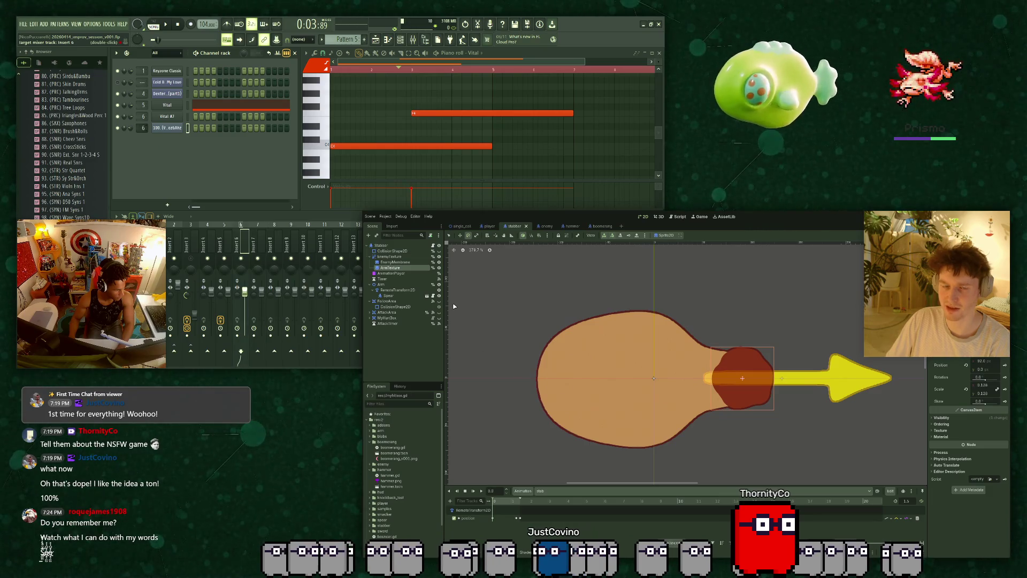
Cycle through the player, stabber and single_cell scene tabs, finishing on single_cell.
{"action": "left_click", "coordinate": [489, 226]}
{"action": "left_click", "coordinate": [514, 225]}
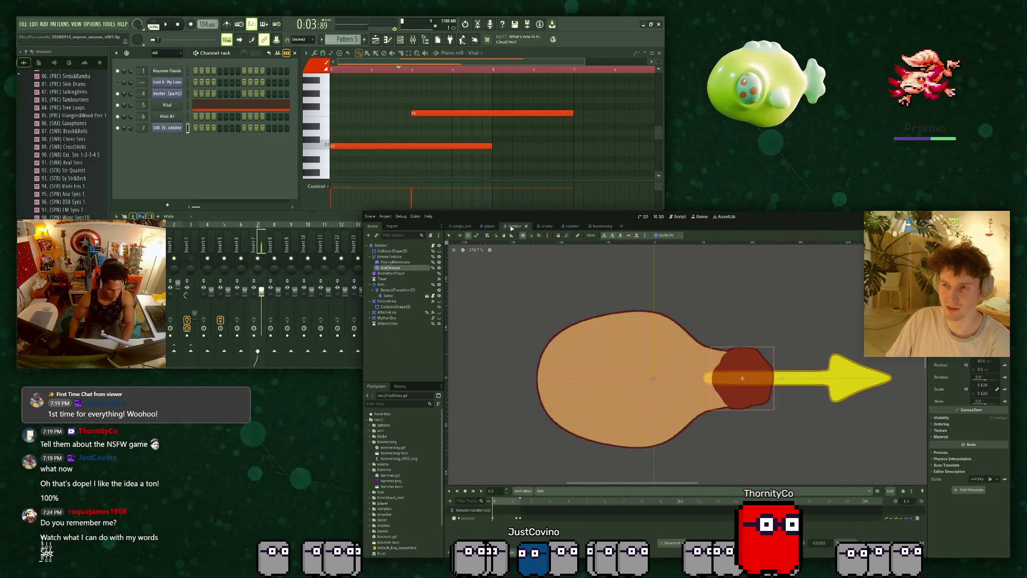
{"action": "left_click", "coordinate": [489, 225]}
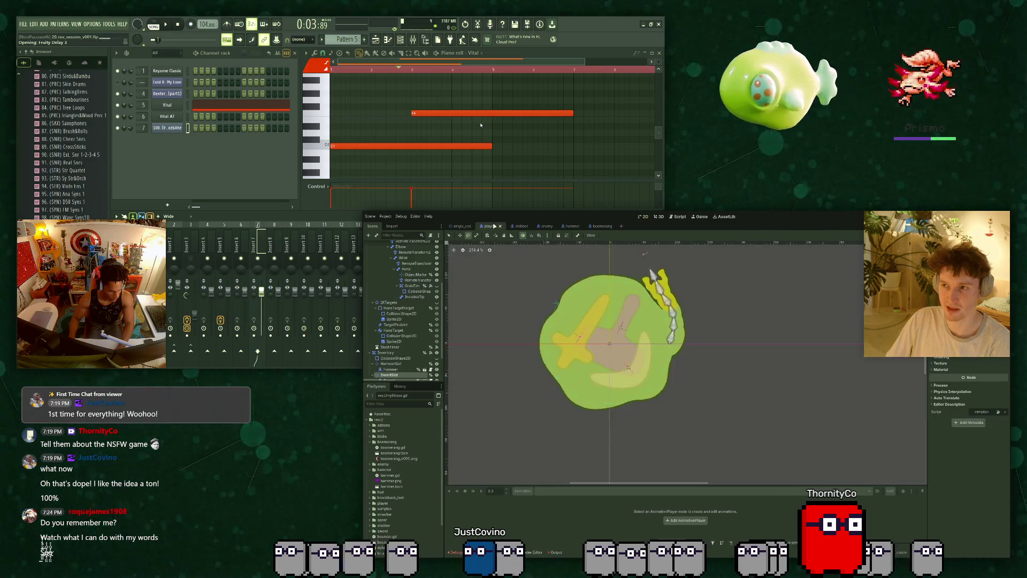
{"action": "left_click", "coordinate": [513, 225]}
{"action": "left_click", "coordinate": [489, 226]}
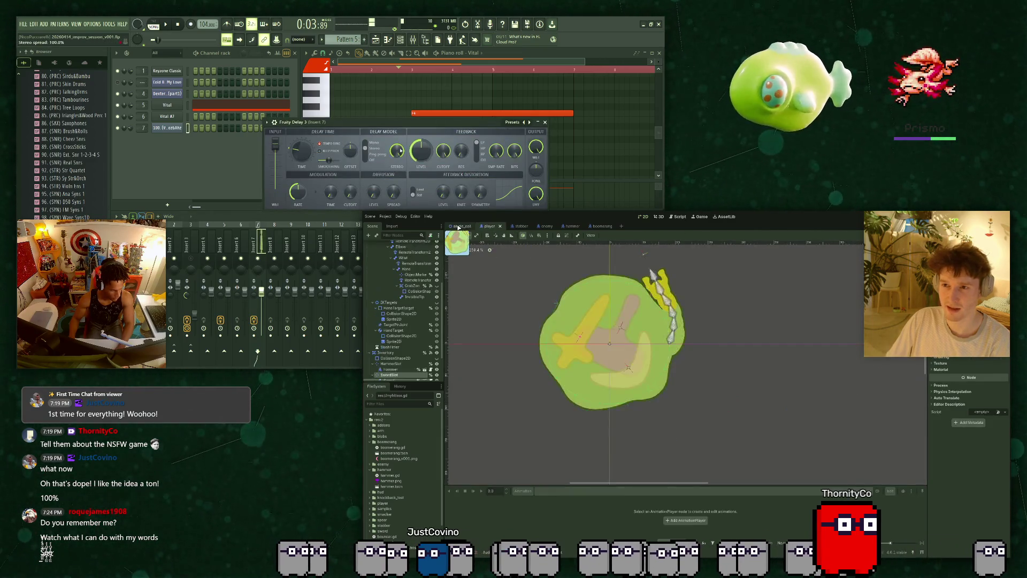
{"action": "left_click", "coordinate": [471, 226]}
{"action": "left_click", "coordinate": [514, 226]}
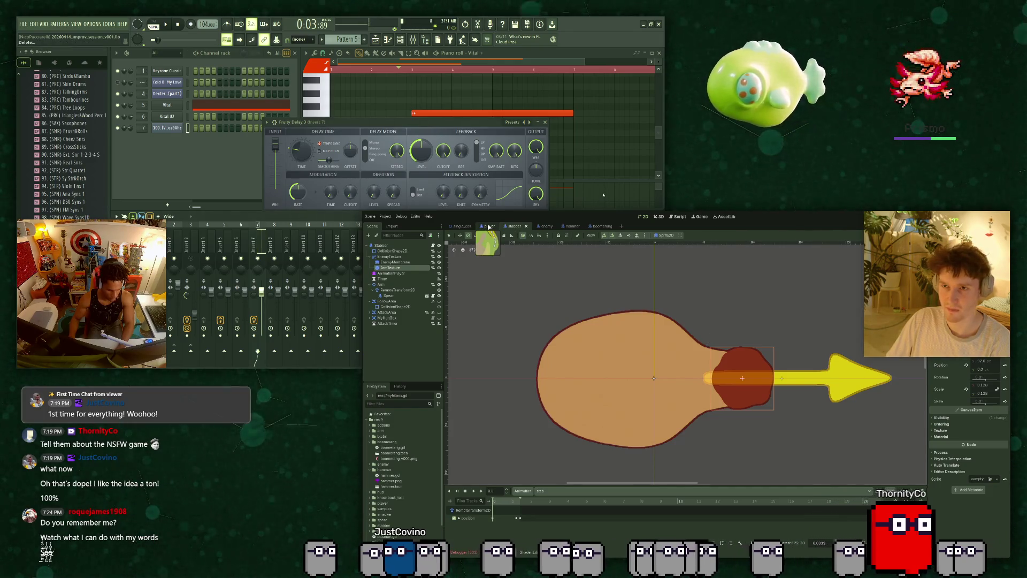
{"action": "left_click", "coordinate": [488, 225]}
{"action": "left_click", "coordinate": [462, 226]}
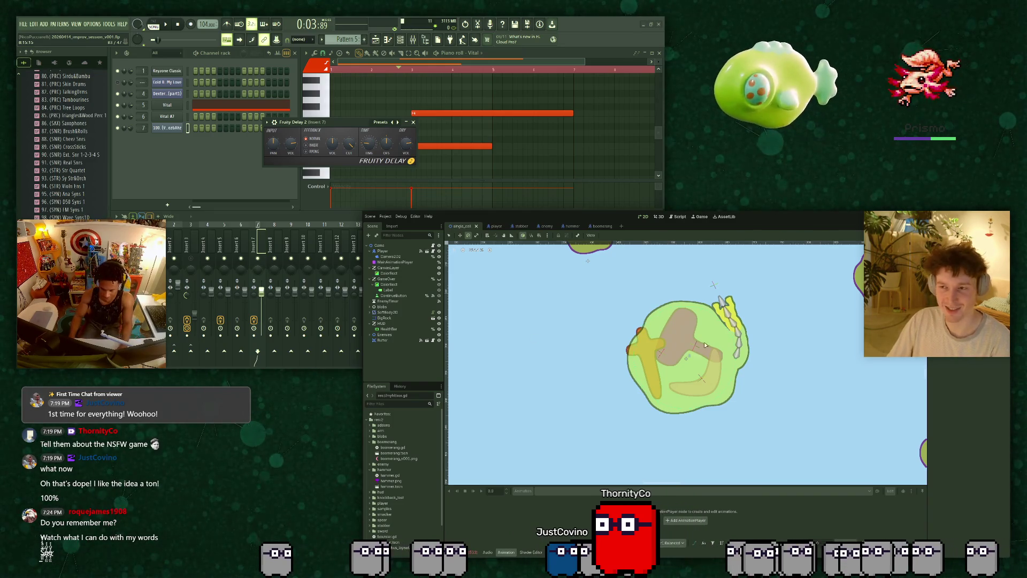
{"action": "scroll", "coordinate": [698, 337], "scroll_direction": "up", "scroll_amount": 2}
{"action": "key", "text": "F5"}
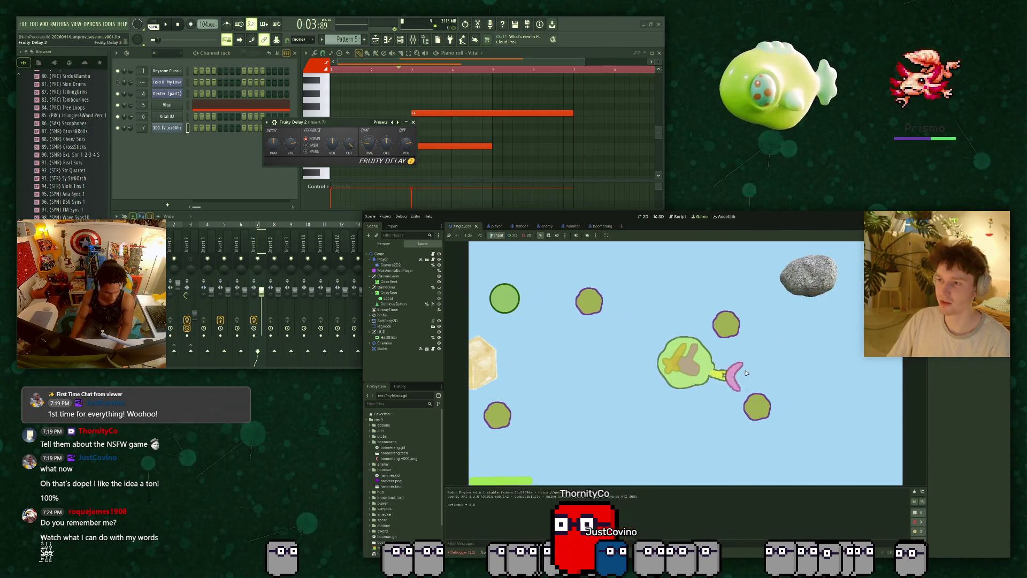
{"action": "left_click", "coordinate": [746, 377]}
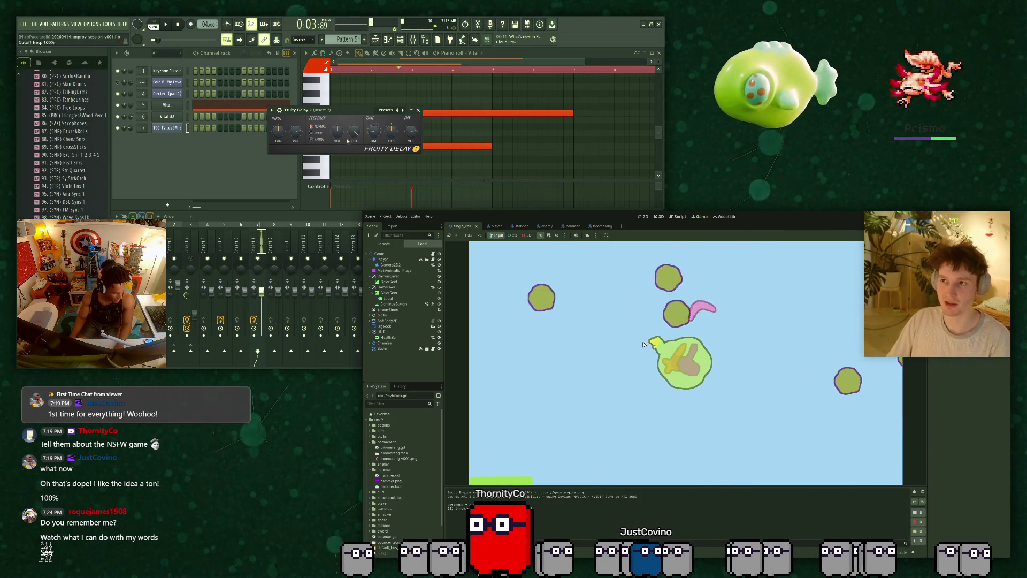
{"action": "left_click", "coordinate": [696, 356]}
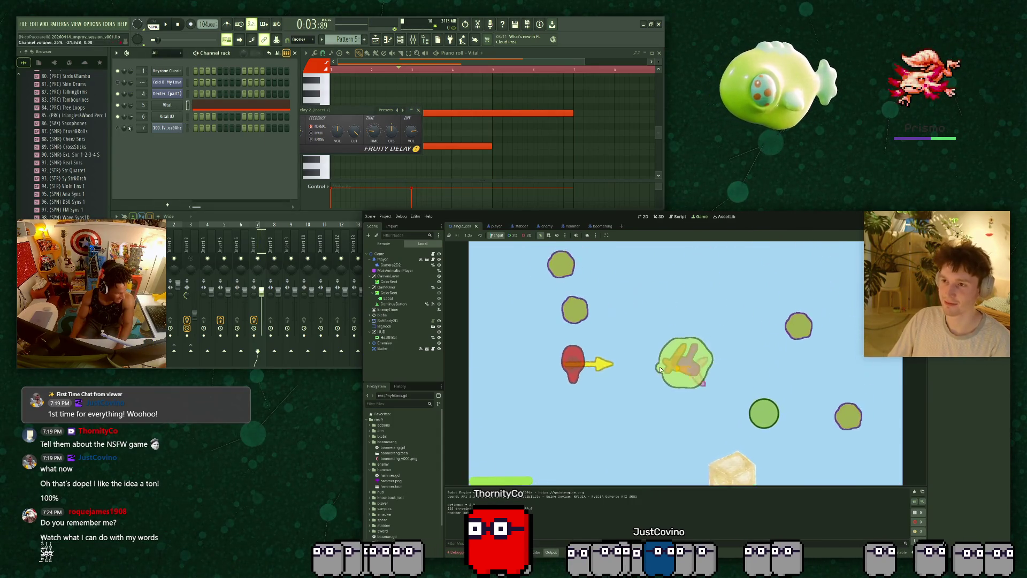
{"action": "left_click", "coordinate": [174, 121]}
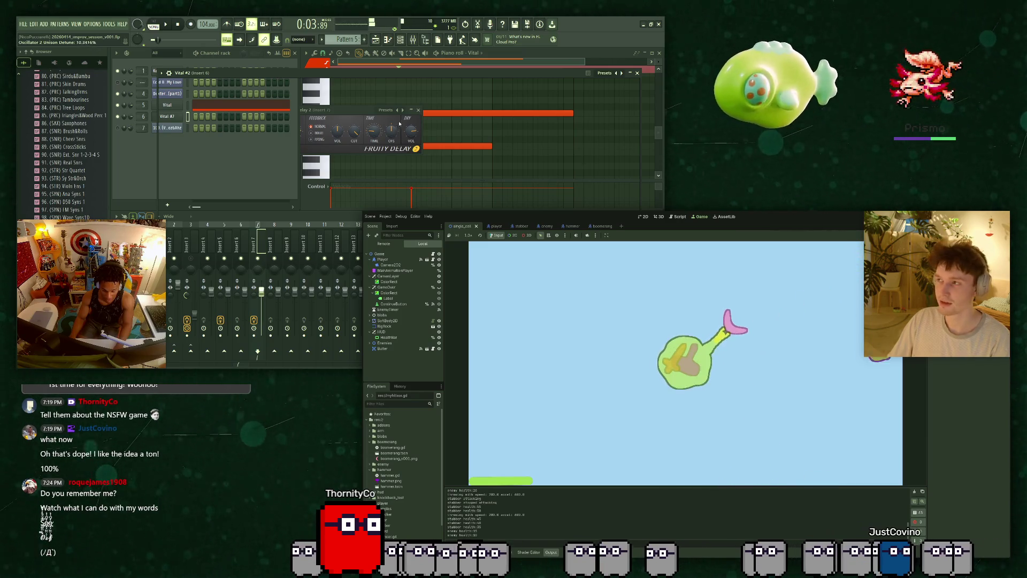
{"action": "key", "text": "F8"}
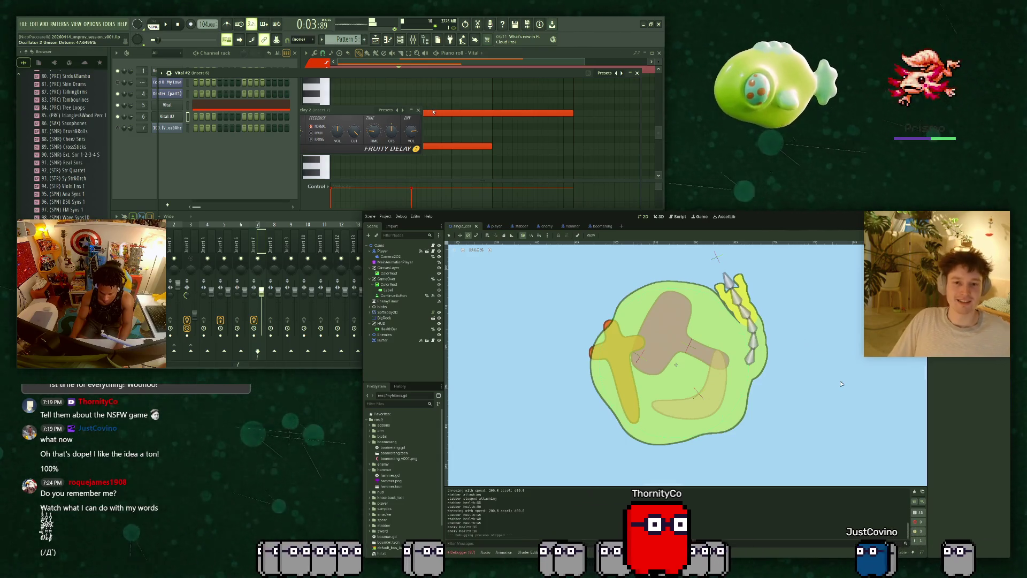
{"action": "scroll", "coordinate": [748, 362], "scroll_direction": "up", "scroll_amount": 2}
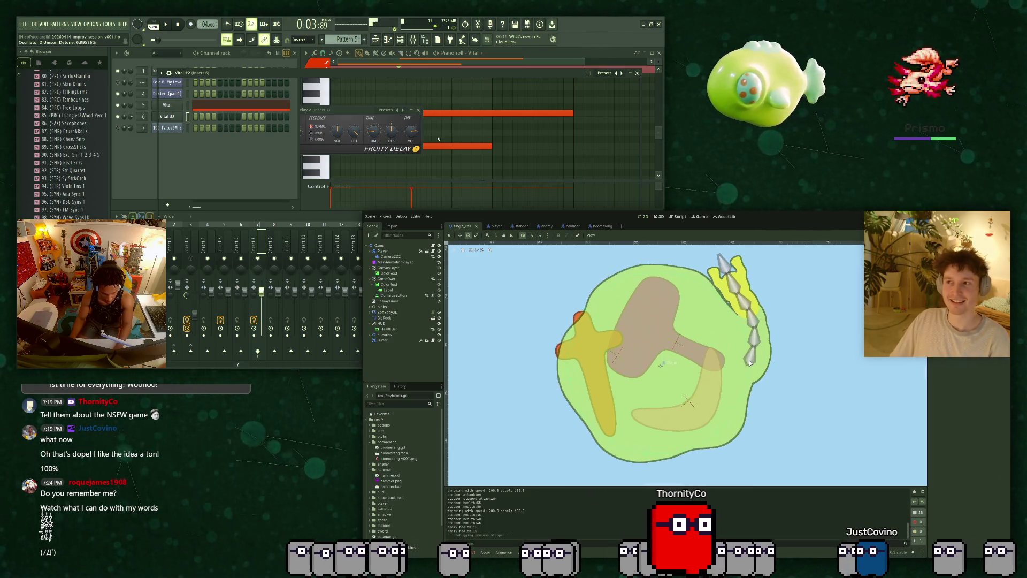
{"action": "scroll", "coordinate": [752, 378], "scroll_direction": "down", "scroll_amount": 2}
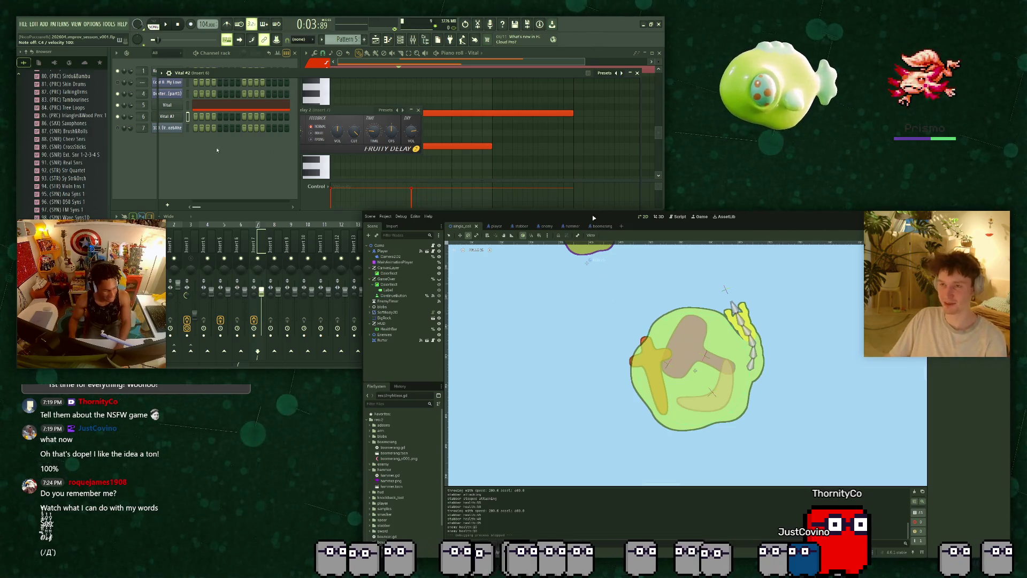
Return to the stabber scene, recentre the view, and select the Stabber root and EnemyMembrane nodes.
{"action": "left_click", "coordinate": [514, 226]}
{"action": "scroll", "coordinate": [663, 349], "scroll_direction": "up", "scroll_amount": 3}
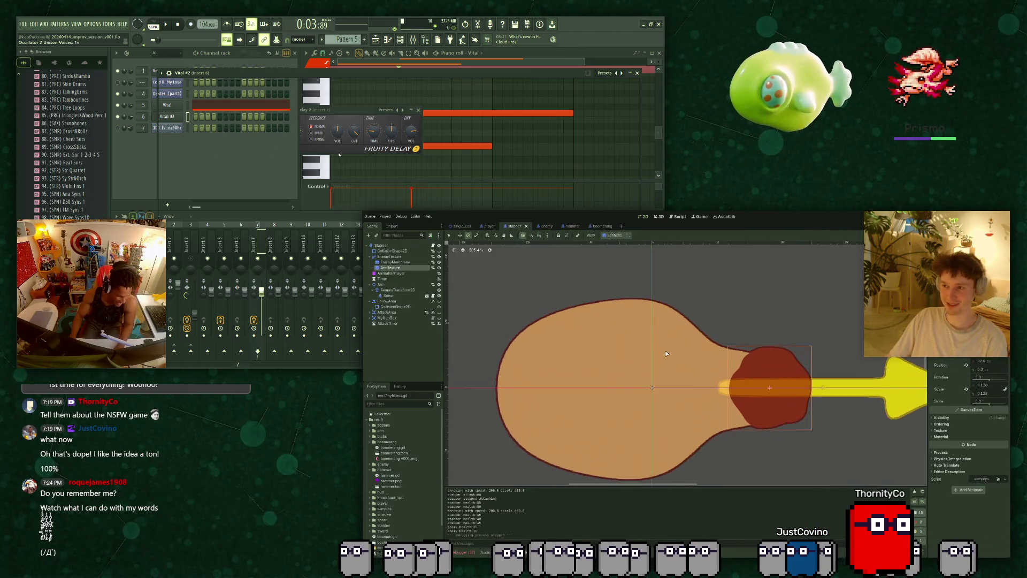
{"action": "left_click_drag", "start_coordinate": [709, 364], "coordinate": [665, 333]}
{"action": "left_click", "coordinate": [636, 73]}
{"action": "left_click", "coordinate": [406, 246]}
{"action": "left_click", "coordinate": [409, 263]}
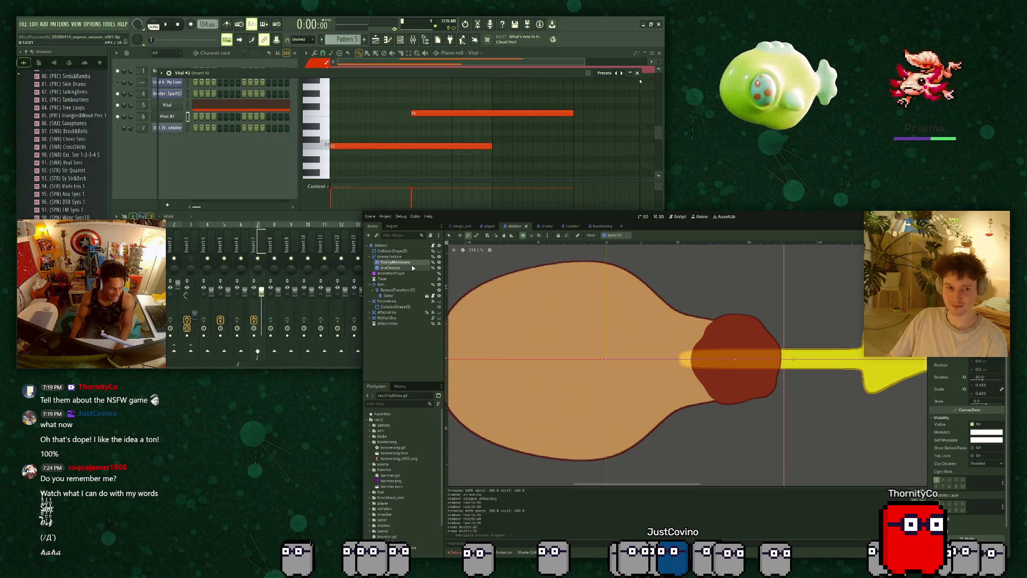
Close the second Vital window, select ArmTexture, and rotate the red arm into an upright teardrop.
{"action": "left_click", "coordinate": [638, 73]}
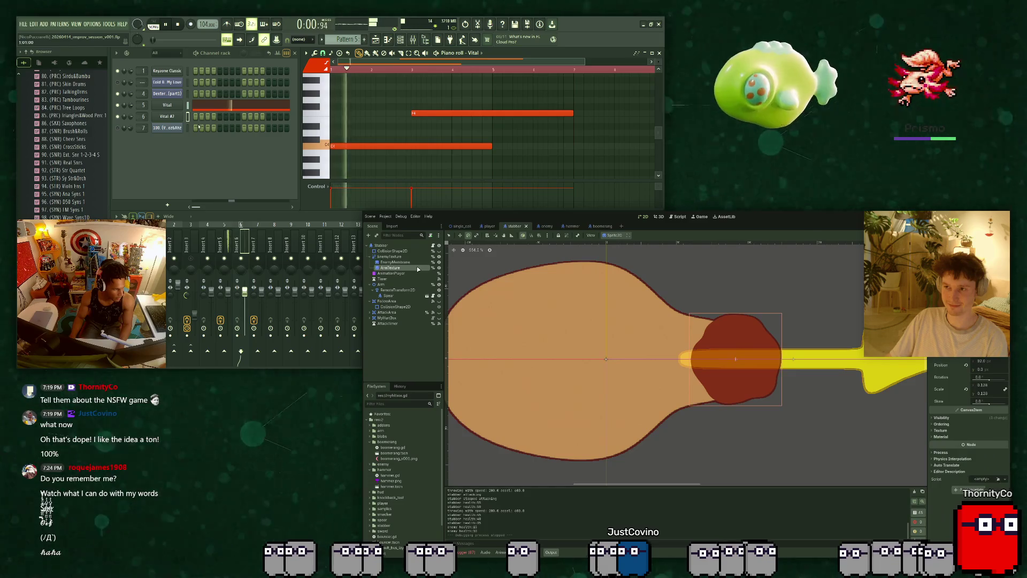
{"action": "left_click", "coordinate": [419, 257]}
{"action": "left_click", "coordinate": [389, 267]}
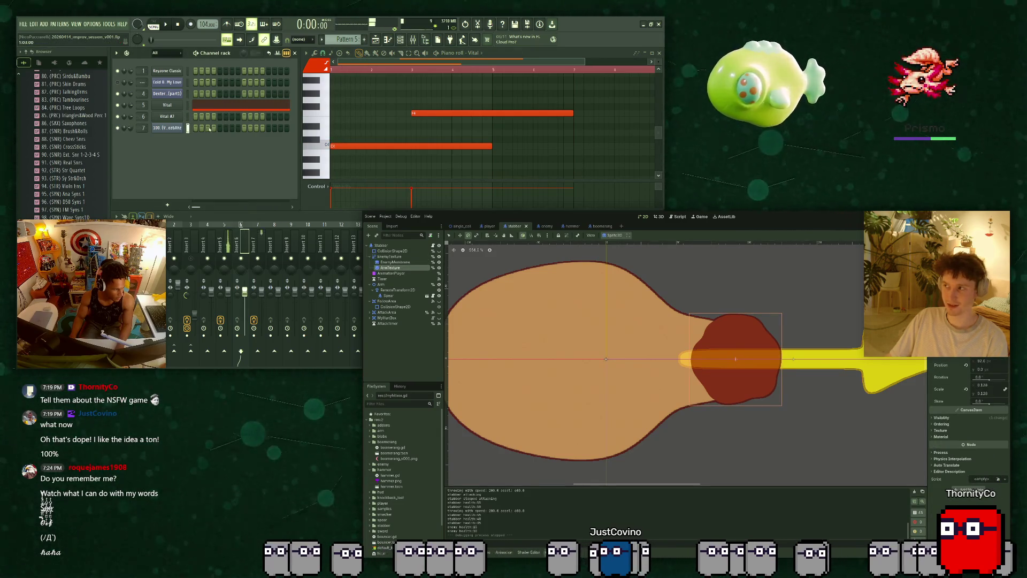
{"action": "left_click", "coordinate": [258, 244]}
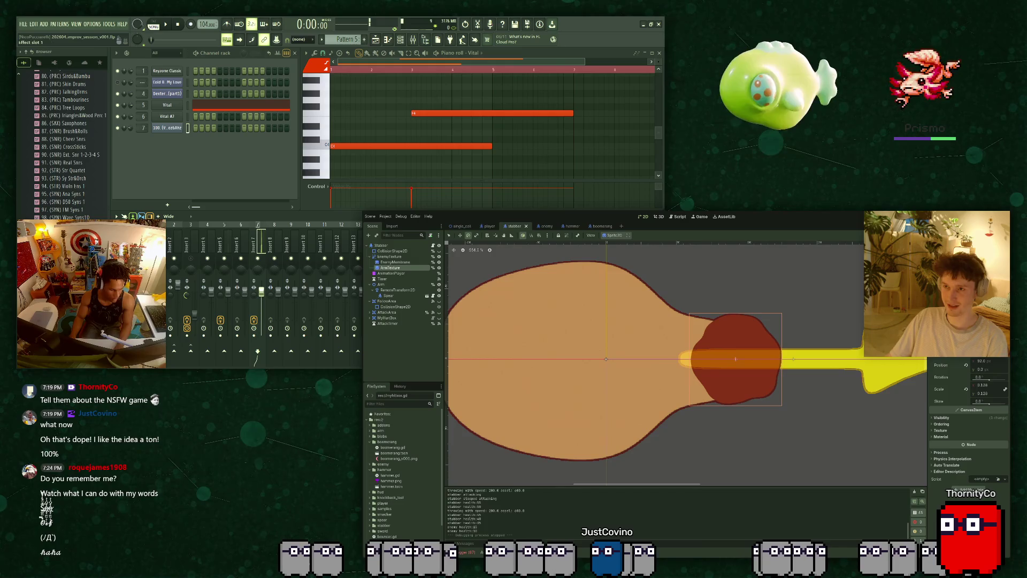
{"action": "left_click_drag", "start_coordinate": [989, 378], "coordinate": [1000, 377]}
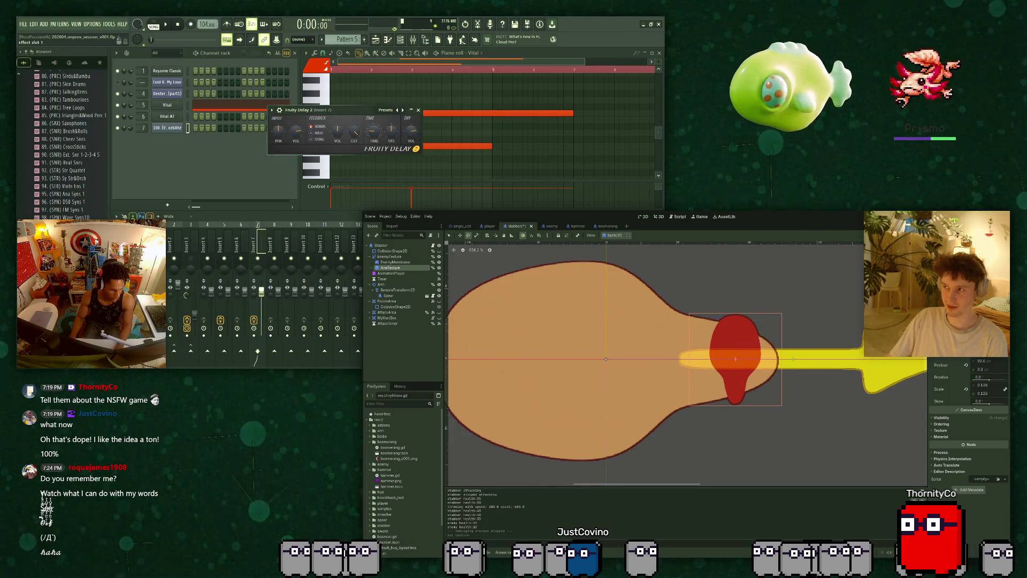
Arrange the delay and Scats_Choir plugin windows, show the arpeggiator, and bring up the Animation editor.
{"action": "mouse_move", "coordinate": [344, 113]}
{"action": "left_mouse_down"}
{"action": "mouse_move", "coordinate": [418, 122]}
{"action": "mouse_move", "coordinate": [412, 106]}
{"action": "left_mouse_up"}
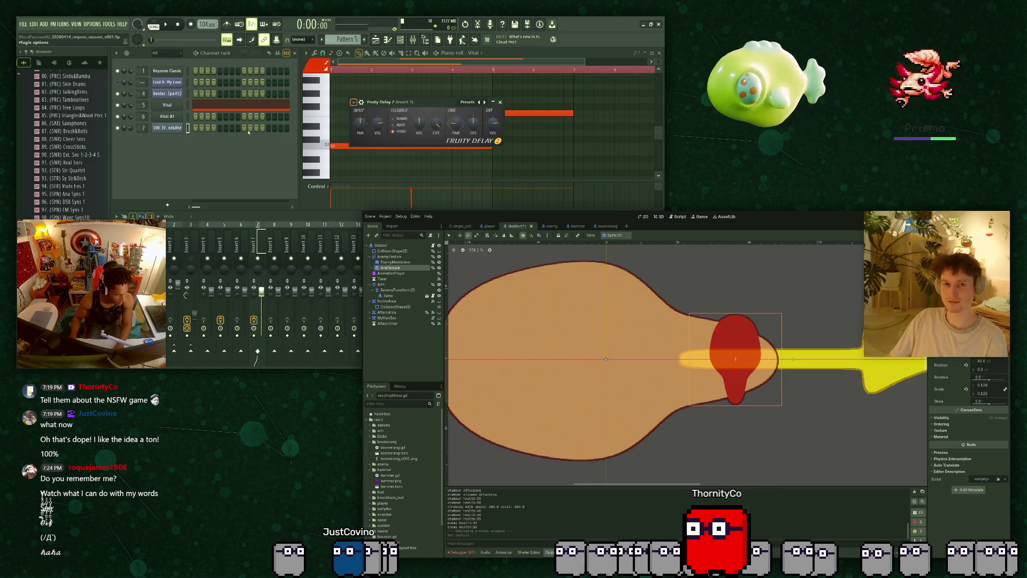
{"action": "left_click", "coordinate": [167, 128]}
{"action": "left_click_drag", "start_coordinate": [327, 87], "coordinate": [296, 83]}
{"action": "left_click", "coordinate": [278, 100]}
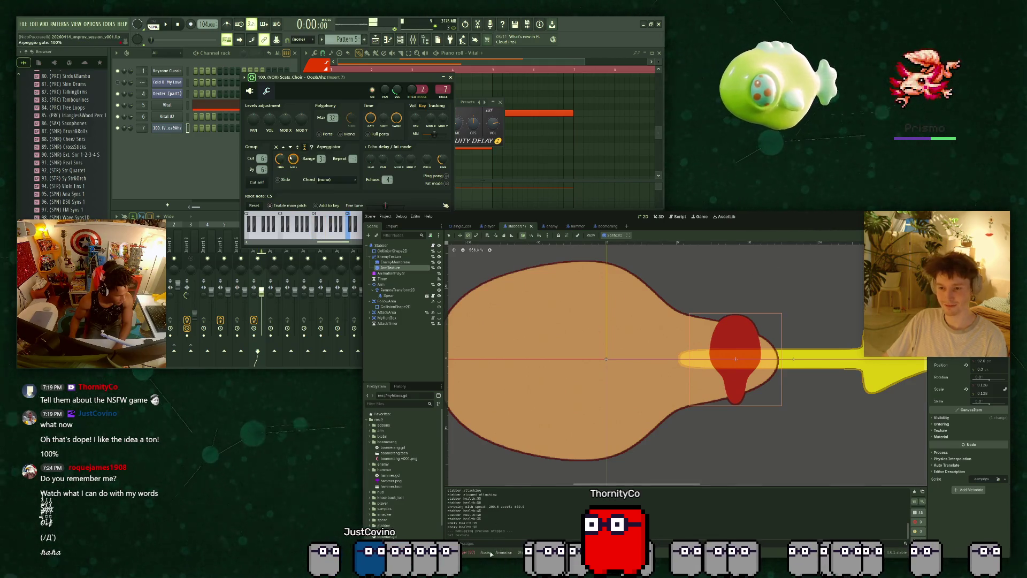
{"action": "key", "text": "alt+n"}
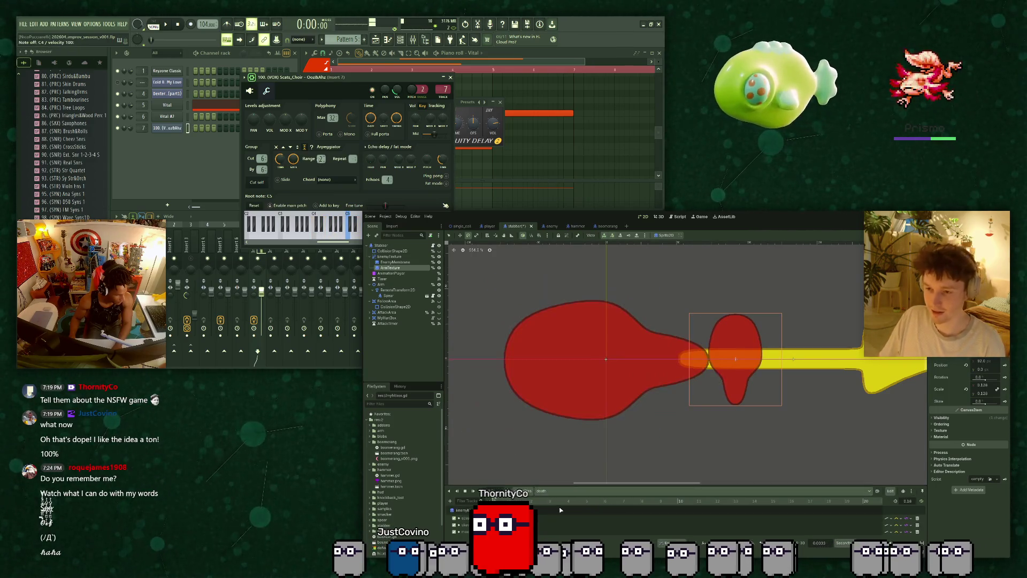
Load, play and scrub the death animation, and lower the delay's cutoff to 9%.
{"action": "left_click", "coordinate": [552, 491]}
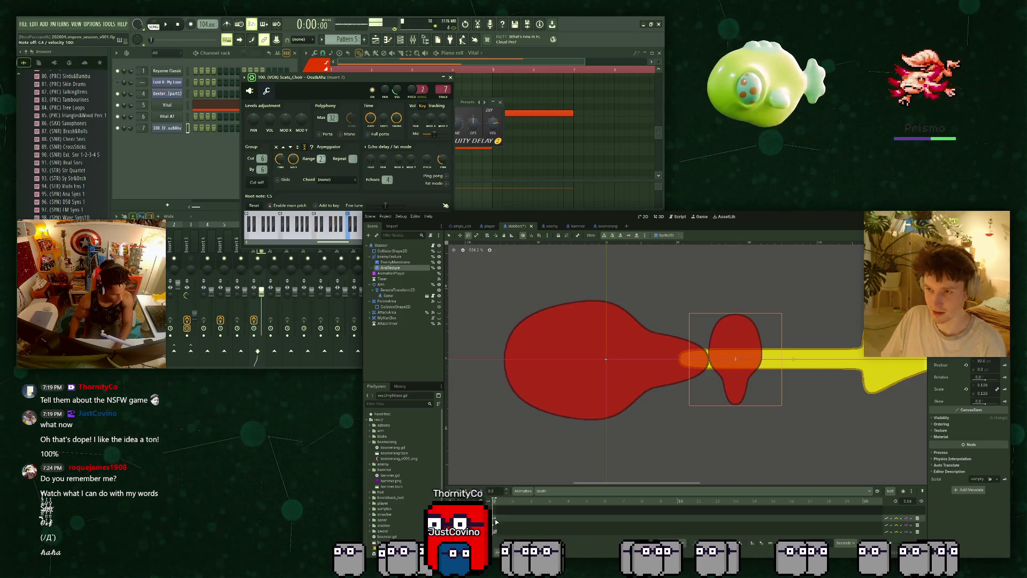
{"action": "scroll", "coordinate": [498, 522], "scroll_direction": "up", "scroll_amount": 2}
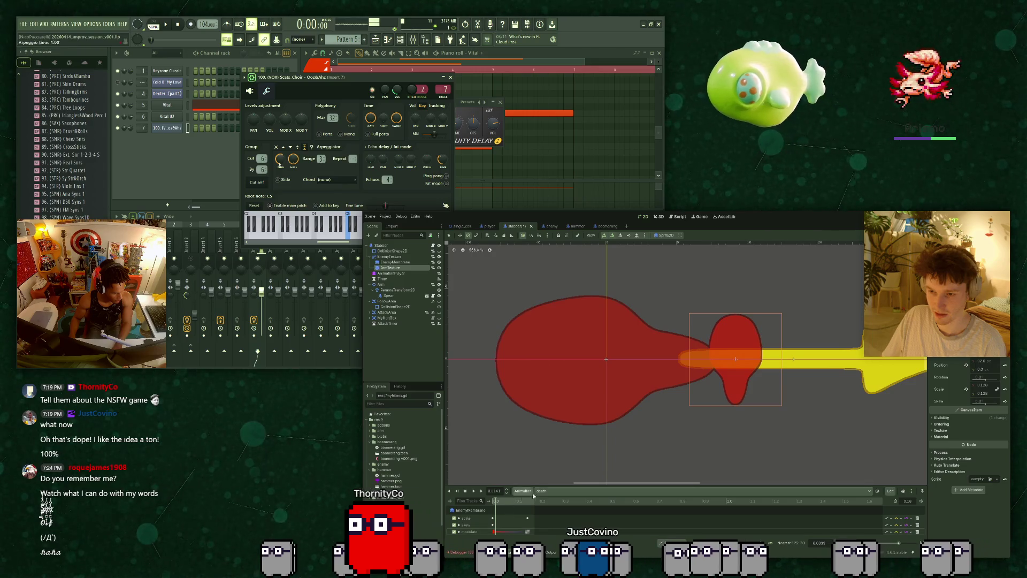
{"action": "left_click", "coordinate": [450, 77]}
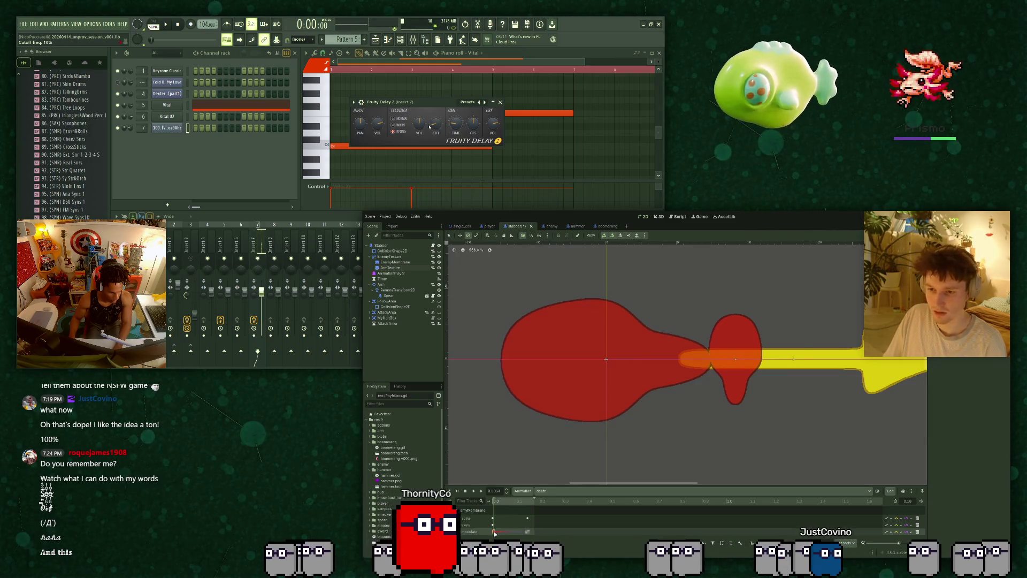
{"action": "left_click", "coordinate": [167, 127]}
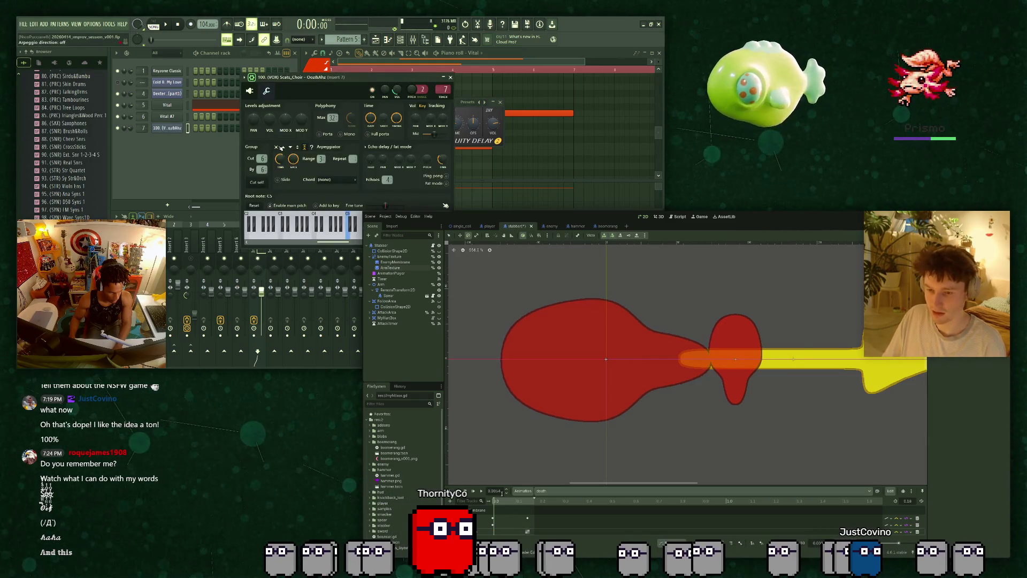
{"action": "left_click", "coordinate": [450, 78]}
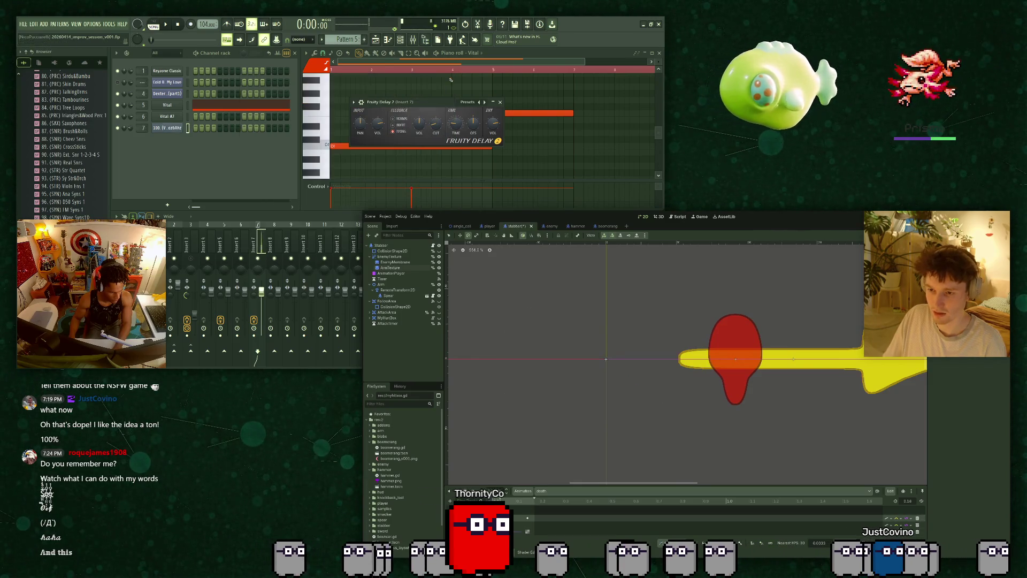
{"action": "left_click", "coordinate": [472, 490]}
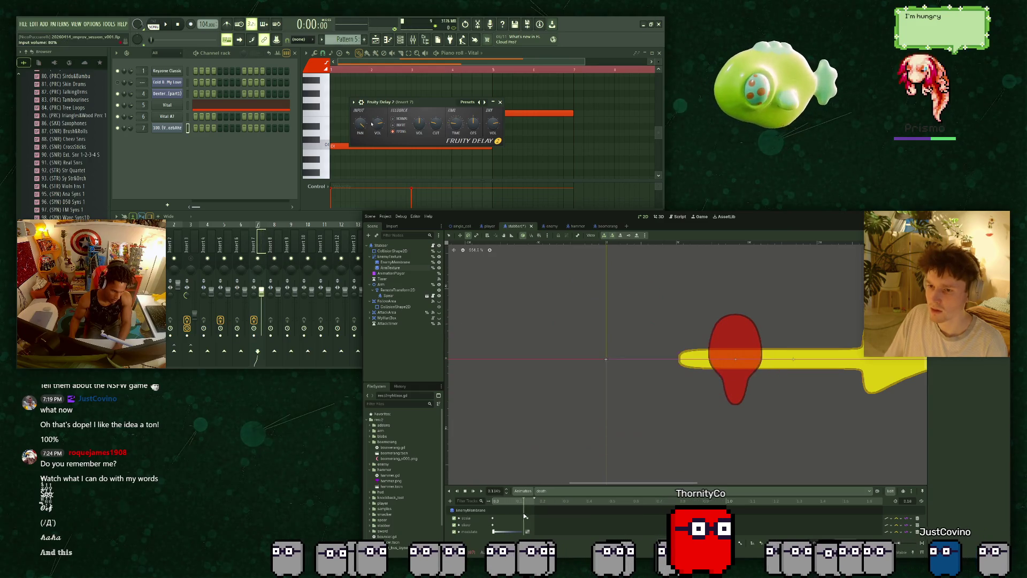
{"action": "scroll", "coordinate": [522, 512], "scroll_direction": "up", "scroll_amount": 10}
{"action": "mouse_move", "coordinate": [517, 510]}
{"action": "left_mouse_down"}
{"action": "mouse_move", "coordinate": [613, 521]}
{"action": "mouse_move", "coordinate": [476, 511]}
{"action": "left_mouse_up"}
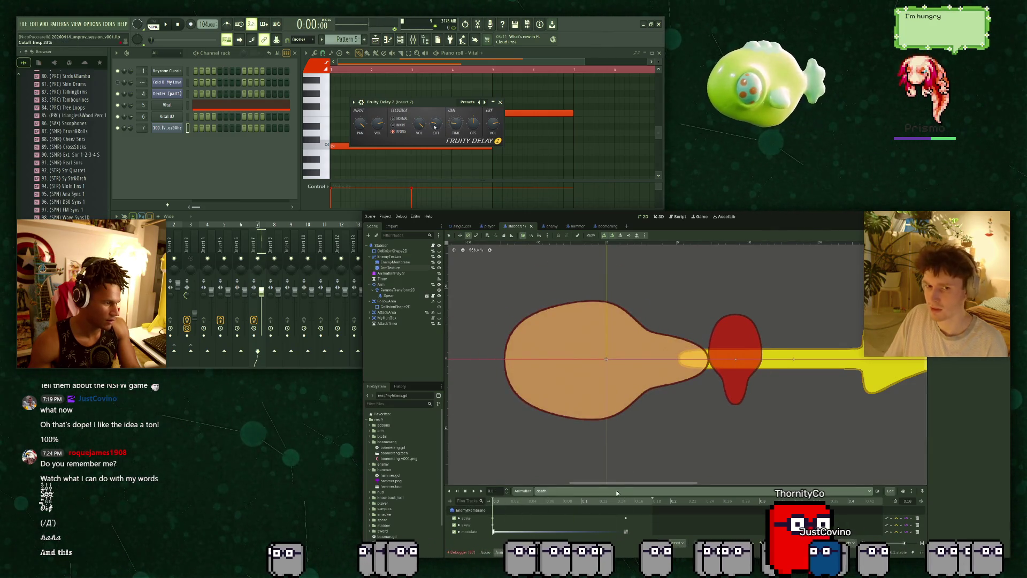
{"action": "left_click_drag", "start_coordinate": [435, 127], "coordinate": [434, 136]}
Switch to the hurt animation, enlarge the panel, scrub its frames, then select RESET.
{"action": "left_click", "coordinate": [594, 490]}
{"action": "left_click", "coordinate": [538, 521]}
{"action": "left_click_drag", "start_coordinate": [576, 484], "coordinate": [567, 398]}
{"action": "left_click", "coordinate": [494, 415]}
{"action": "mouse_move", "coordinate": [493, 415]}
{"action": "left_mouse_down"}
{"action": "mouse_move", "coordinate": [782, 444]}
{"action": "mouse_move", "coordinate": [462, 454]}
{"action": "left_mouse_up"}
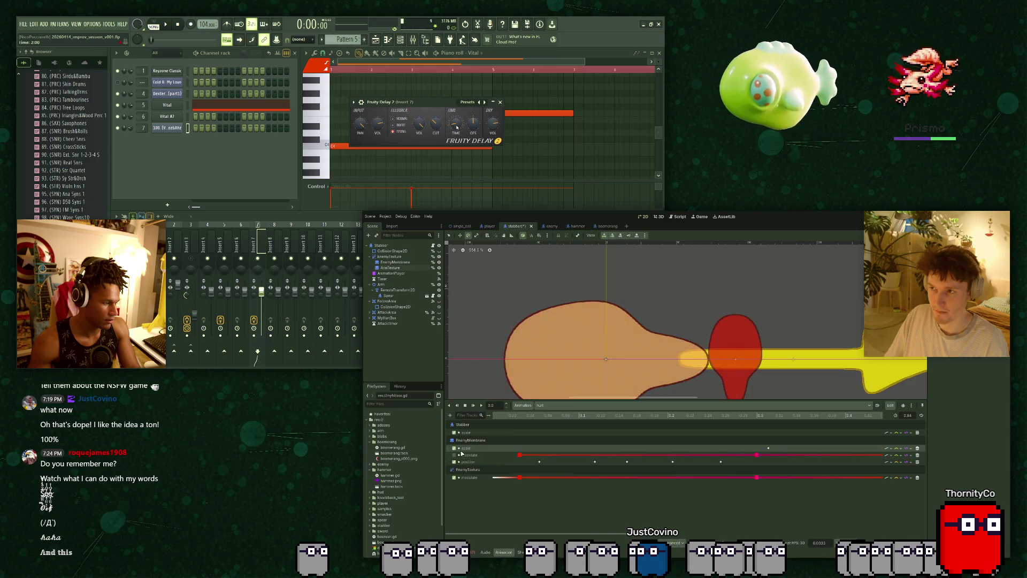
{"action": "key", "text": "space"}
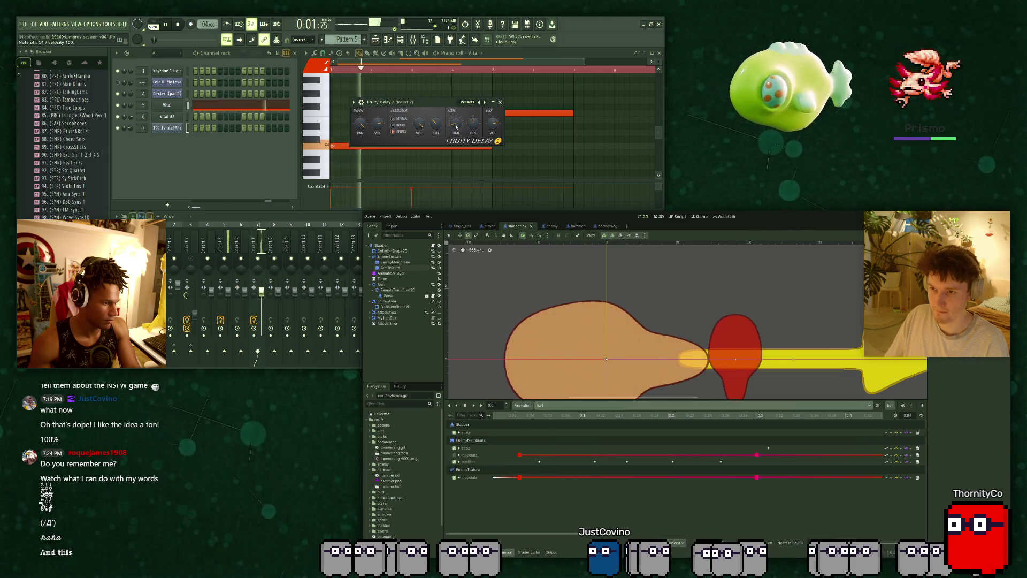
{"action": "left_click", "coordinate": [543, 405]}
{"action": "left_click", "coordinate": [543, 415]}
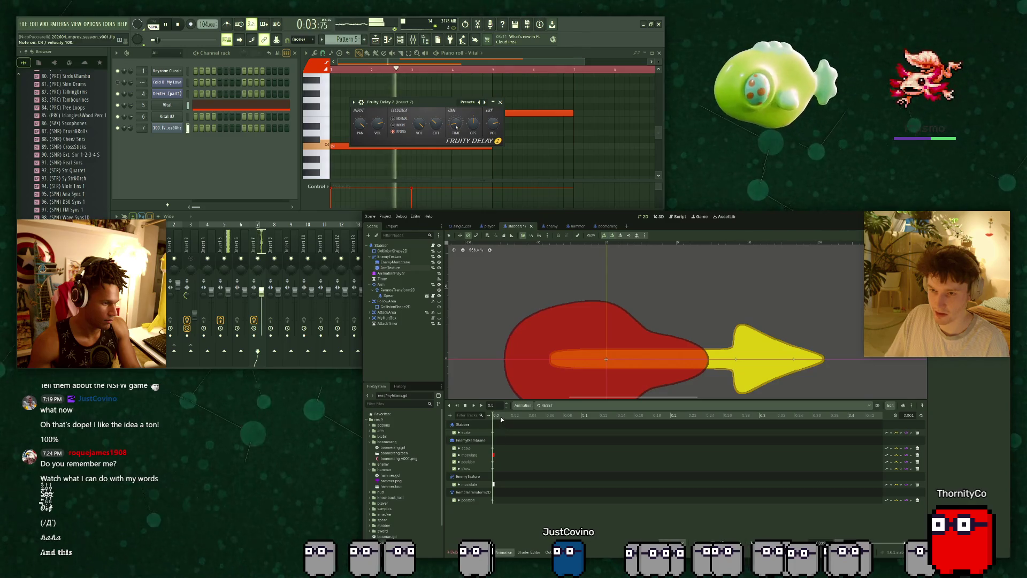
Stop playback, close the delay window, and open the choir channel settings.
{"action": "key", "text": "space"}
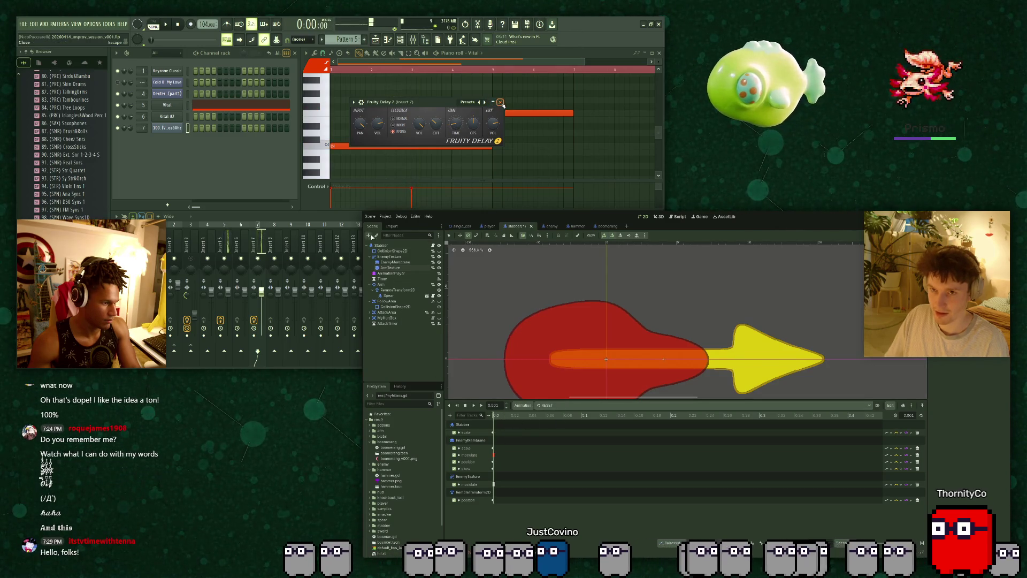
{"action": "left_click", "coordinate": [500, 102]}
{"action": "left_click", "coordinate": [173, 128]}
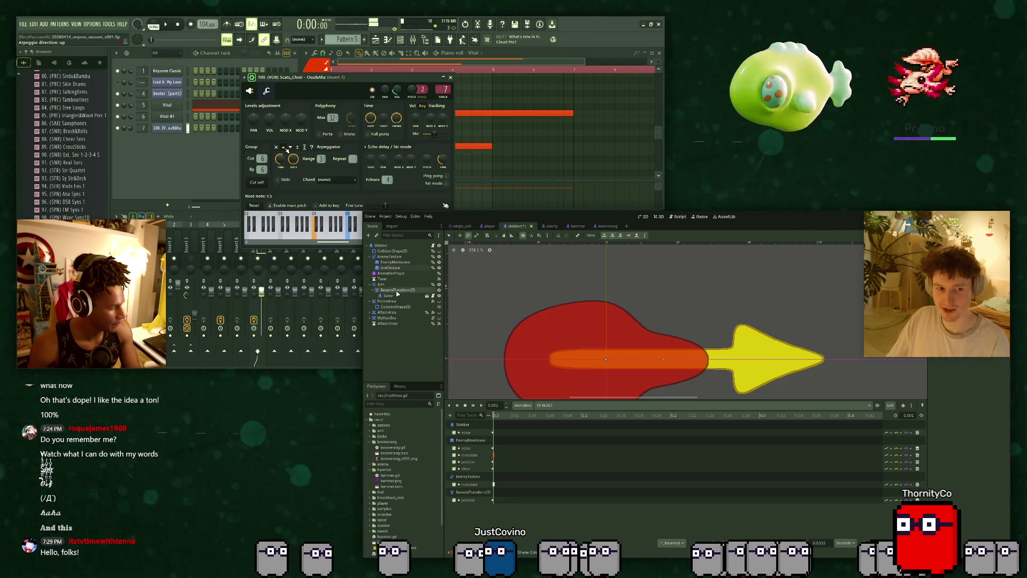
Inspect the AttackArea, EnemyTexture and EnemyMembrane nodes, then open the game scene.
{"action": "left_click", "coordinate": [409, 312]}
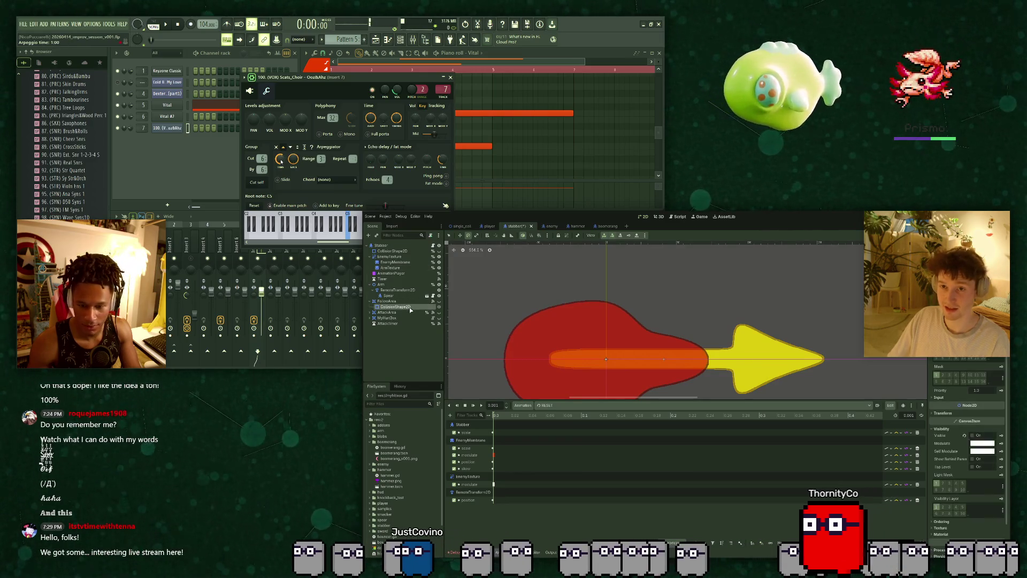
{"action": "left_click", "coordinate": [410, 256]}
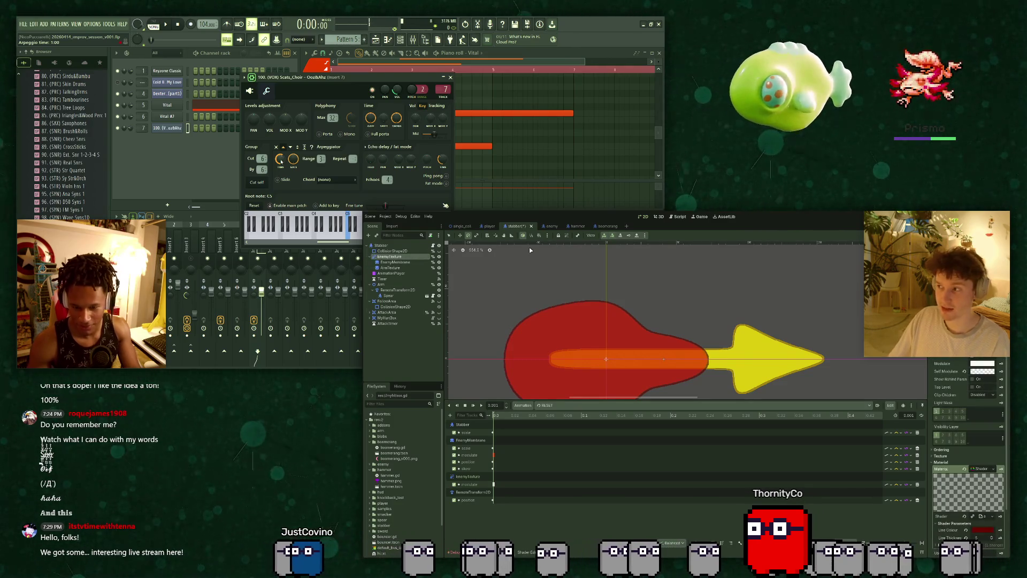
{"action": "left_click", "coordinate": [421, 263]}
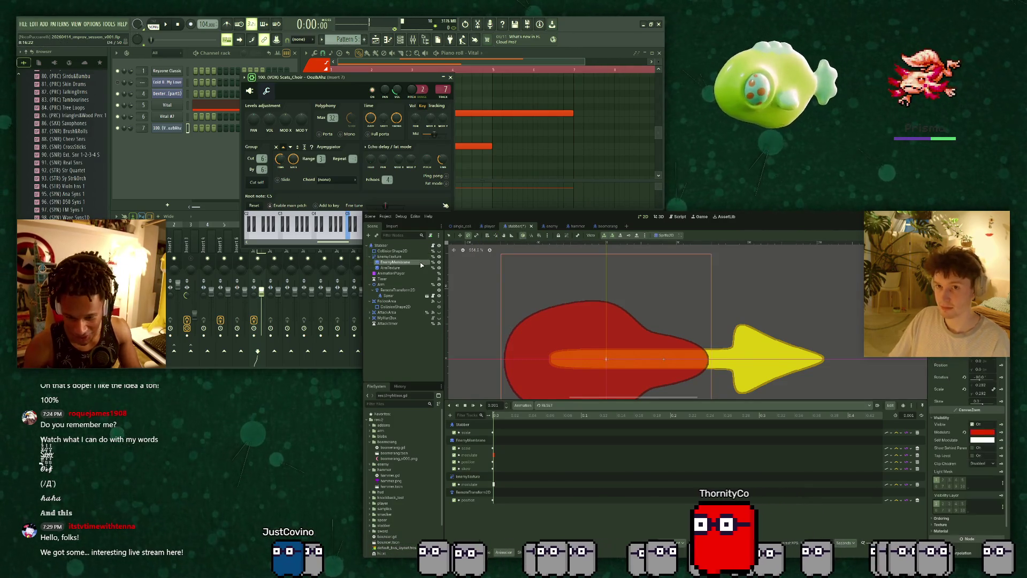
{"action": "scroll", "coordinate": [539, 303], "scroll_direction": "down", "scroll_amount": 3}
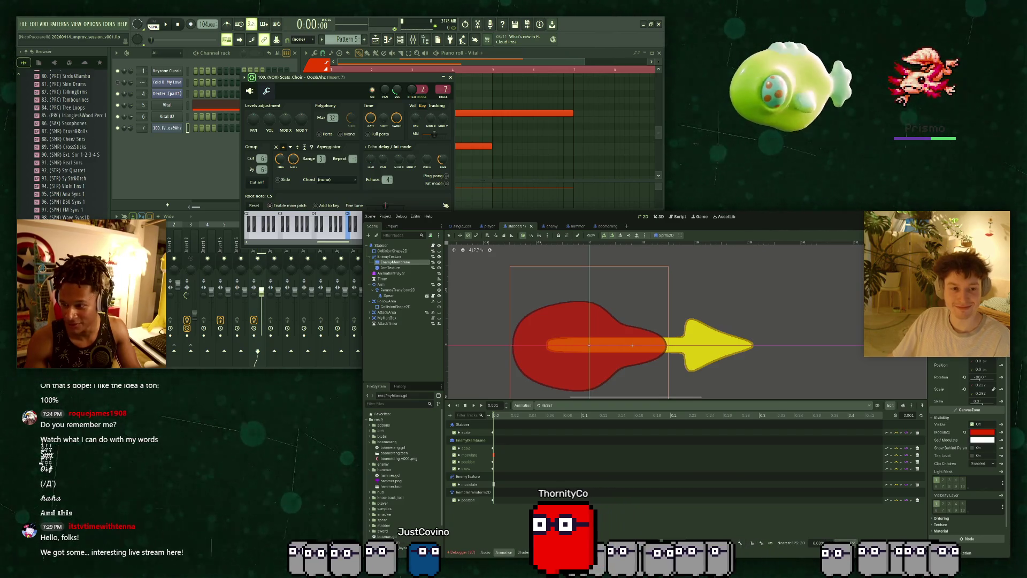
{"action": "scroll", "coordinate": [610, 329], "scroll_direction": "up", "scroll_amount": 2}
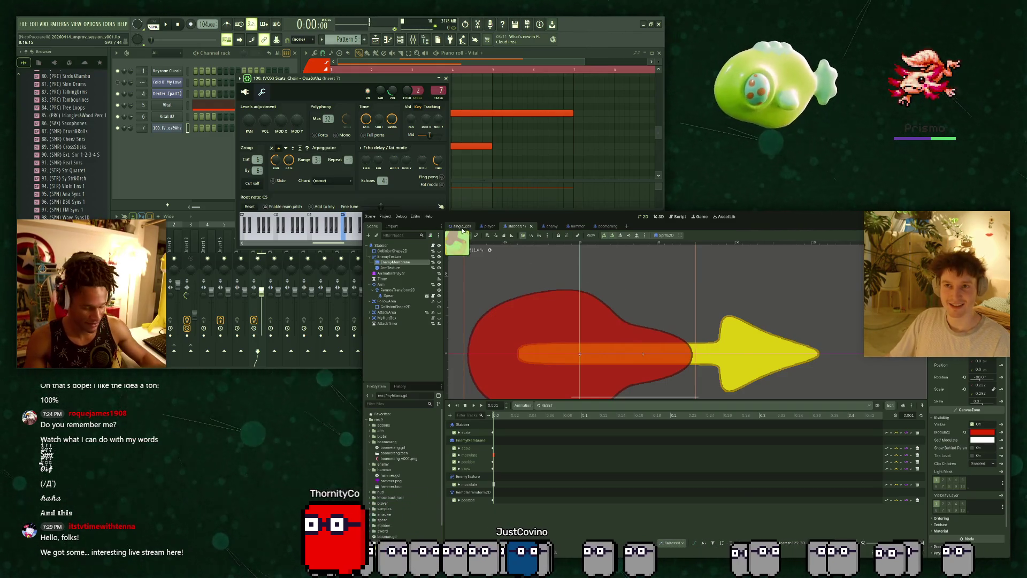
{"action": "left_click", "coordinate": [494, 227]}
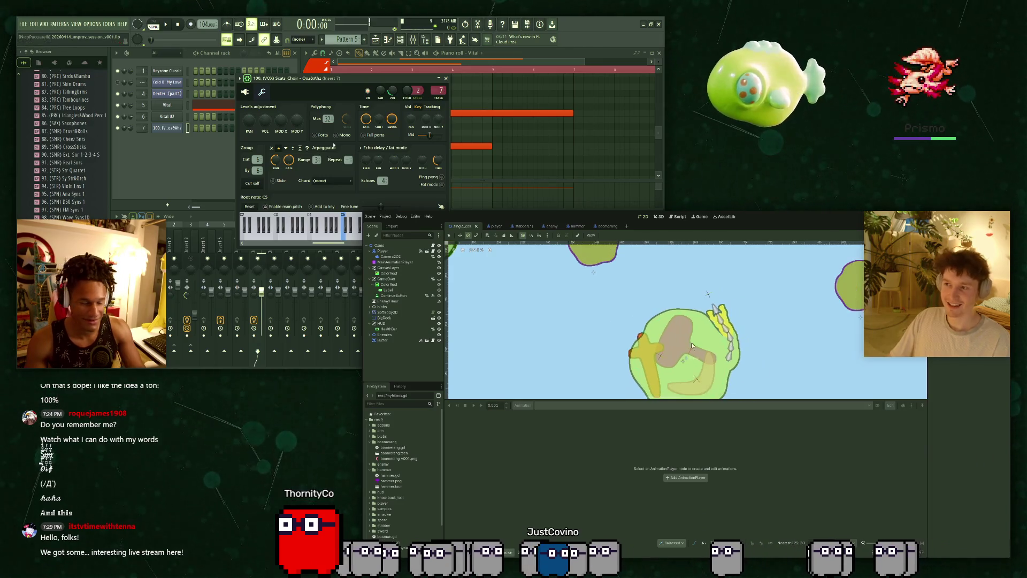
{"action": "left_click_drag", "start_coordinate": [338, 79], "coordinate": [344, 68]}
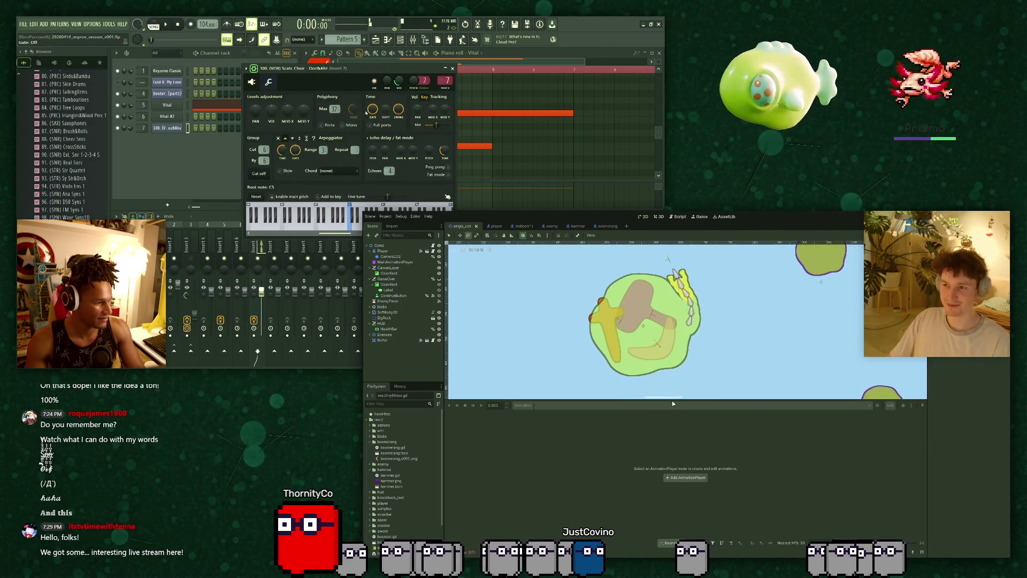
{"action": "left_click_drag", "start_coordinate": [676, 399], "coordinate": [677, 483]}
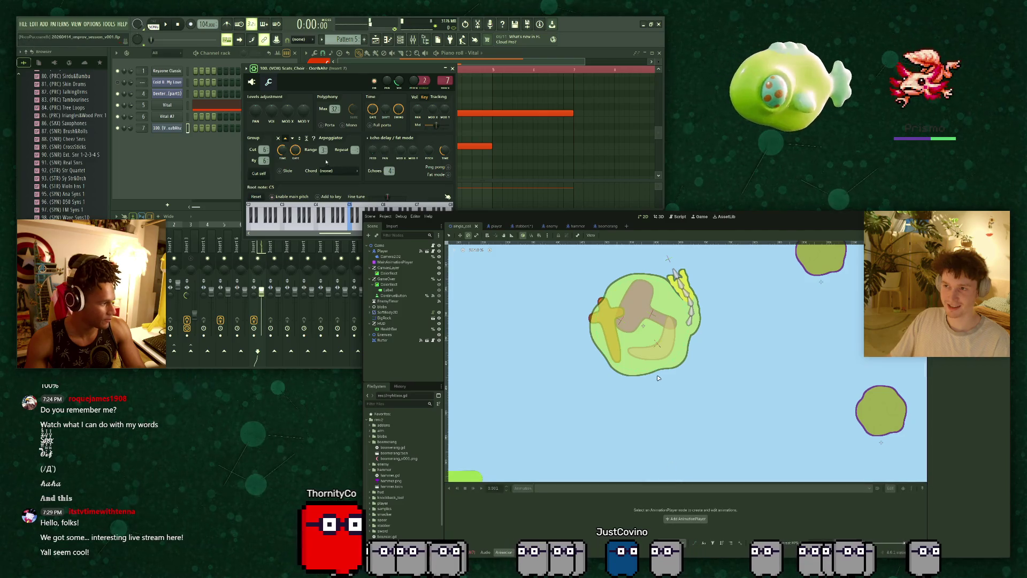
{"action": "scroll", "coordinate": [711, 381], "scroll_direction": "down", "scroll_amount": 3}
{"action": "scroll", "coordinate": [702, 374], "scroll_direction": "down", "scroll_amount": 4}
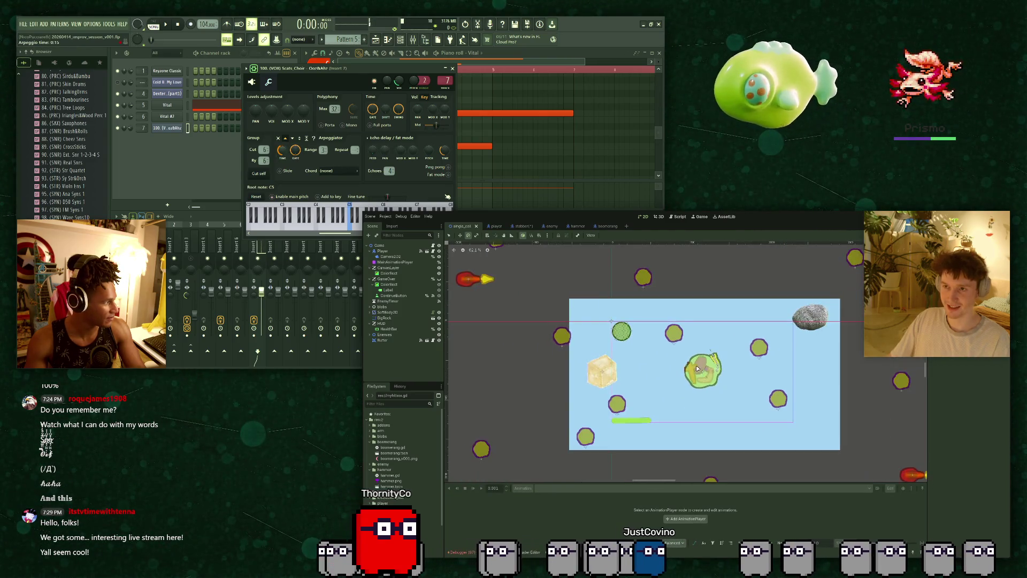
{"action": "scroll", "coordinate": [695, 369], "scroll_direction": "down", "scroll_amount": 1}
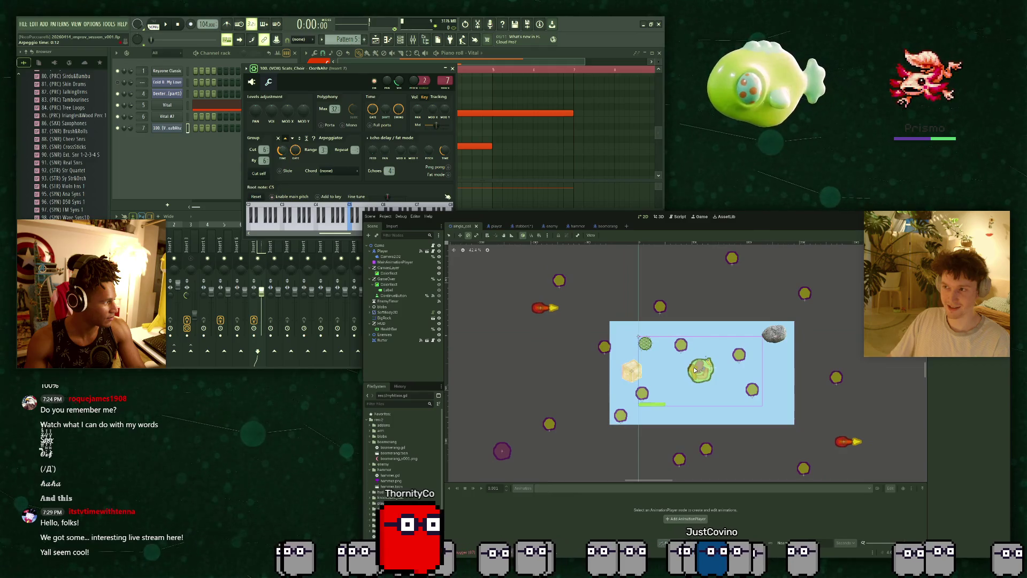
{"action": "left_click", "coordinate": [525, 227]}
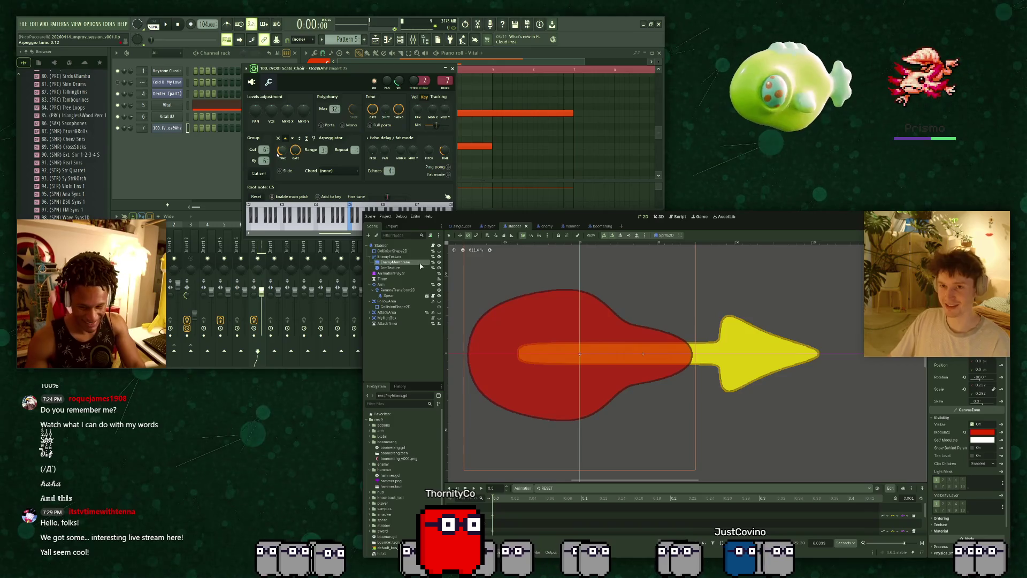
{"action": "left_click", "coordinate": [396, 262]}
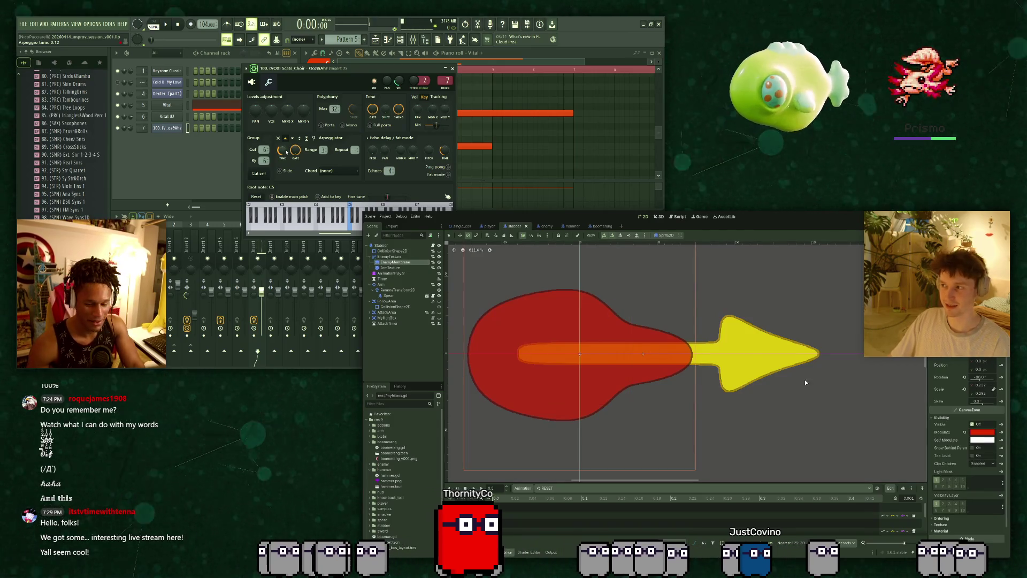
{"action": "left_click", "coordinate": [964, 432]}
{"action": "left_click", "coordinate": [395, 268]}
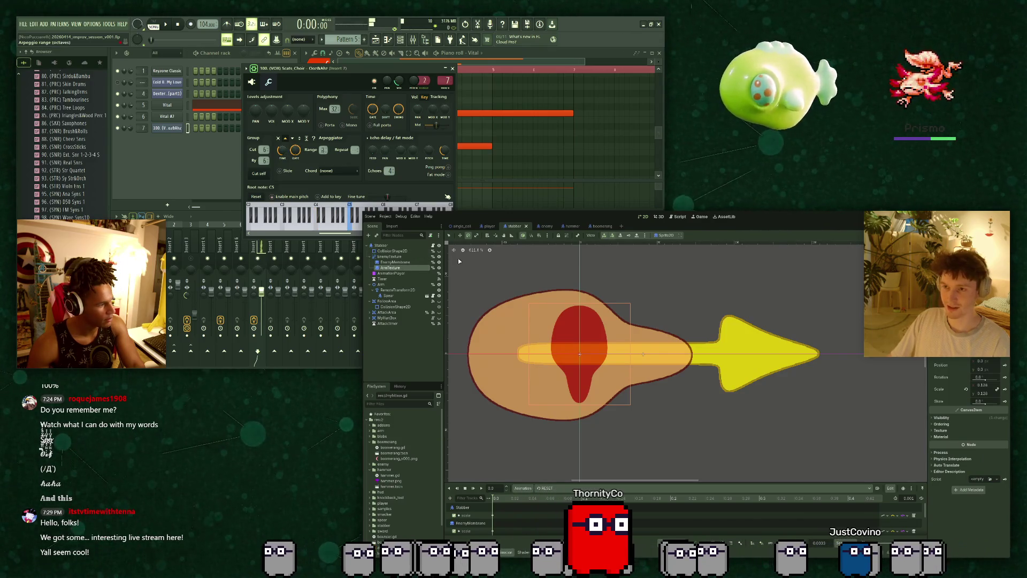
{"action": "left_click", "coordinate": [463, 229]}
{"action": "scroll", "coordinate": [736, 362], "scroll_direction": "up", "scroll_amount": 5}
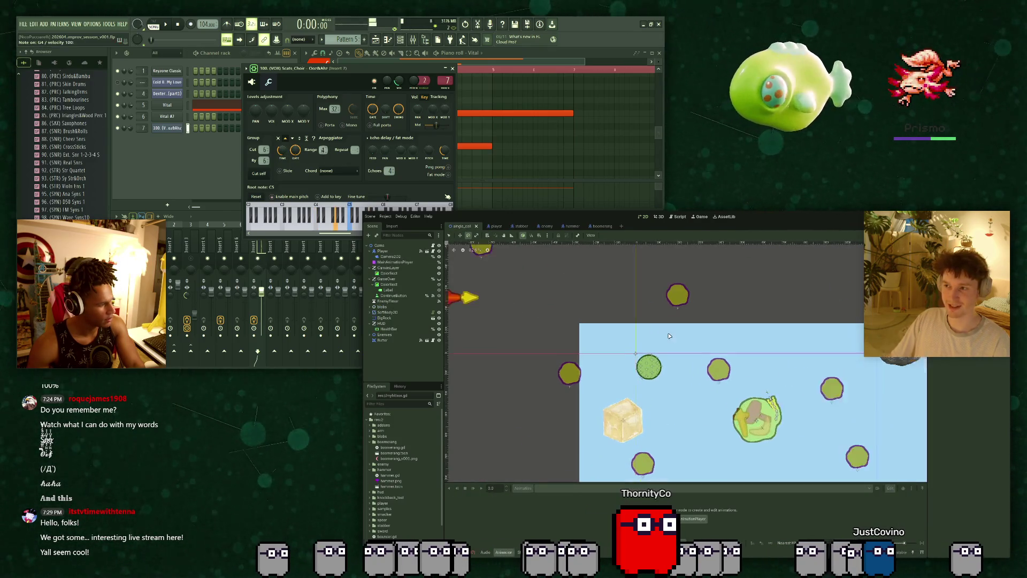
{"action": "scroll", "coordinate": [736, 363], "scroll_direction": "right", "scroll_amount": 3}
{"action": "scroll", "coordinate": [736, 362], "scroll_direction": "down", "scroll_amount": 2}
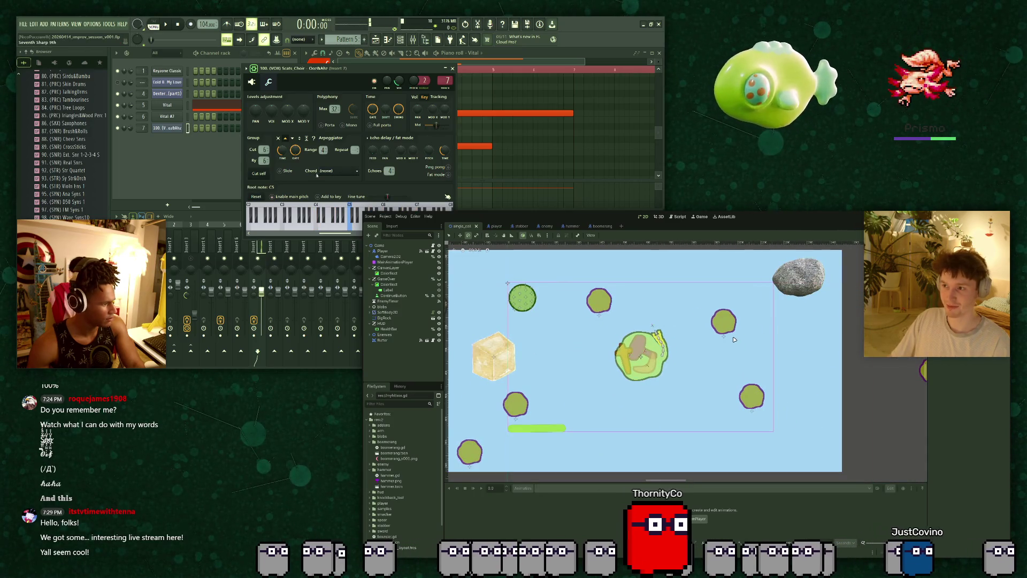
{"action": "scroll", "coordinate": [732, 342], "scroll_direction": "down", "scroll_amount": 5}
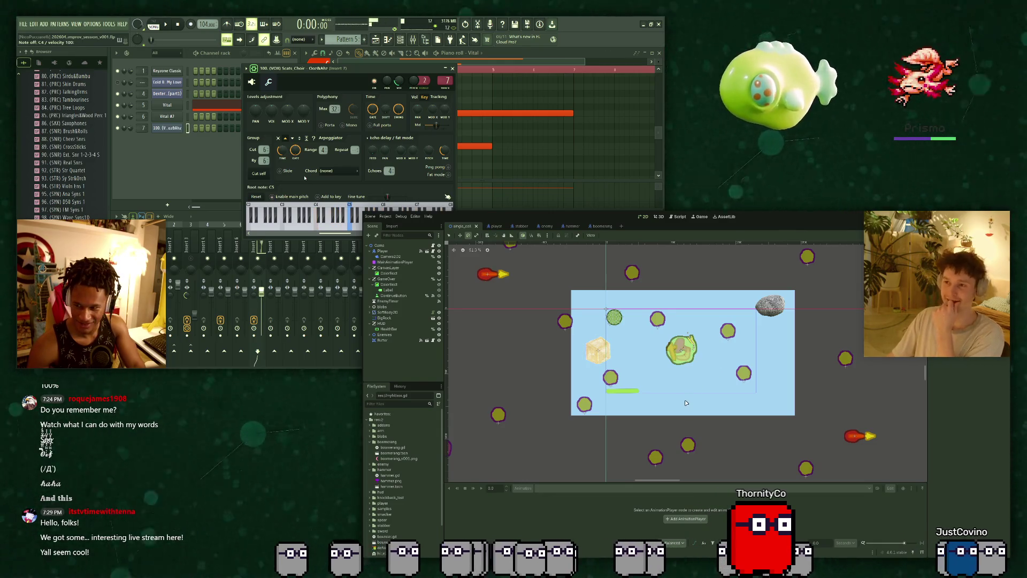
{"action": "scroll", "coordinate": [687, 406], "scroll_direction": "down", "scroll_amount": 5}
{"action": "left_click_drag", "start_coordinate": [687, 405], "coordinate": [672, 386]}
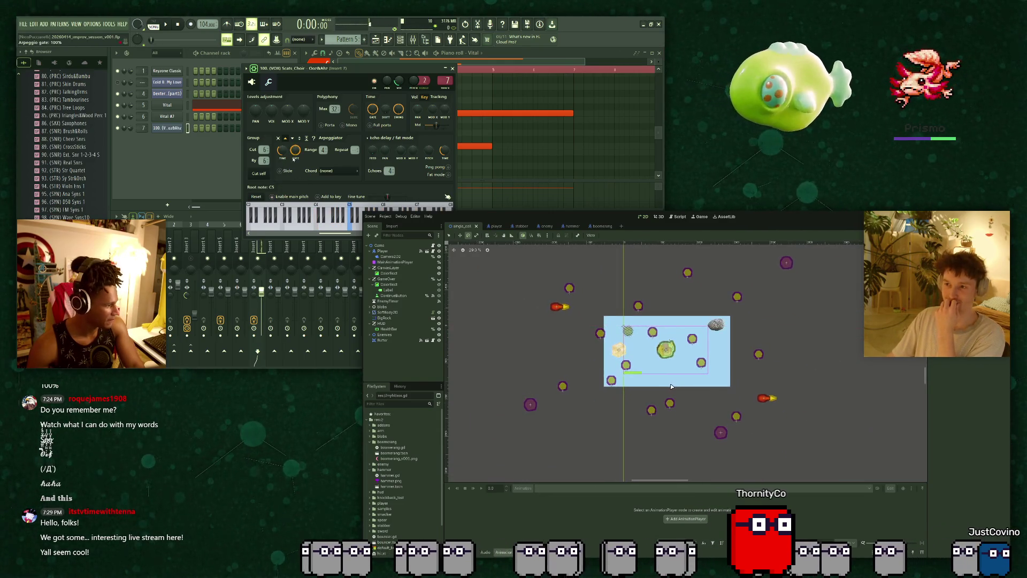
{"action": "scroll", "coordinate": [671, 386], "scroll_direction": "up", "scroll_amount": 3}
{"action": "scroll", "coordinate": [668, 388], "scroll_direction": "up", "scroll_amount": 5}
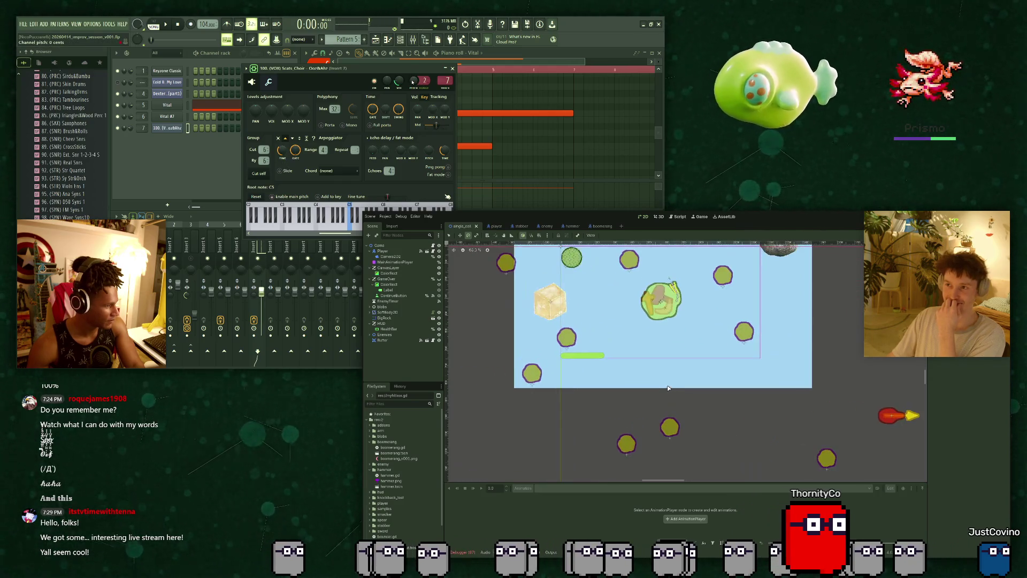
{"action": "scroll", "coordinate": [660, 390], "scroll_direction": "up", "scroll_amount": 2}
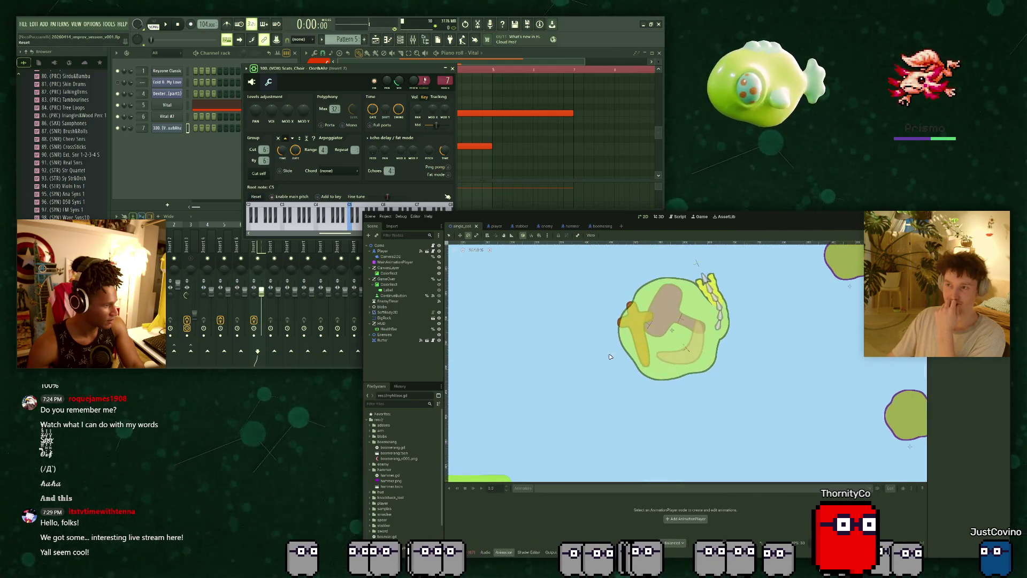
{"action": "left_click", "coordinate": [516, 226]}
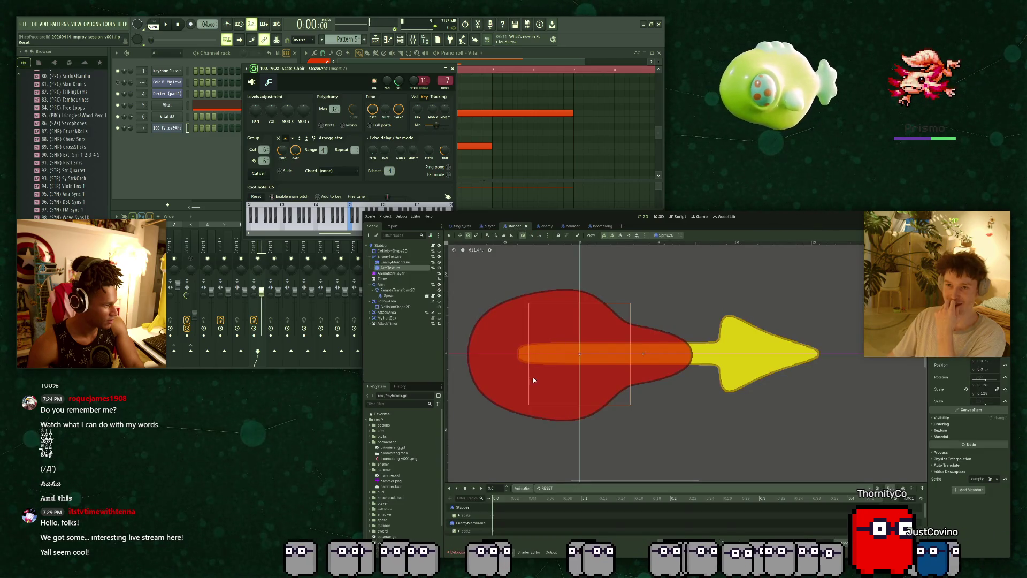
Centre the stabber with Shift+F, select EnemyMembrane, and reset its Modulate to white.
{"action": "left_click", "coordinate": [556, 481]}
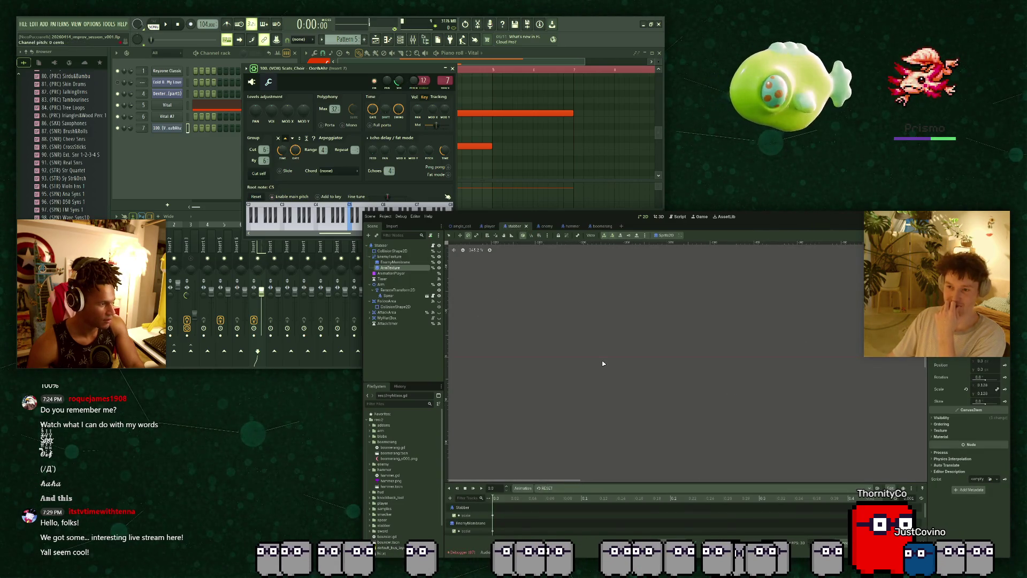
{"action": "key", "text": "shift+f"}
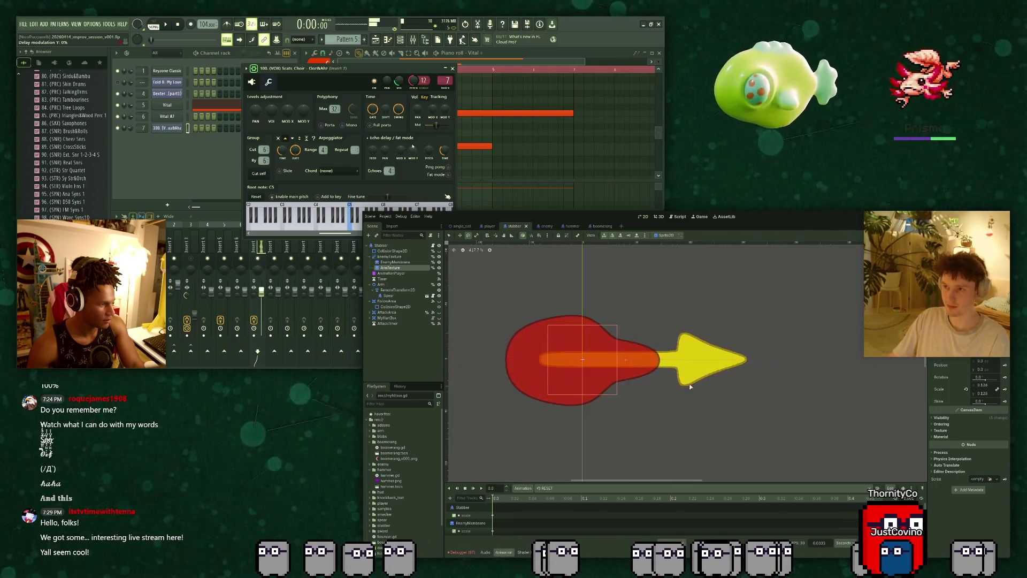
{"action": "left_click", "coordinate": [396, 263]}
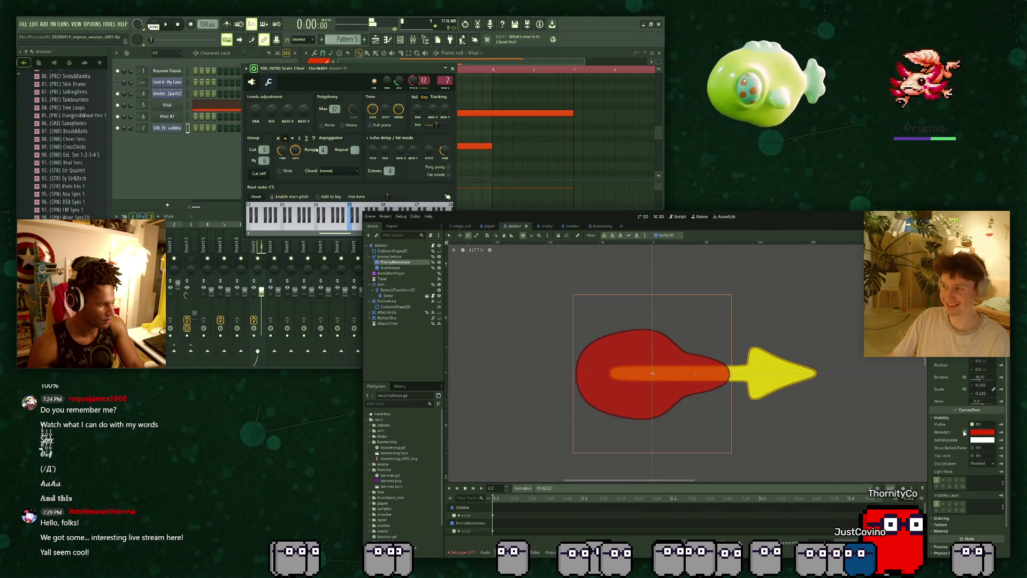
{"action": "left_click", "coordinate": [965, 432]}
Delete the membrane's modulate track from RESET, then load the hurt animation.
{"action": "left_click_drag", "start_coordinate": [575, 480], "coordinate": [575, 399]}
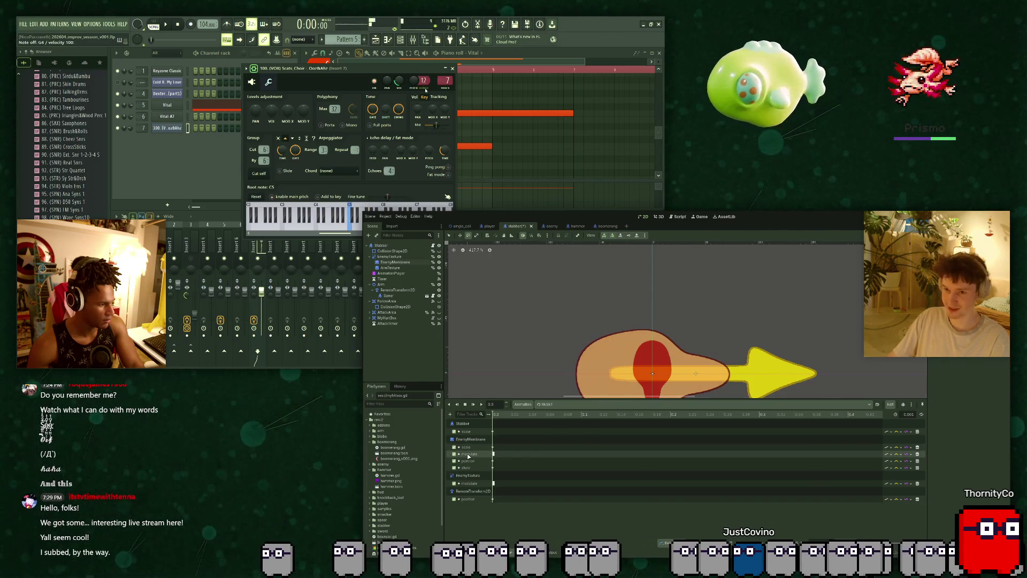
{"action": "left_click", "coordinate": [917, 454]}
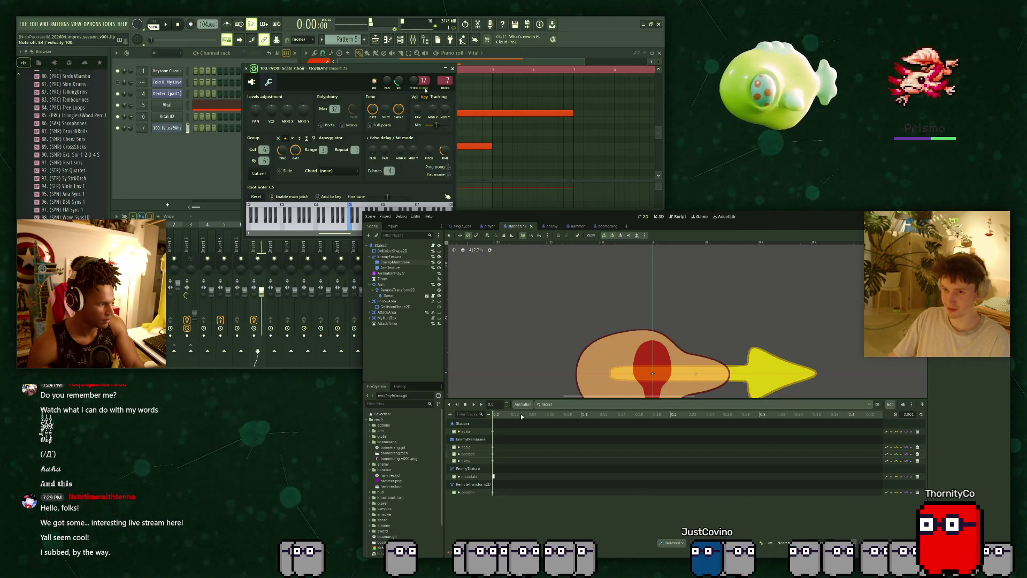
{"action": "left_click", "coordinate": [574, 418]}
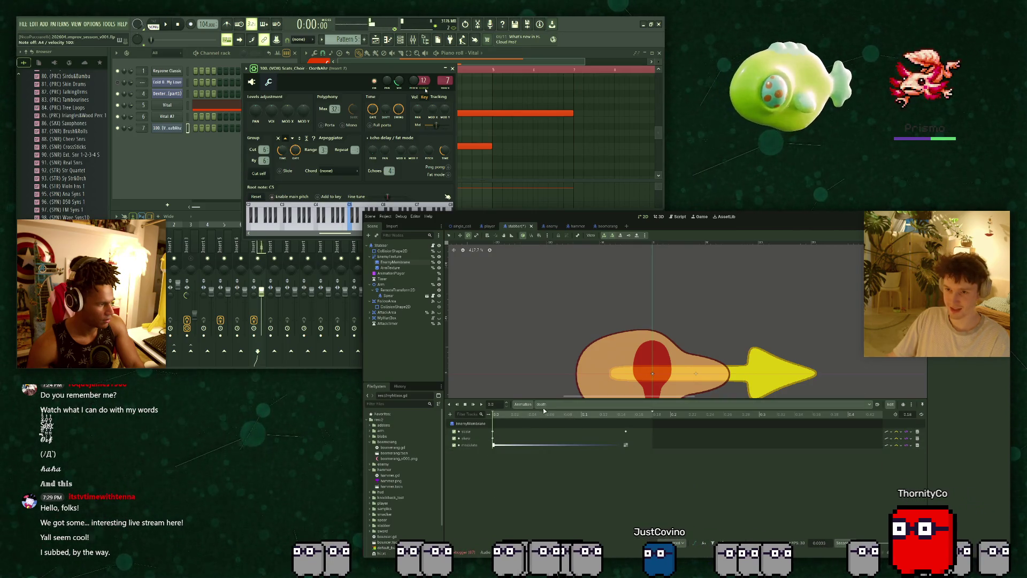
{"action": "left_click", "coordinate": [540, 404]}
{"action": "left_click", "coordinate": [550, 430]}
Scrub the hurt animation's red flash and select the final keys on both modulate tracks.
{"action": "left_click_drag", "start_coordinate": [515, 424], "coordinate": [761, 426]}
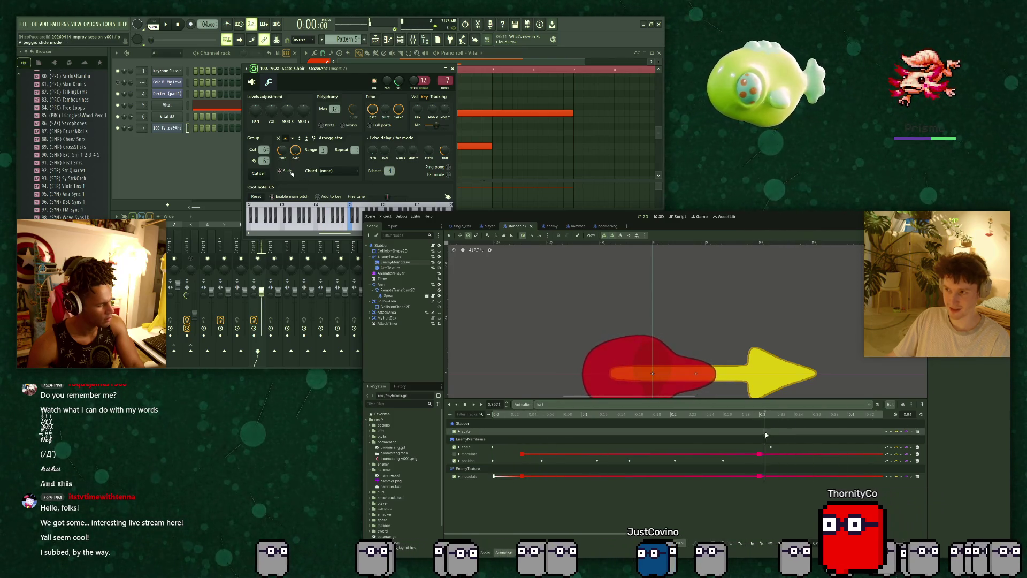
{"action": "left_click", "coordinate": [524, 454]}
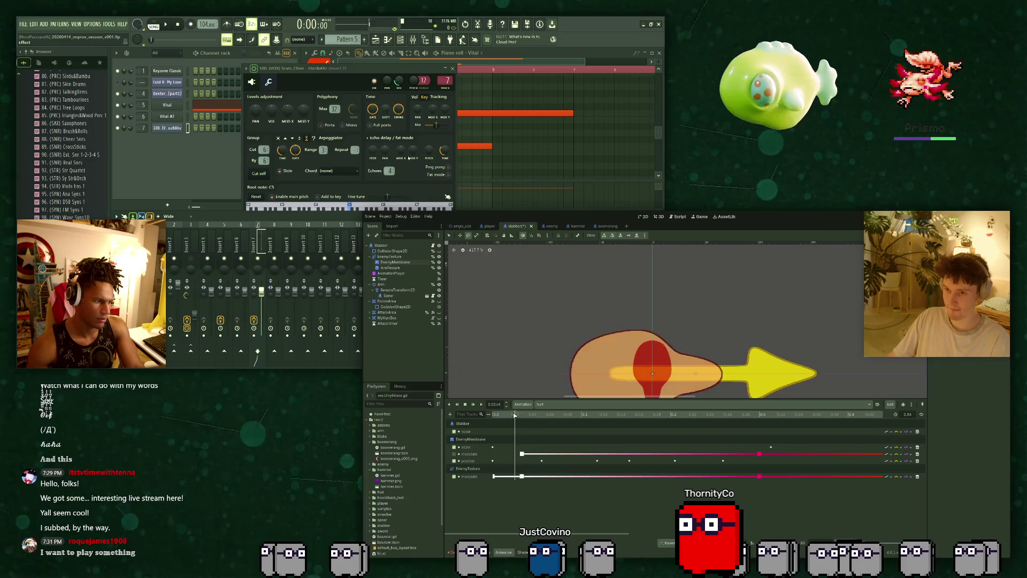
{"action": "left_click", "coordinate": [378, 68]}
{"action": "left_click_drag", "start_coordinate": [520, 414], "coordinate": [766, 424]}
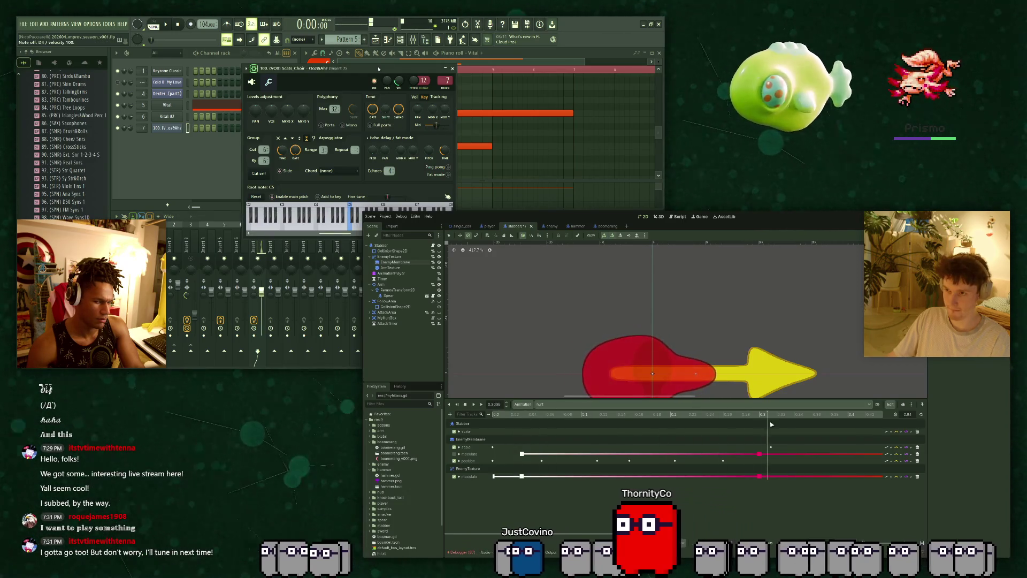
{"action": "scroll", "coordinate": [818, 443], "scroll_direction": "down", "scroll_amount": 5}
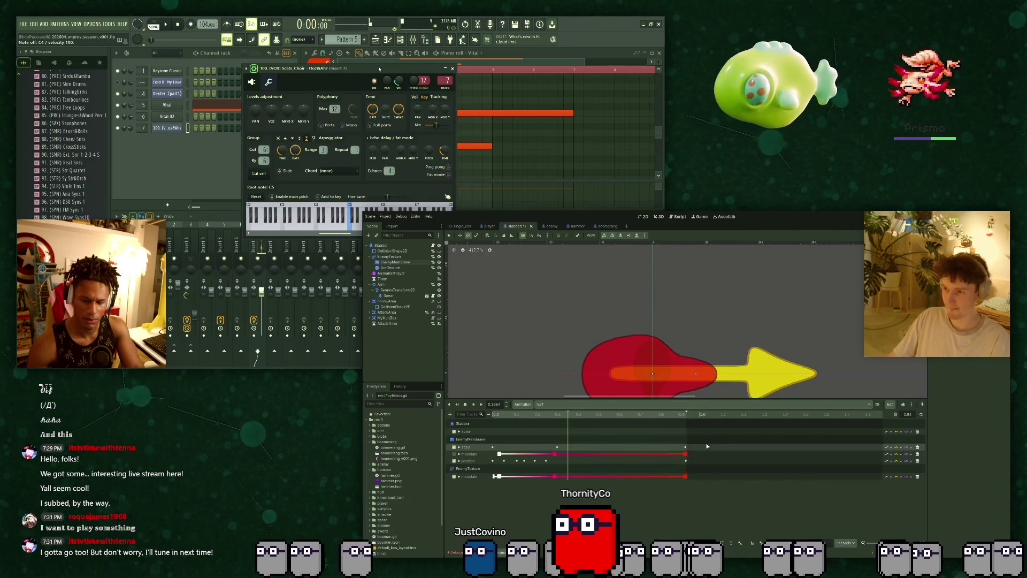
{"action": "left_click", "coordinate": [685, 454]}
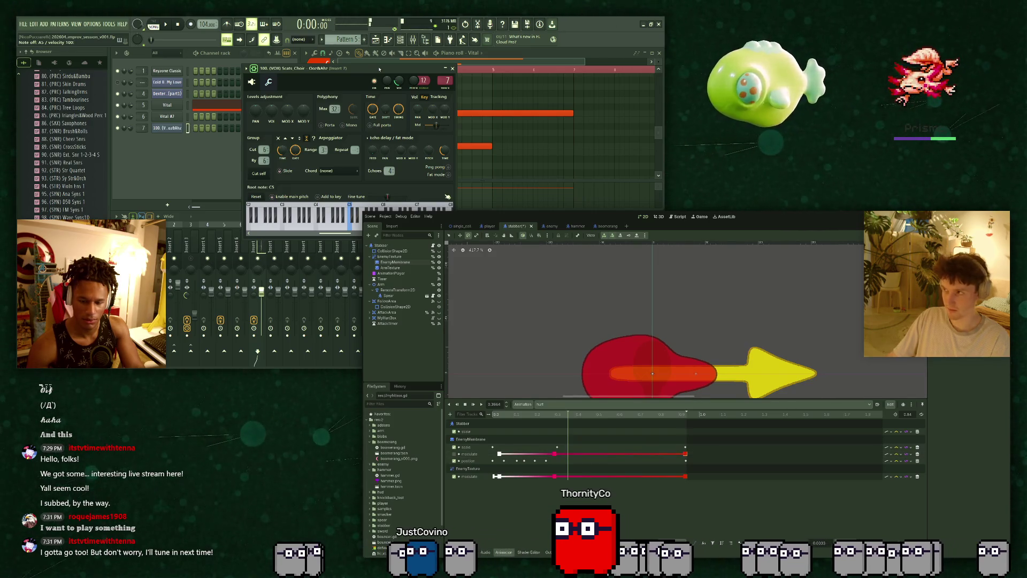
{"action": "left_click", "coordinate": [686, 476]}
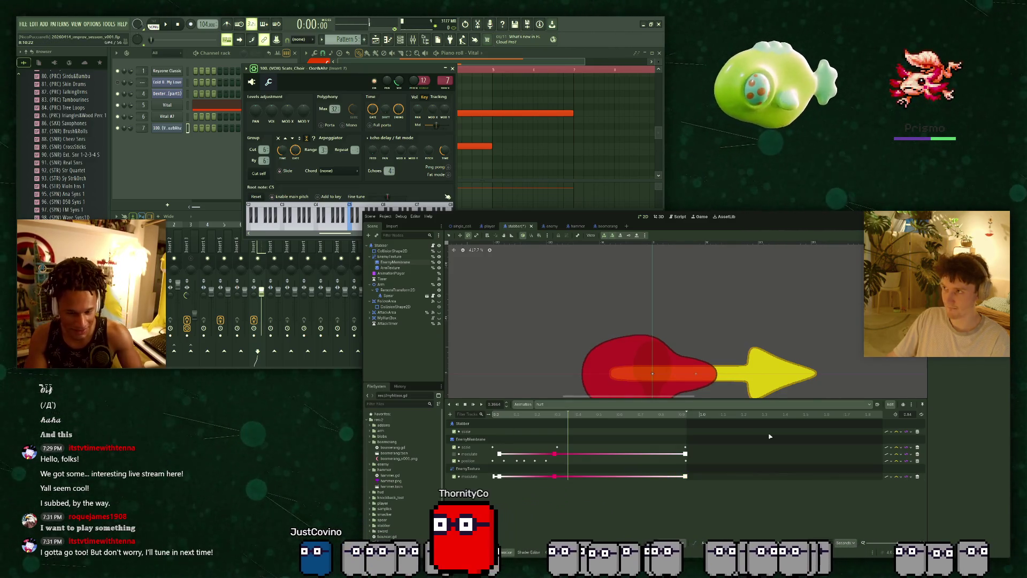
Preview the hurt animation from partway and from the start to check the flash timing.
{"action": "mouse_move", "coordinate": [567, 415]}
{"action": "left_mouse_down"}
{"action": "mouse_move", "coordinate": [588, 415]}
{"action": "mouse_move", "coordinate": [564, 419]}
{"action": "left_mouse_up"}
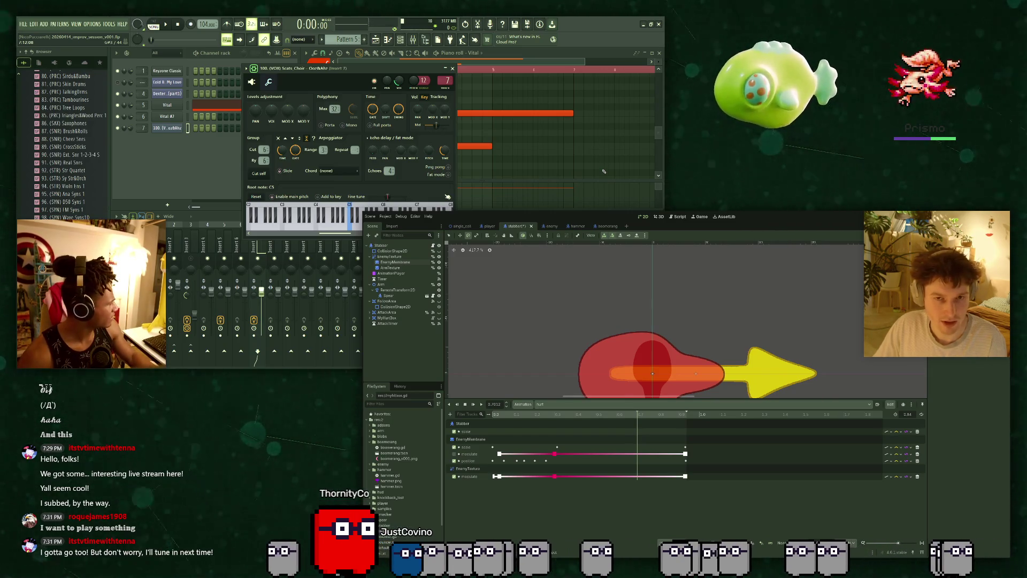
{"action": "left_click", "coordinate": [566, 414]}
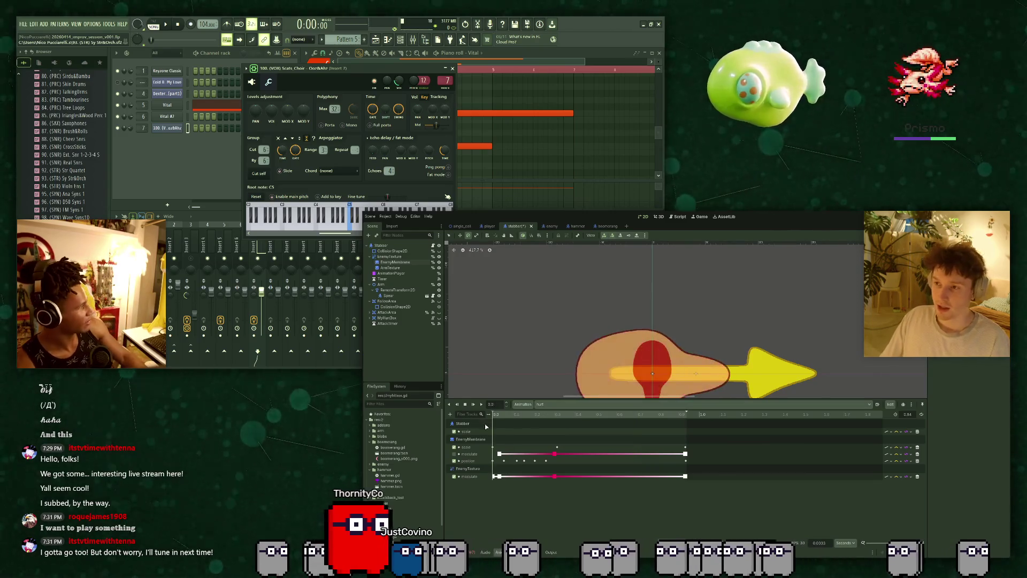
{"action": "key", "text": "shift+d"}
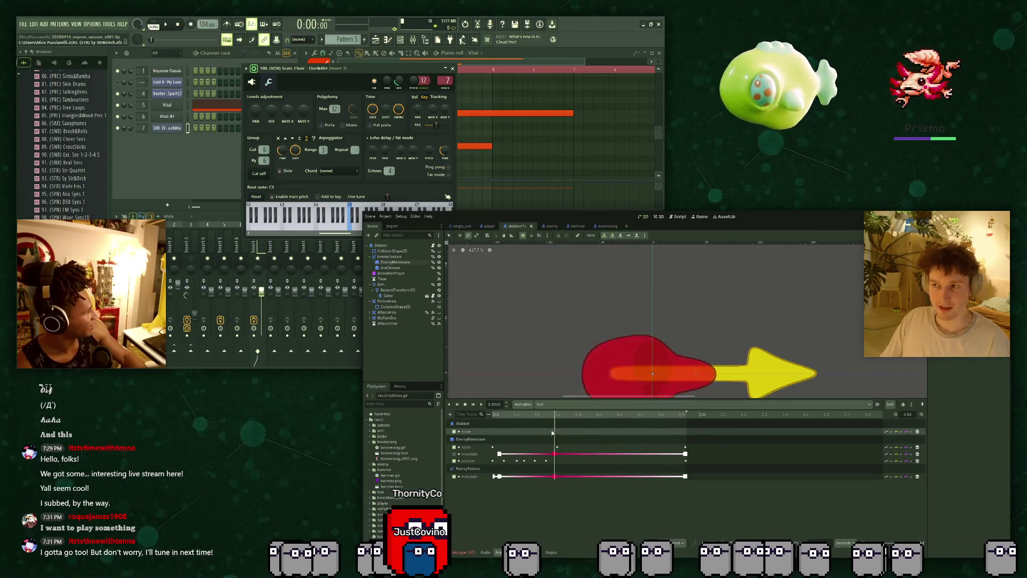
{"action": "scroll", "coordinate": [595, 324], "scroll_direction": "down", "scroll_amount": 6}
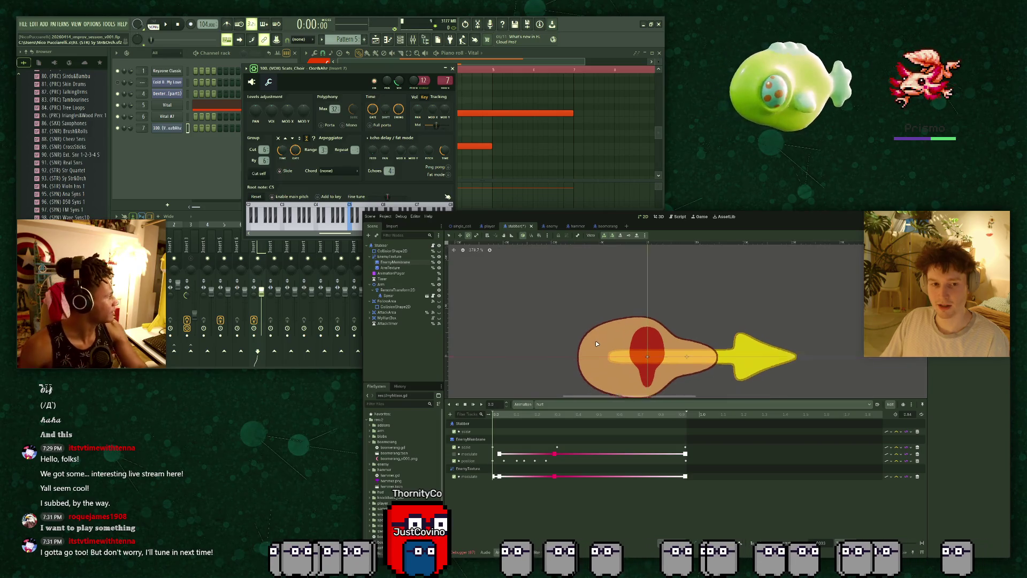
{"action": "scroll", "coordinate": [559, 443], "scroll_direction": "up", "scroll_amount": 3}
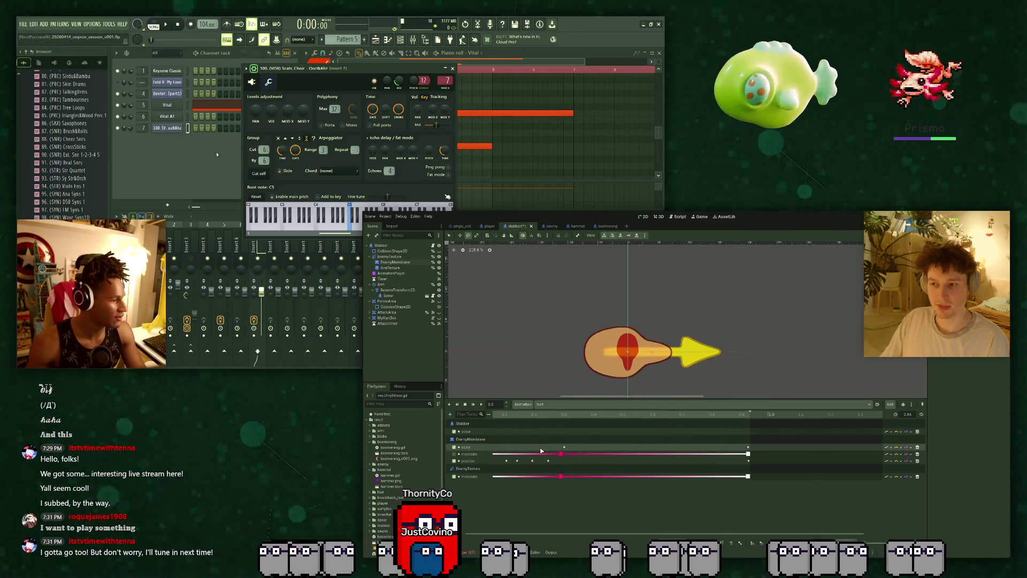
{"action": "scroll", "coordinate": [561, 448], "scroll_direction": "up", "scroll_amount": 2}
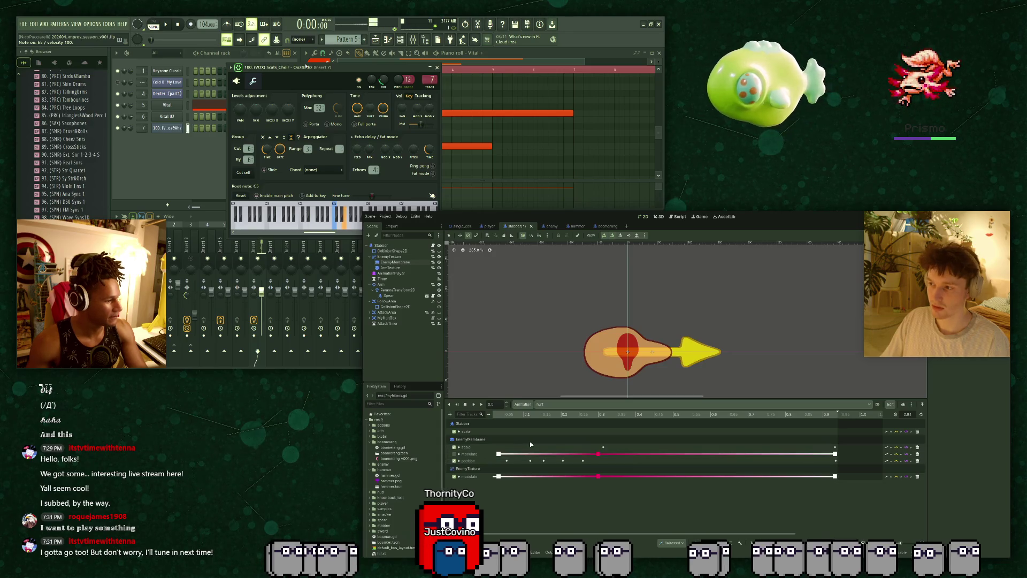
{"action": "key", "text": "space"}
Replay the hurt animation from halfway, save the stabber scene, and select the arm sprite.
{"action": "left_click_drag", "start_coordinate": [498, 415], "coordinate": [682, 426]}
{"action": "key", "text": "d"}
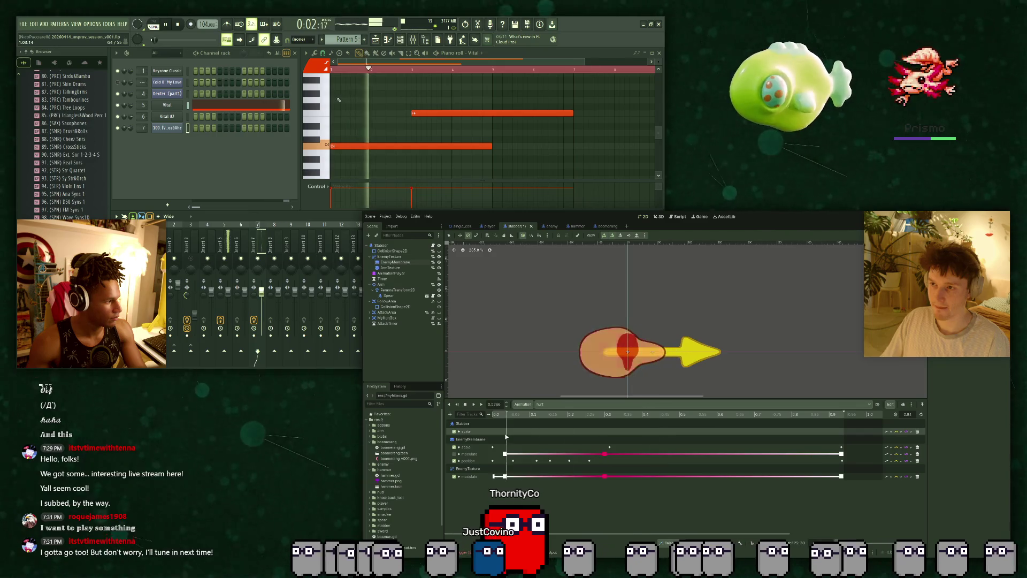
{"action": "scroll", "coordinate": [615, 449], "scroll_direction": "up", "scroll_amount": 2}
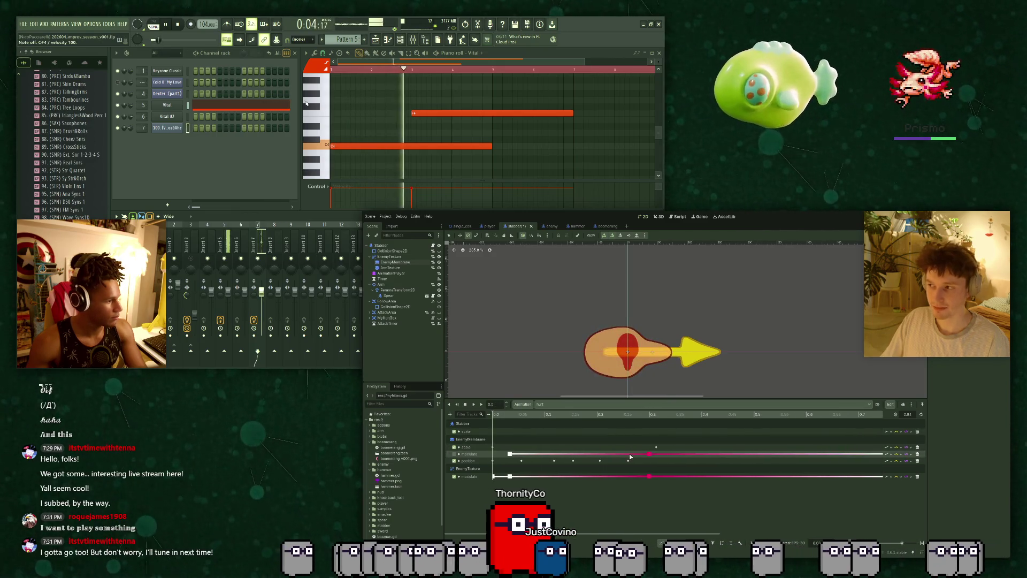
{"action": "scroll", "coordinate": [629, 446], "scroll_direction": "down", "scroll_amount": 1}
{"action": "key", "text": "ctrl+s"}
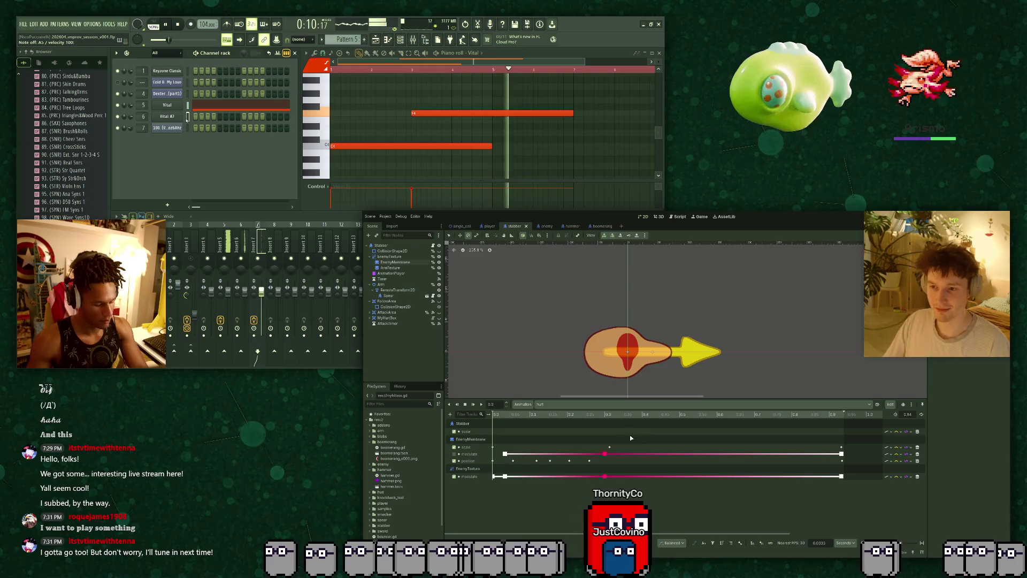
{"action": "left_click", "coordinate": [632, 358]}
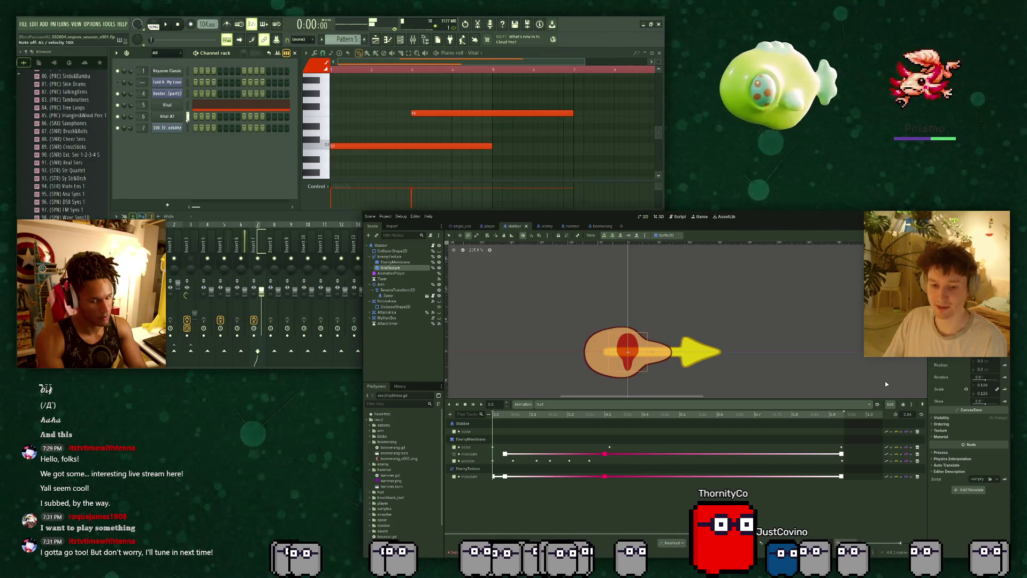
{"action": "scroll", "coordinate": [673, 335], "scroll_direction": "up", "scroll_amount": 7}
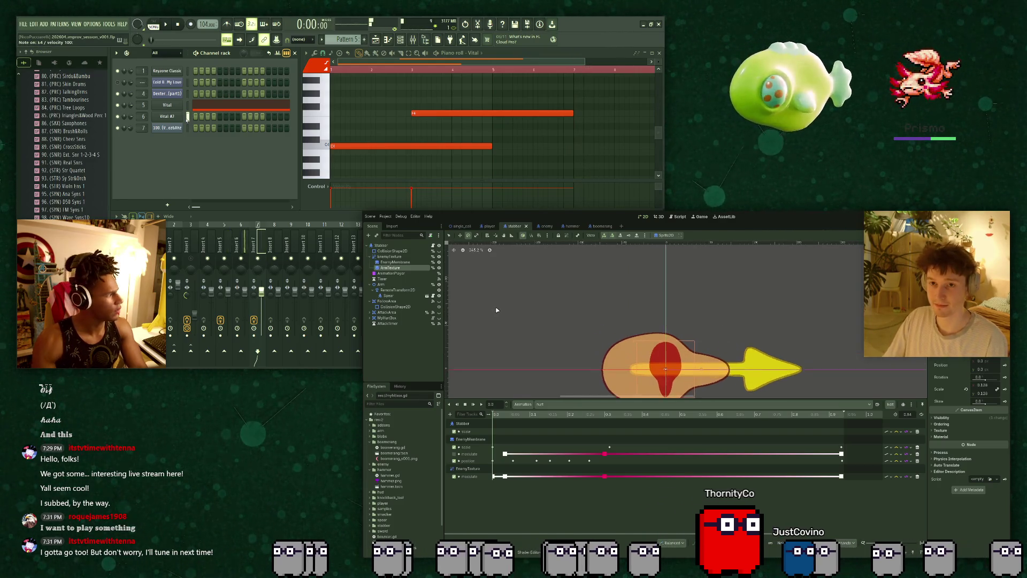
Frame the stabber and preview the stab animation, undoing a stray timeline change.
{"action": "left_click_drag", "start_coordinate": [727, 366], "coordinate": [703, 316]}
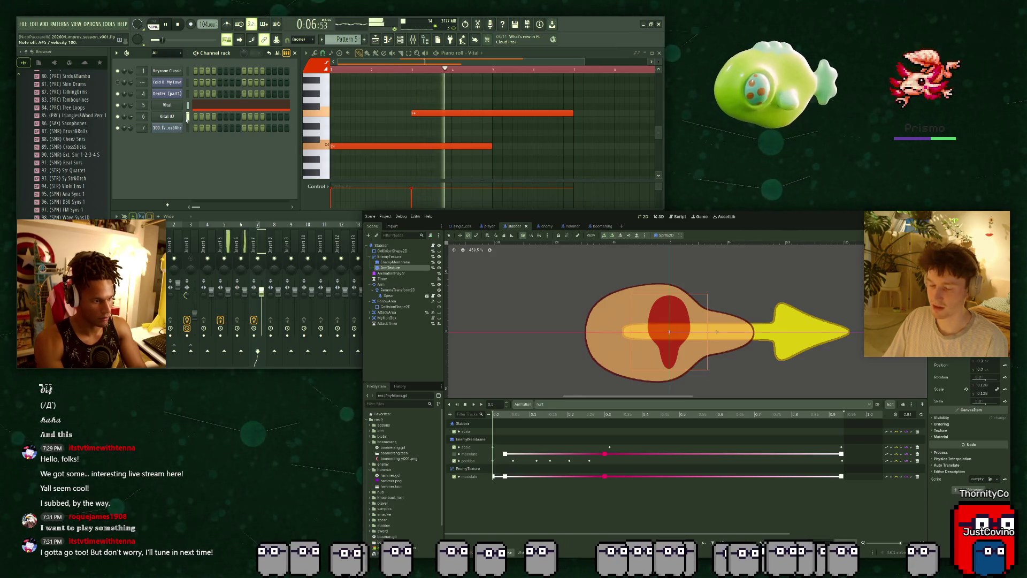
{"action": "key", "text": "space"}
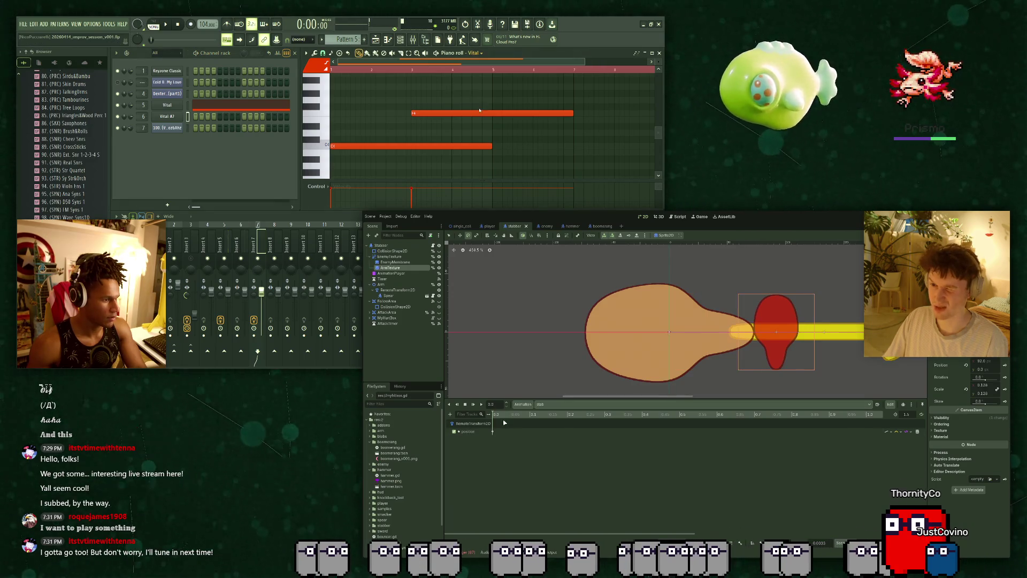
{"action": "key", "text": "Down"}
{"action": "left_click", "coordinate": [332, 127]}
{"action": "key", "text": "space"}
{"action": "left_click_drag", "start_coordinate": [349, 126], "coordinate": [403, 126]}
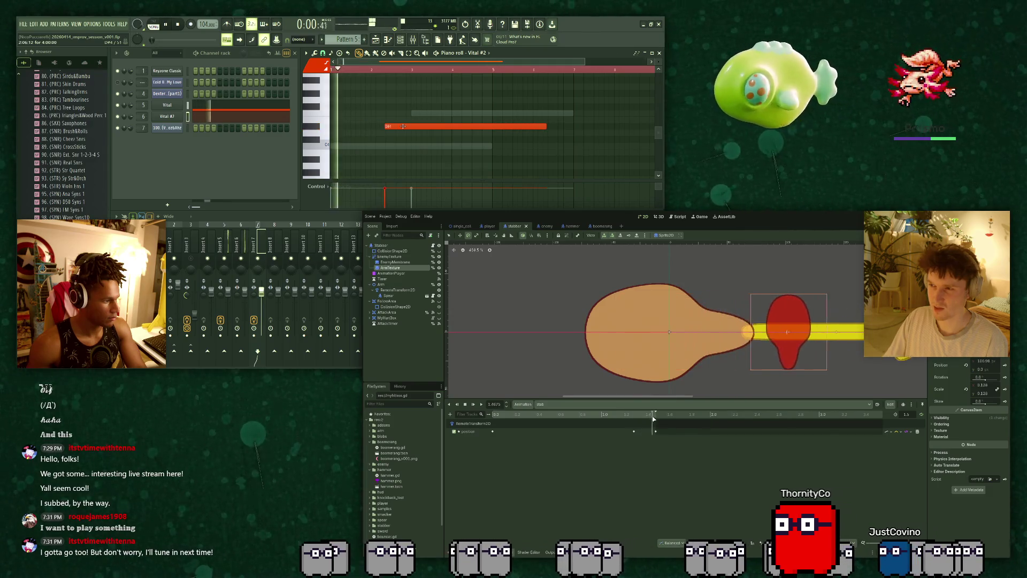
{"action": "key", "text": "ctrl+z"}
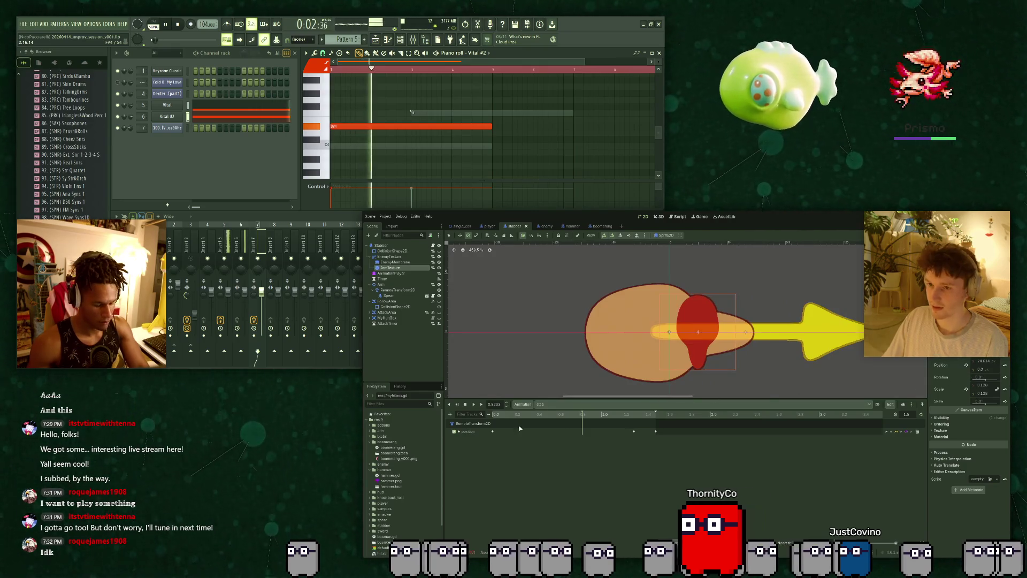
Rotate the stabbing arm to 80 degrees after undoing a 22-degree attempt.
{"action": "left_click_drag", "start_coordinate": [985, 380], "coordinate": [950, 382]}
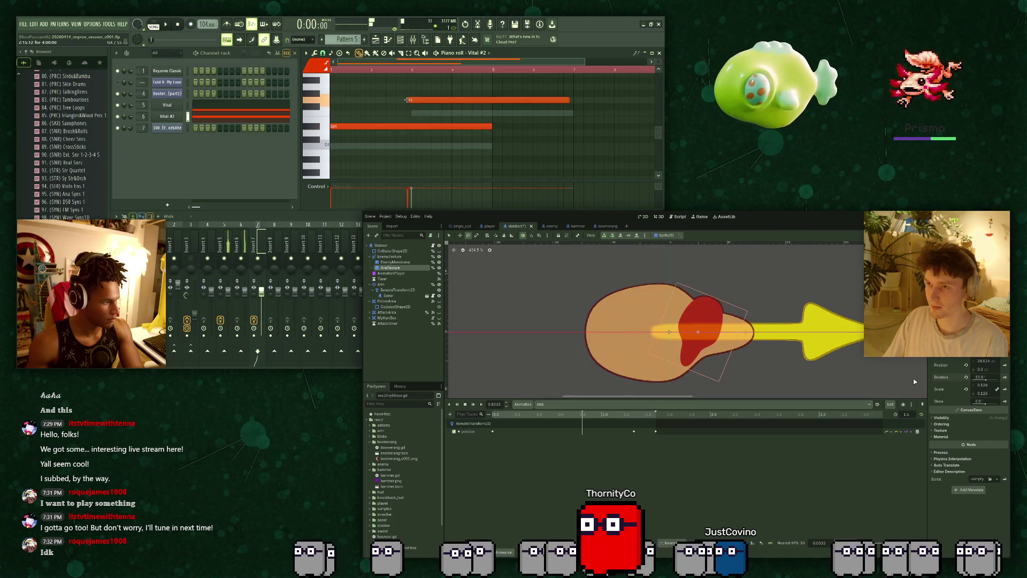
{"action": "key", "text": "ctrl+z"}
{"action": "left_click_drag", "start_coordinate": [415, 99], "coordinate": [416, 174]}
{"action": "left_click_drag", "start_coordinate": [961, 378], "coordinate": [927, 359]}
{"action": "left_click_drag", "start_coordinate": [416, 173], "coordinate": [419, 89]}
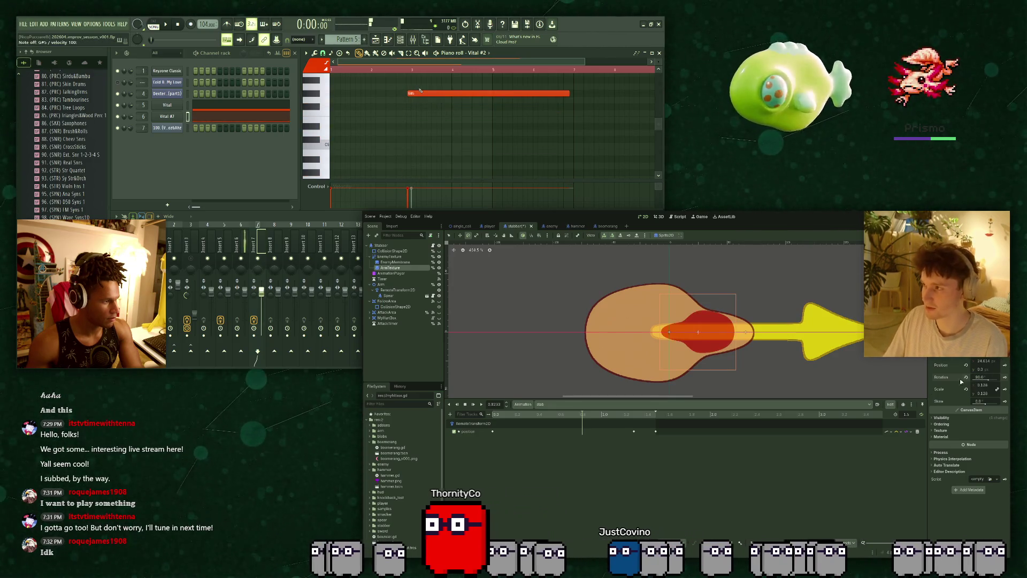
Set the arm's Visibility Modulate to white and scrub forward through the stab animation.
{"action": "left_click", "coordinate": [942, 417]}
{"action": "left_click_drag", "start_coordinate": [580, 93], "coordinate": [420, 93]}
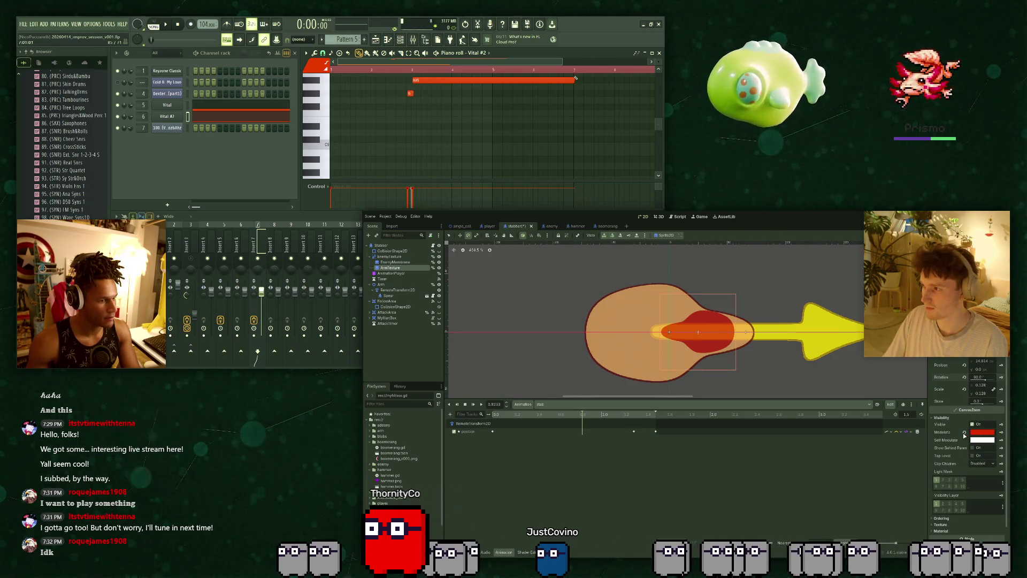
{"action": "left_click_drag", "start_coordinate": [575, 80], "coordinate": [420, 81]}
{"action": "key", "text": "space"}
{"action": "scroll", "coordinate": [417, 81], "scroll_direction": "up", "scroll_amount": 4}
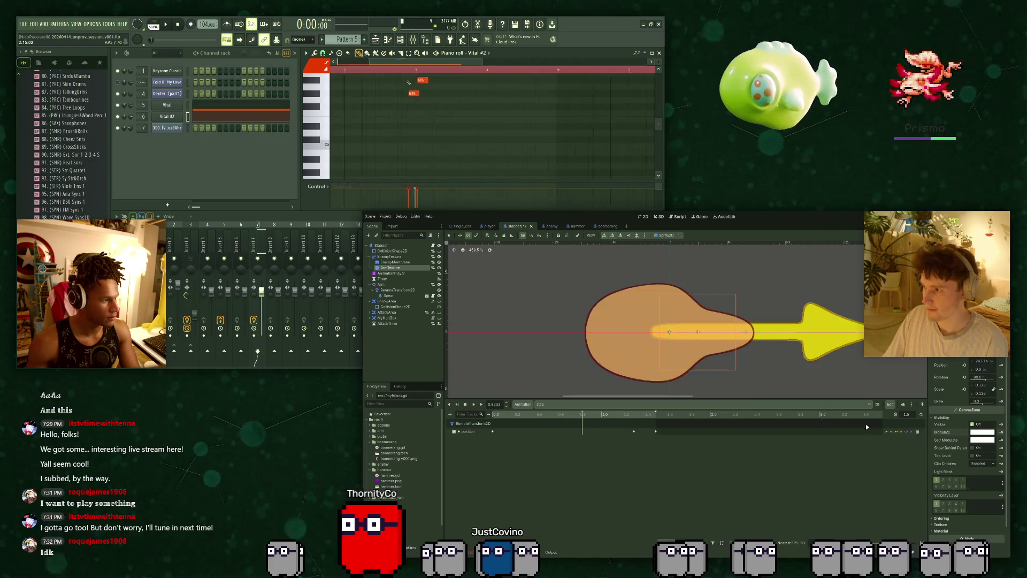
{"action": "left_click_drag", "start_coordinate": [436, 81], "coordinate": [431, 80]}
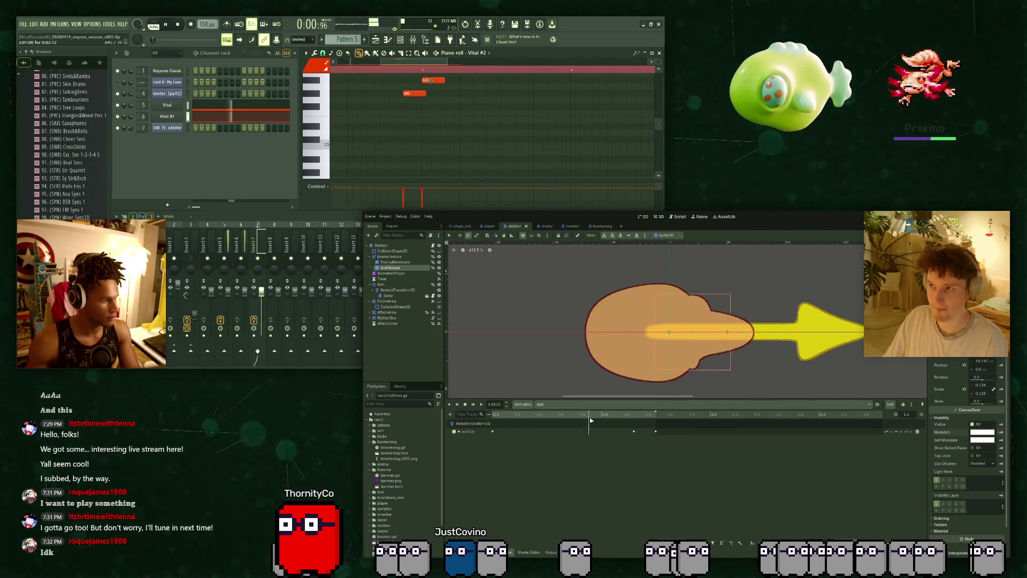
{"action": "scroll", "coordinate": [416, 94], "scroll_direction": "down", "scroll_amount": 4}
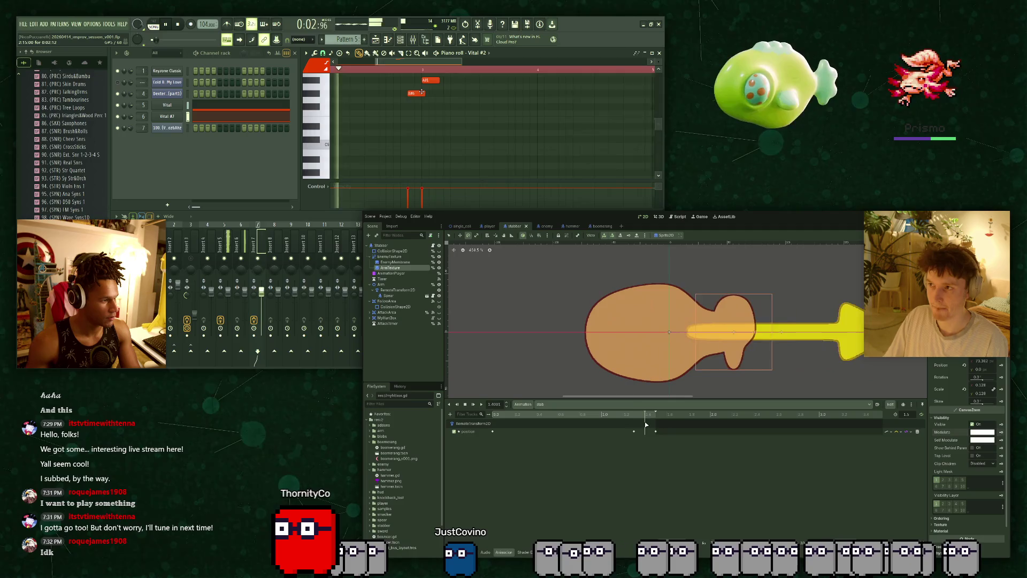
Open the single_cell level scene and run the game with F5.
{"action": "key", "text": "space"}
{"action": "left_click", "coordinate": [462, 226]}
{"action": "key", "text": "F5"}
{"action": "left_click_drag", "start_coordinate": [420, 94], "coordinate": [424, 94]}
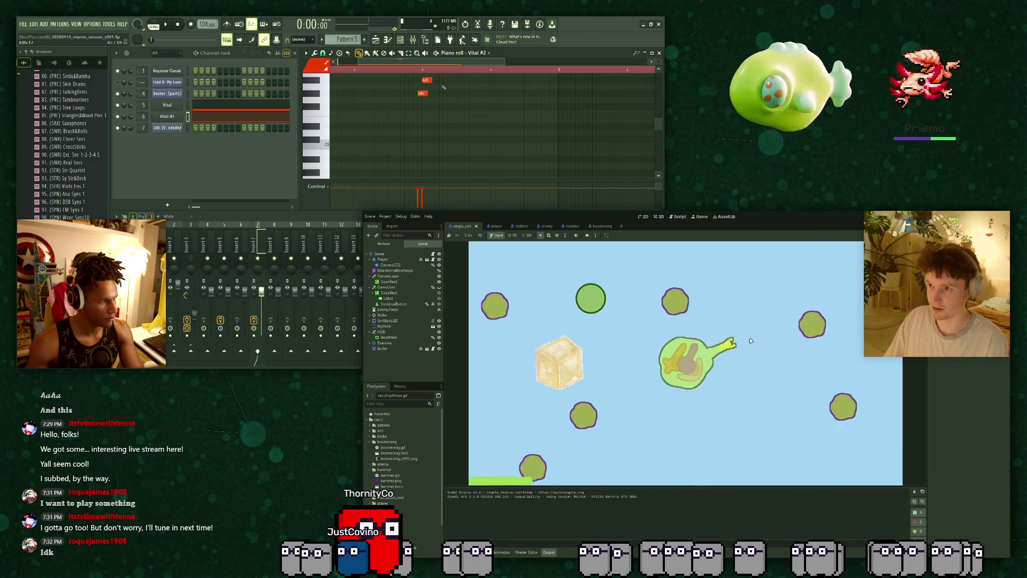
Steer the player with WASD near the stabber to watch its spear thrusts.
{"action": "key", "text": "space"}
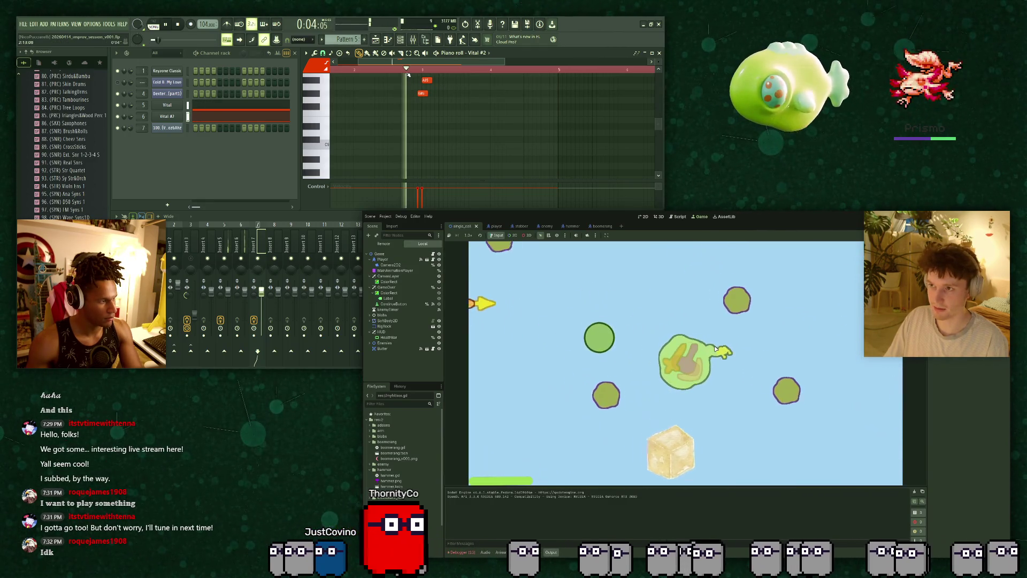
{"action": "key", "text": "a"}
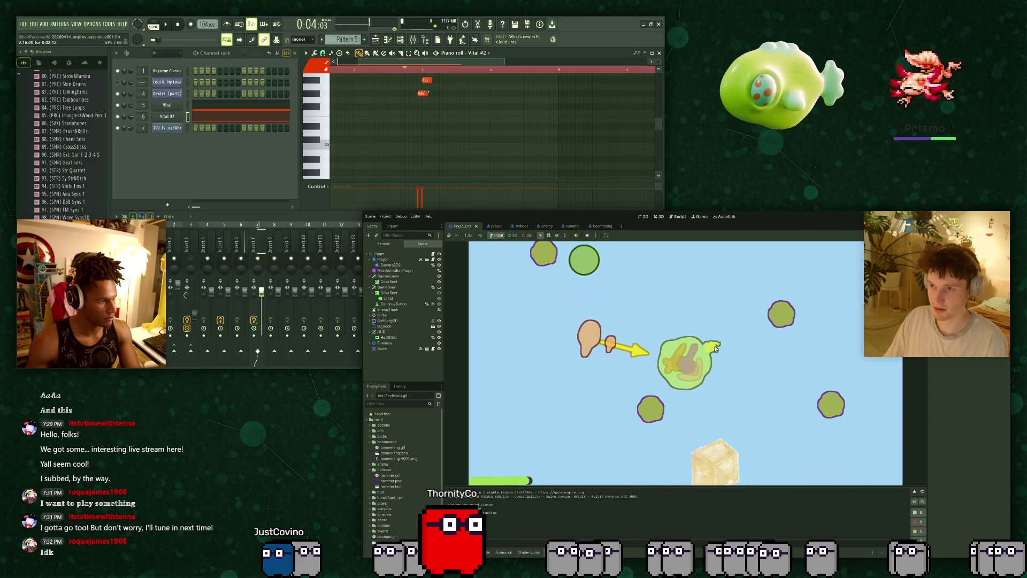
{"action": "key", "text": "d"}
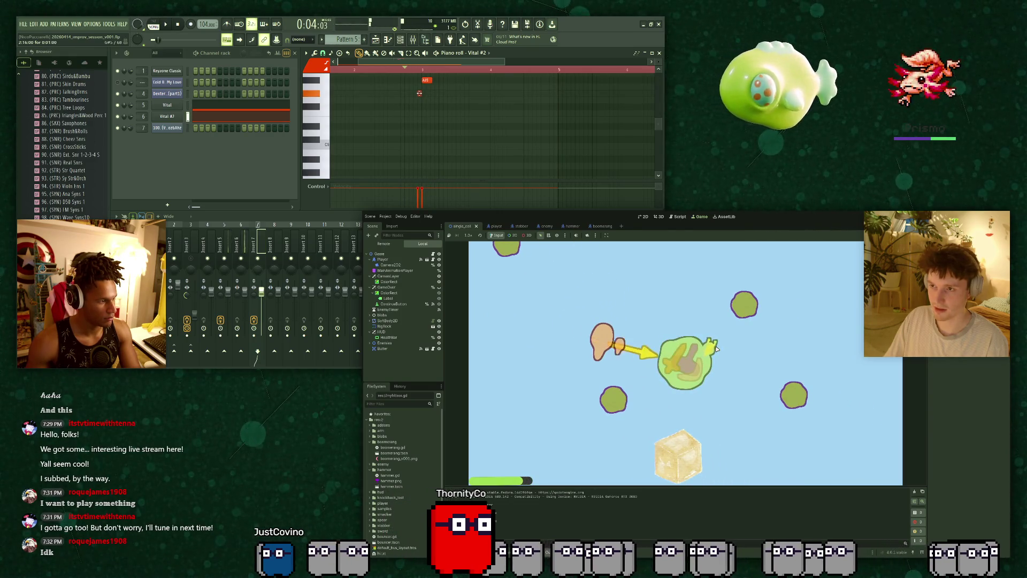
{"action": "key", "text": "w"}
{"action": "key", "text": "d"}
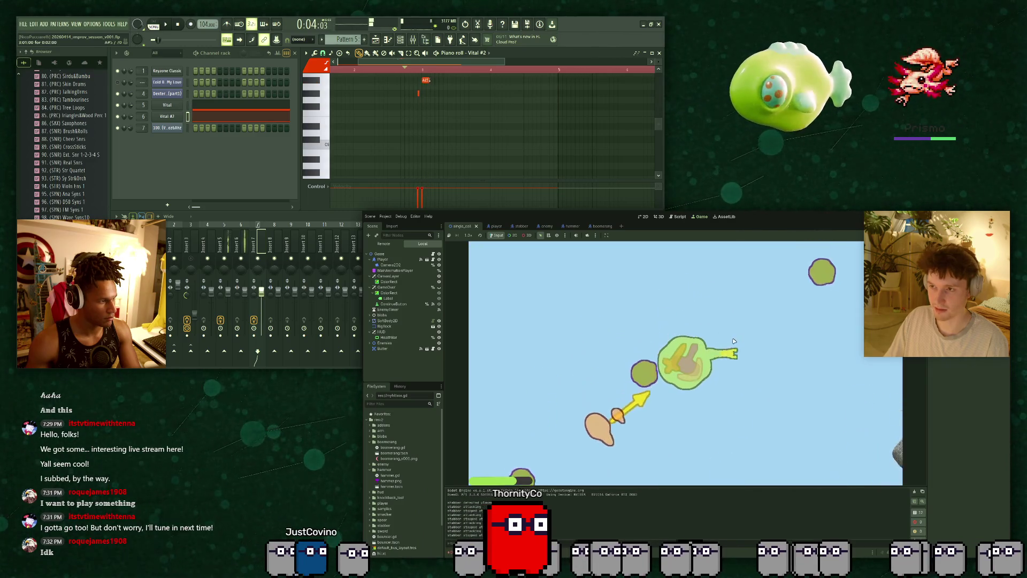
{"action": "key", "text": "a"}
{"action": "key", "text": "d"}
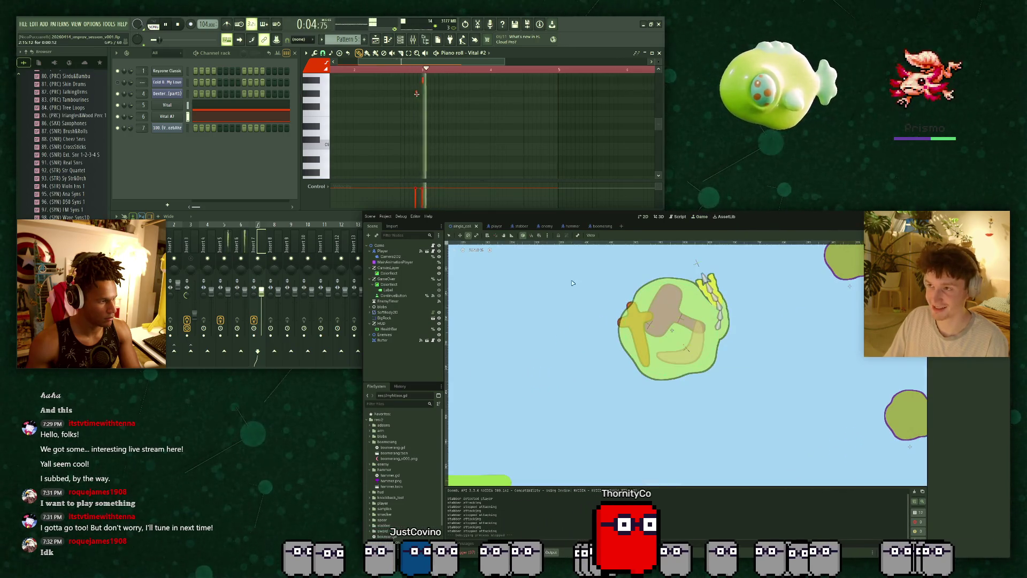
In the stabber scene, raise EnemyTexture's outline Line Thickness to 10.
{"action": "left_click", "coordinate": [515, 226]}
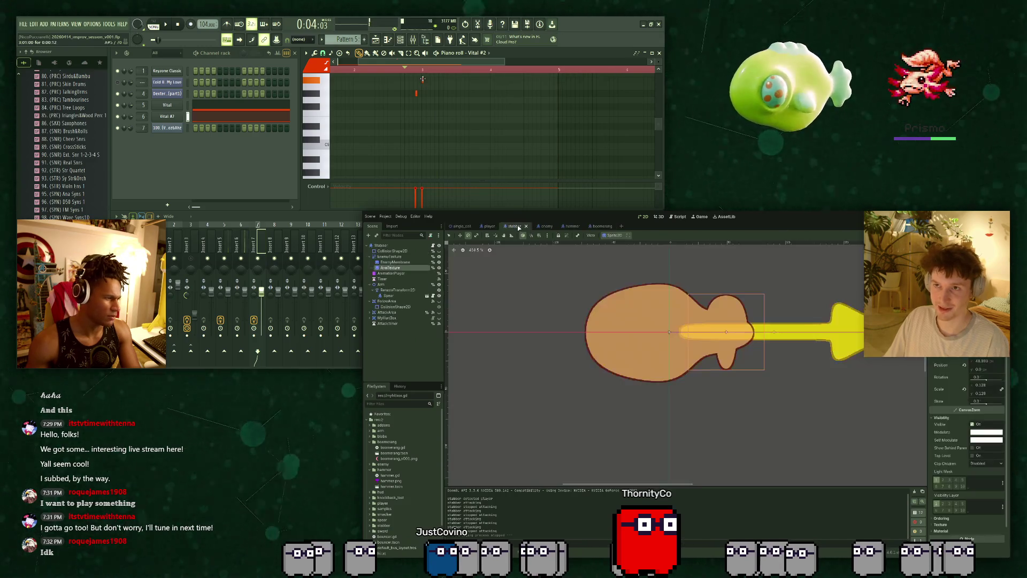
{"action": "left_click", "coordinate": [384, 257]}
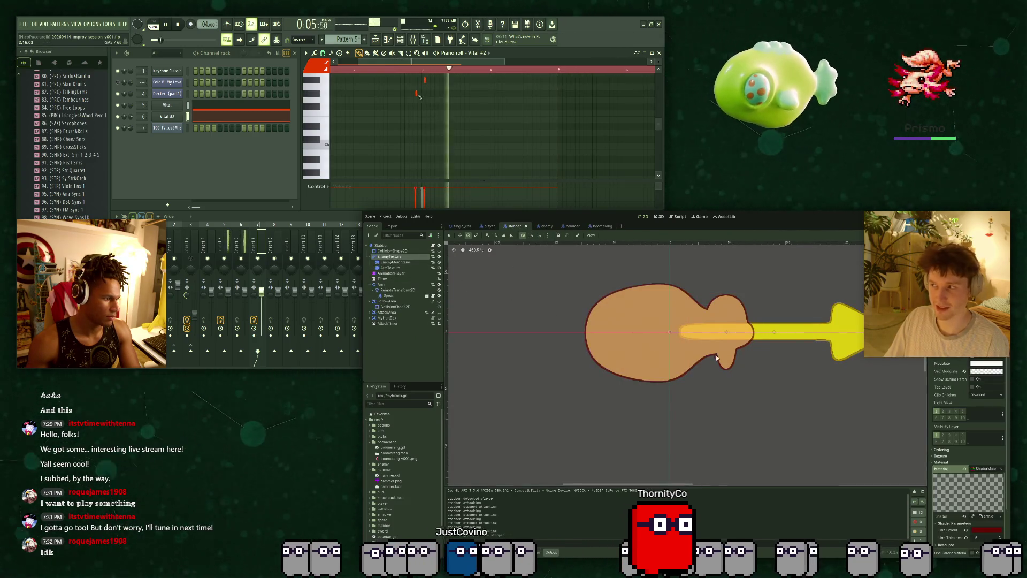
{"action": "scroll", "coordinate": [965, 492], "scroll_direction": "down", "scroll_amount": 3}
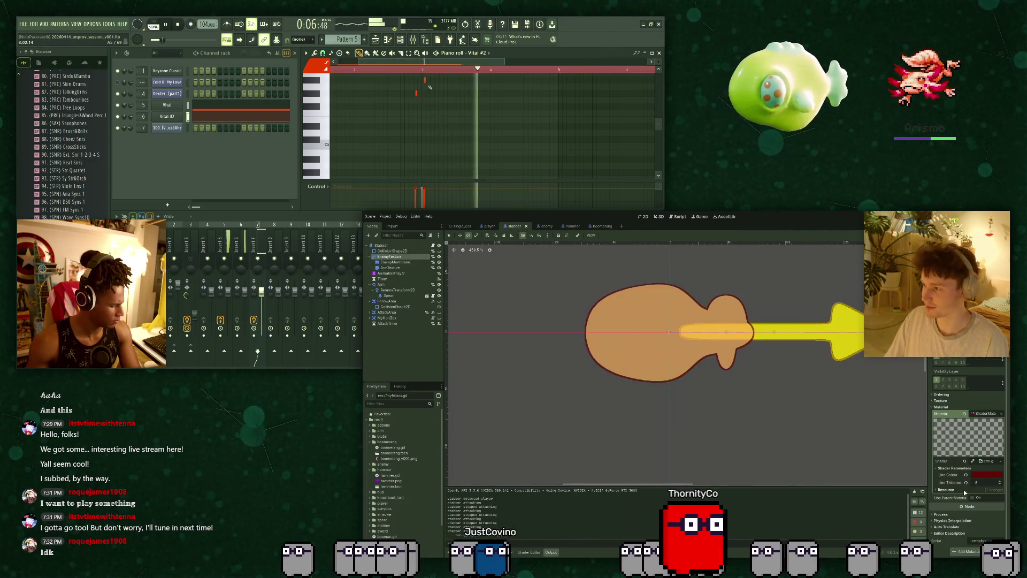
{"action": "left_click", "coordinate": [999, 482]}
{"action": "left_click", "coordinate": [999, 482]}
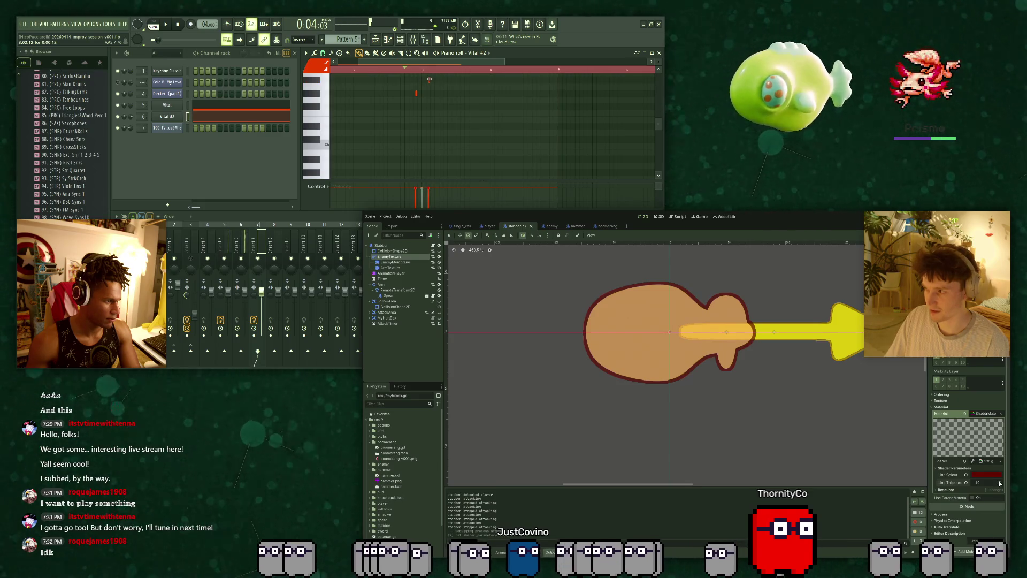
Open the outline shader's code in the Shader Editor panel.
{"action": "key", "text": "space"}
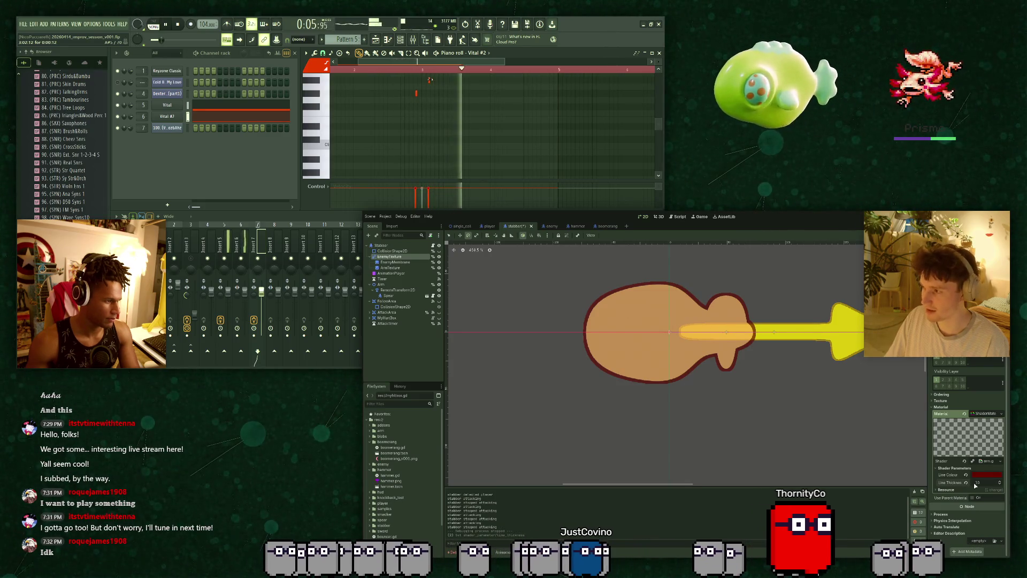
{"action": "scroll", "coordinate": [444, 117], "scroll_direction": "down", "scroll_amount": 3}
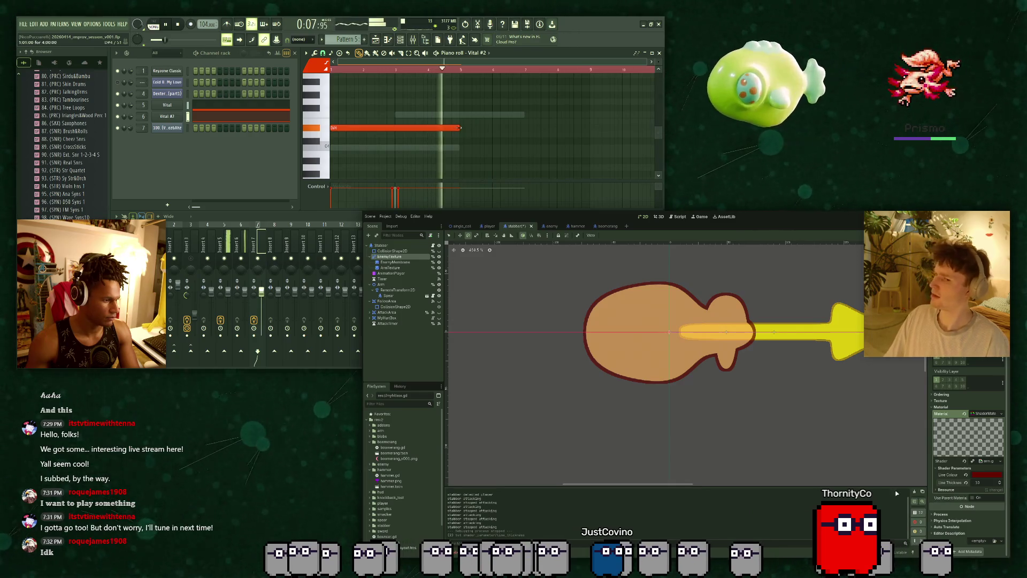
{"action": "left_click", "coordinate": [531, 551]}
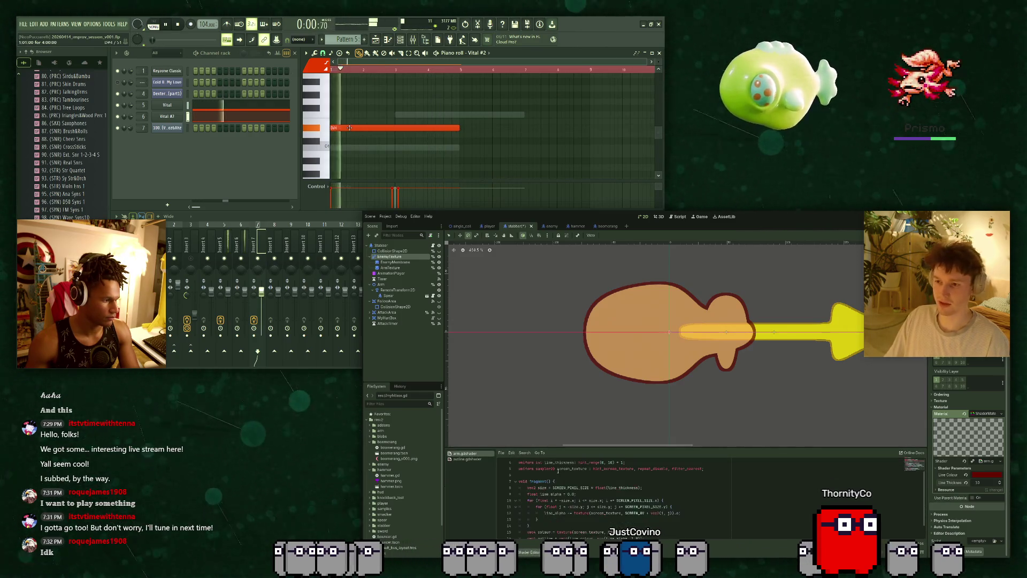
{"action": "scroll", "coordinate": [557, 468], "scroll_direction": "up", "scroll_amount": 1}
{"action": "key", "text": "space"}
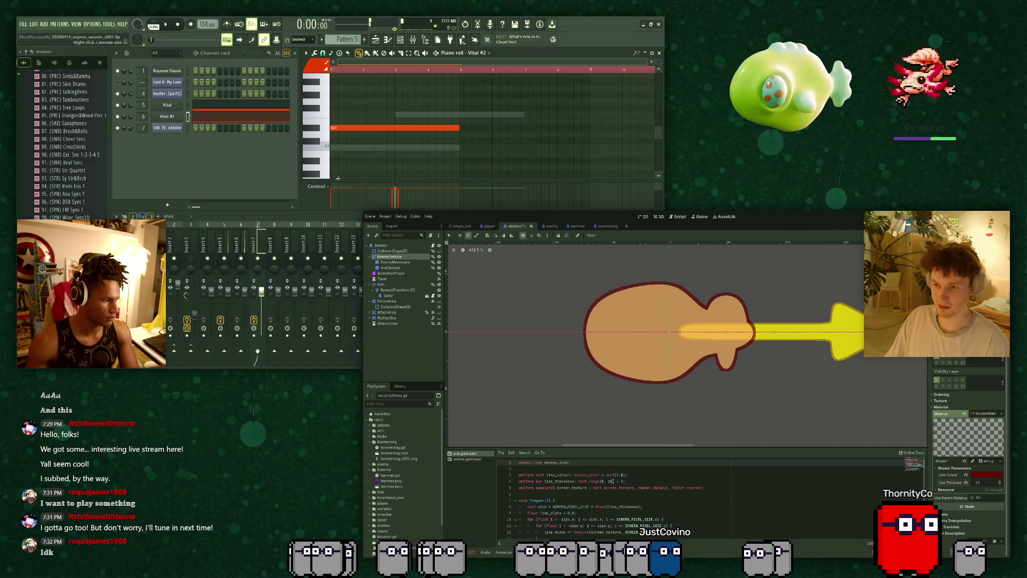
{"action": "double_click", "coordinate": [610, 481]}
{"action": "scroll", "coordinate": [428, 134], "scroll_direction": "up", "scroll_amount": 1}
{"action": "left_click", "coordinate": [172, 116]}
{"action": "key", "text": "Return"}
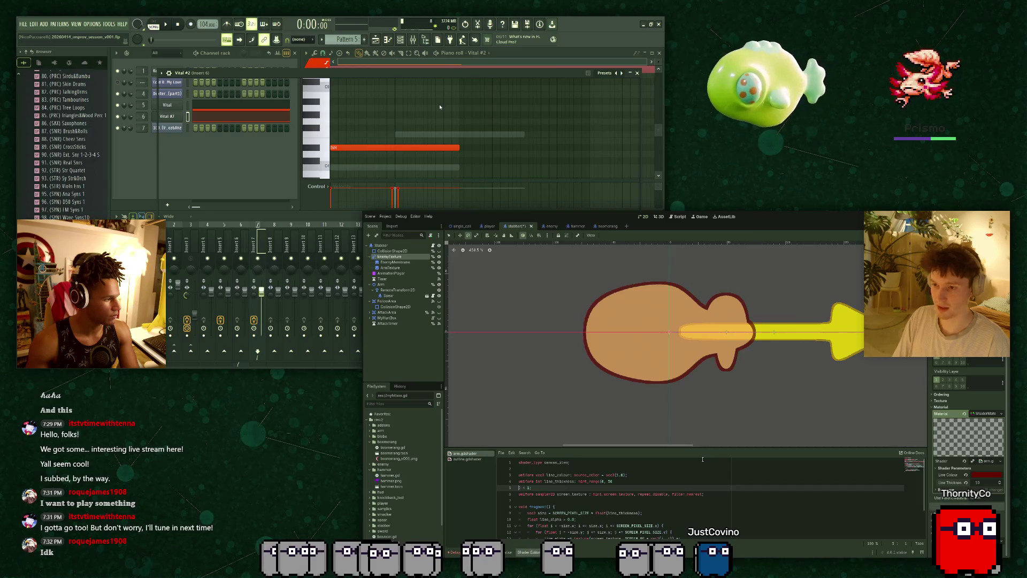
{"action": "key", "text": "ctrl+z"}
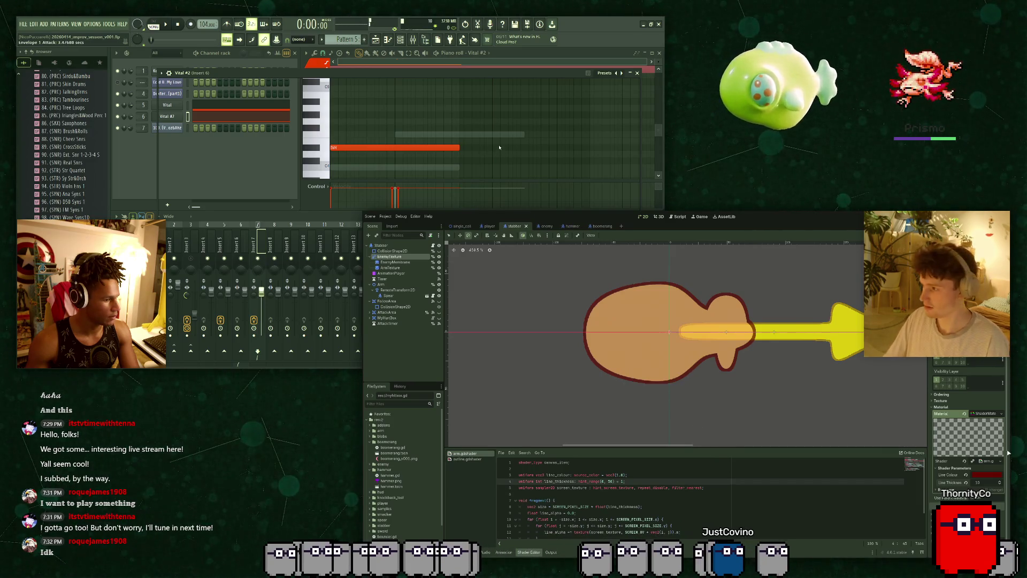
{"action": "left_click_drag", "start_coordinate": [1000, 483], "coordinate": [999, 483]}
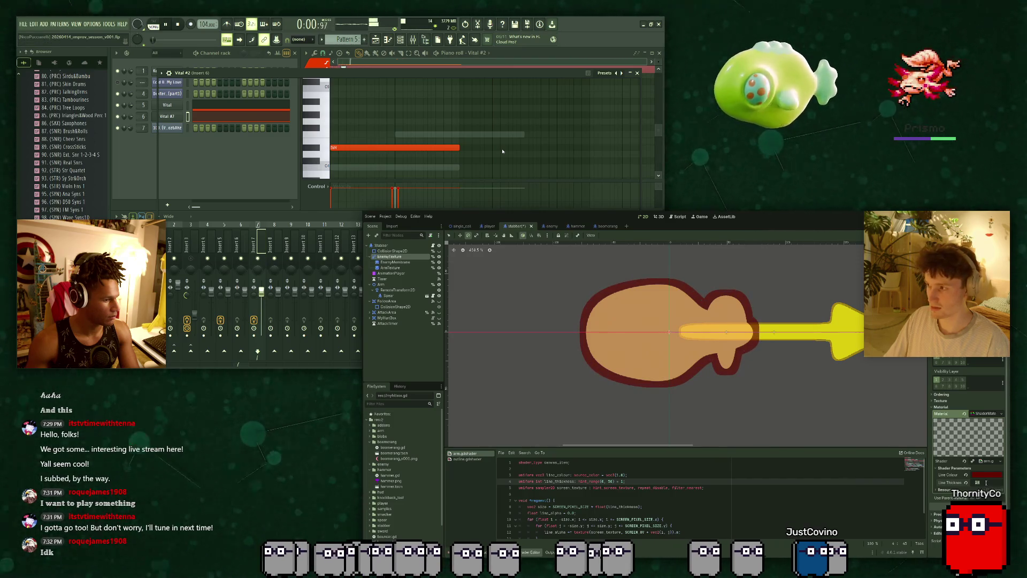
{"action": "left_click_drag", "start_coordinate": [985, 483], "coordinate": [982, 482]}
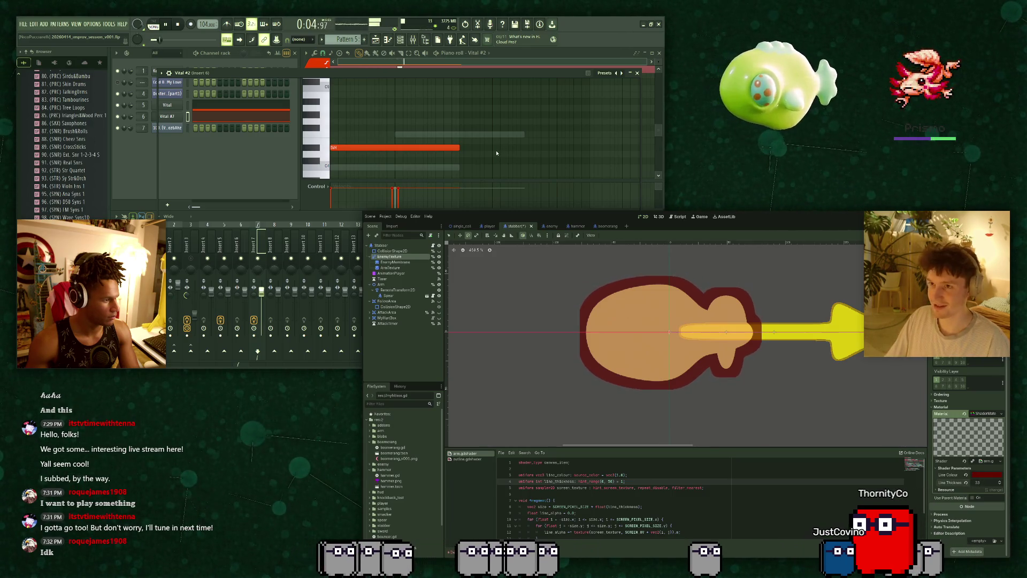
{"action": "left_click", "coordinate": [637, 73]}
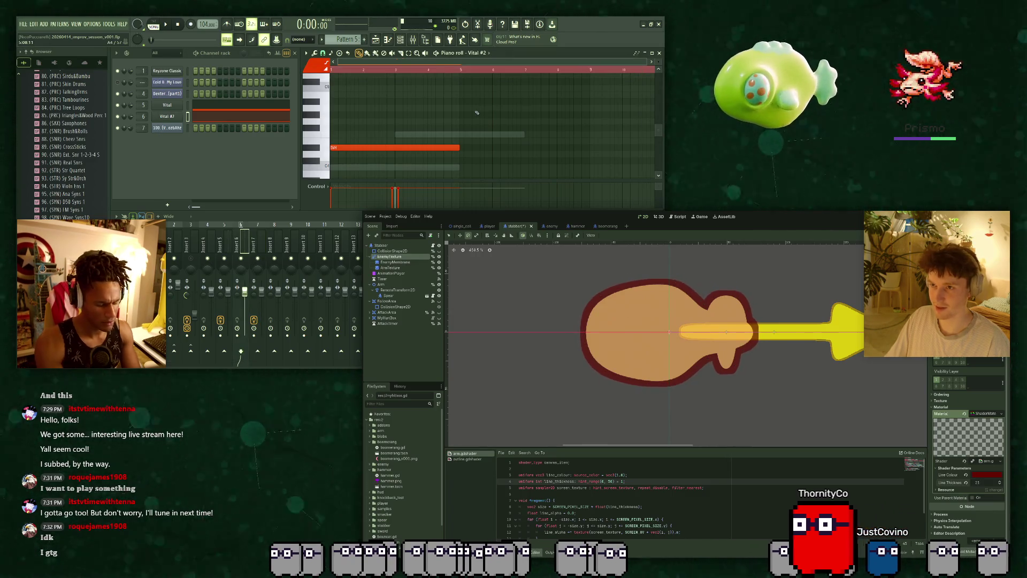
{"action": "key", "text": "ctrl+s"}
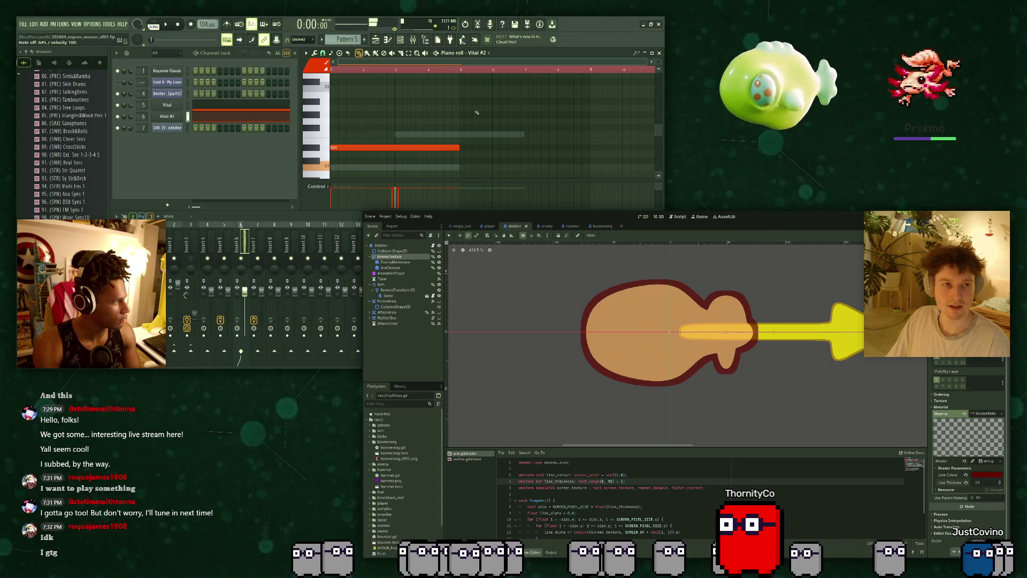
{"action": "scroll", "coordinate": [455, 117], "scroll_direction": "up", "scroll_amount": 3}
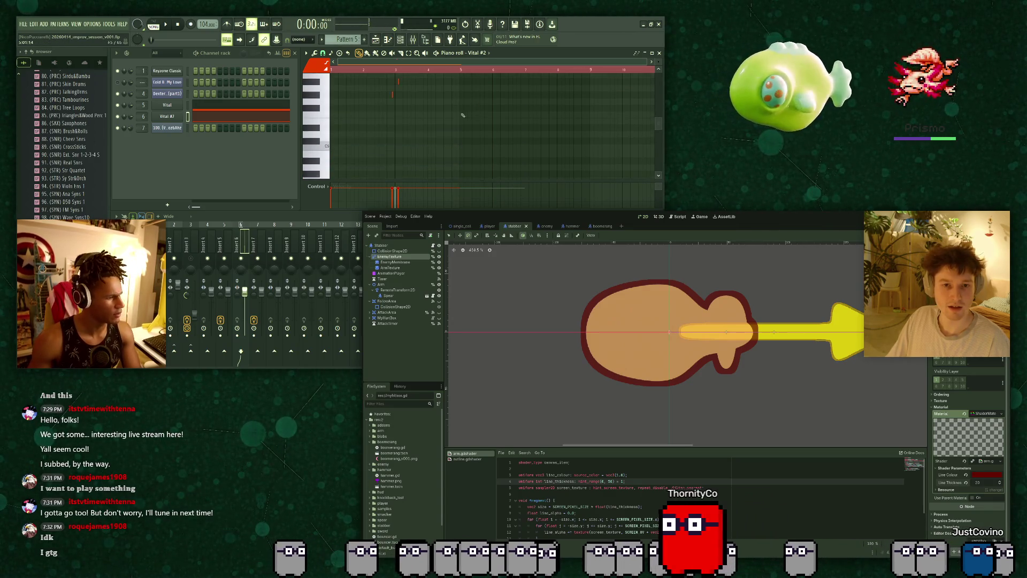
{"action": "left_click", "coordinate": [171, 116]}
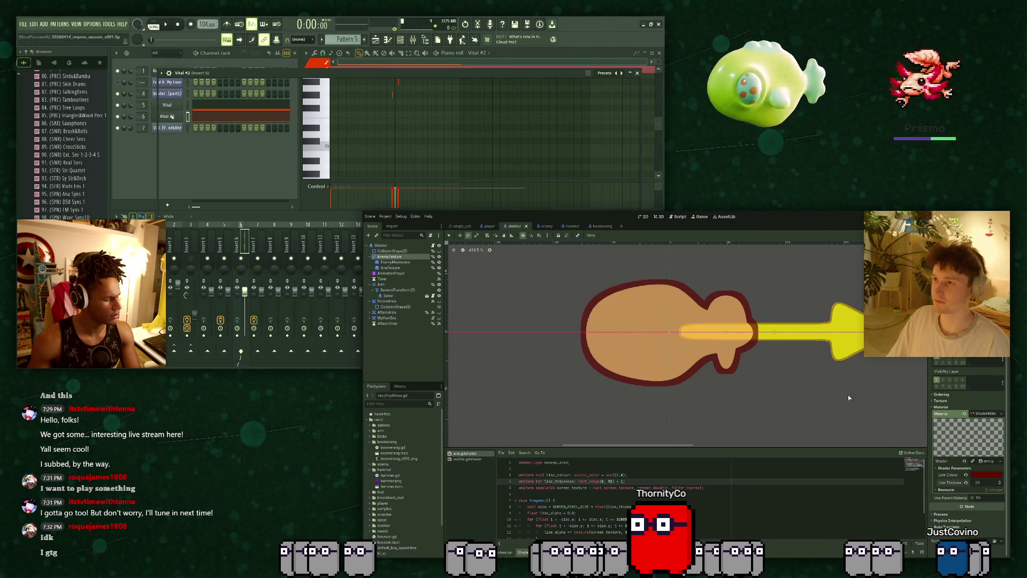
{"action": "left_click", "coordinate": [956, 468]}
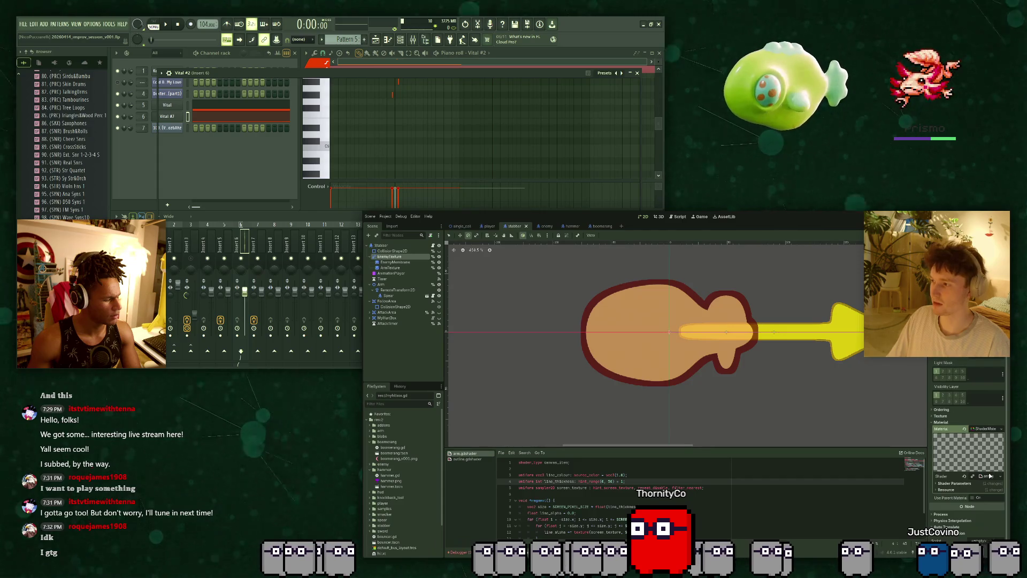
Set the outline's Line Colour parameter to pink, then launch a test run with F5.
{"action": "left_click", "coordinate": [950, 484]}
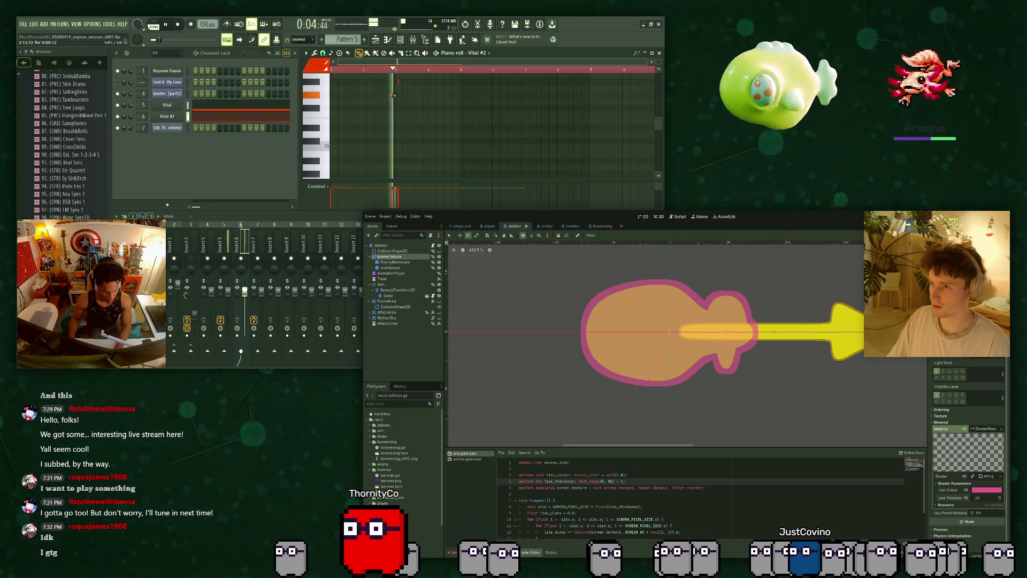
{"action": "key", "text": "space"}
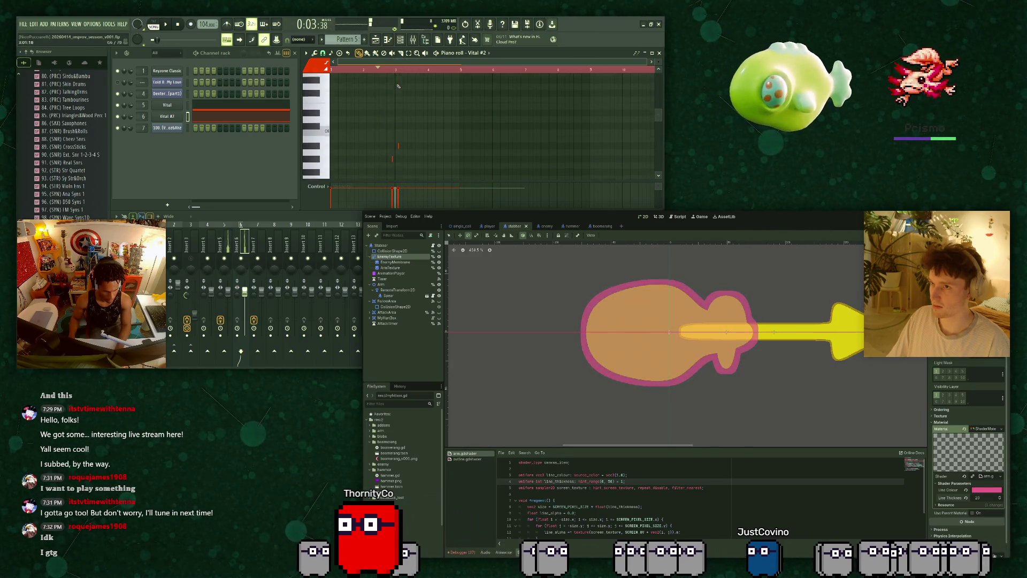
{"action": "scroll", "coordinate": [393, 94], "scroll_direction": "up", "scroll_amount": 4}
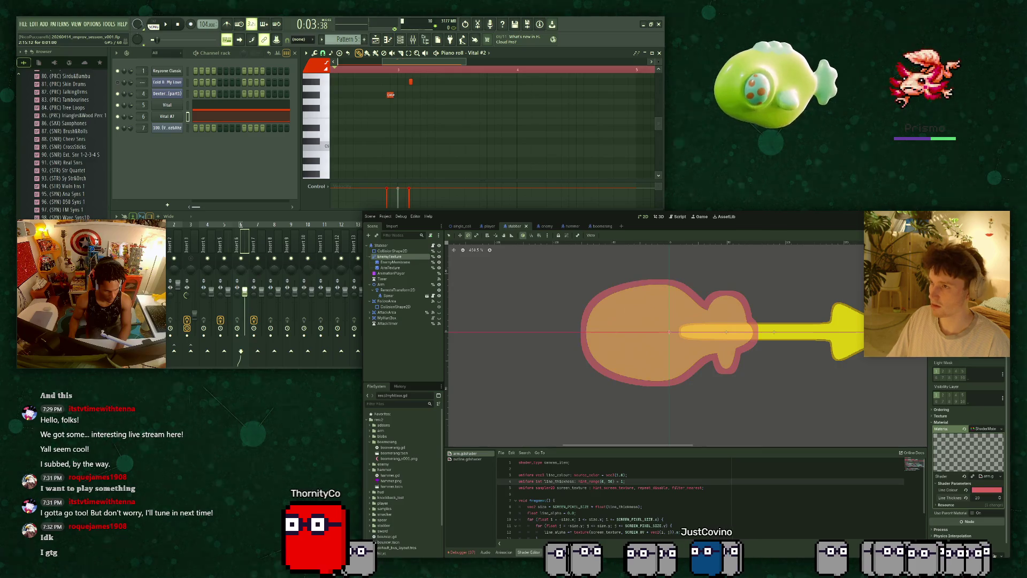
{"action": "key", "text": "space"}
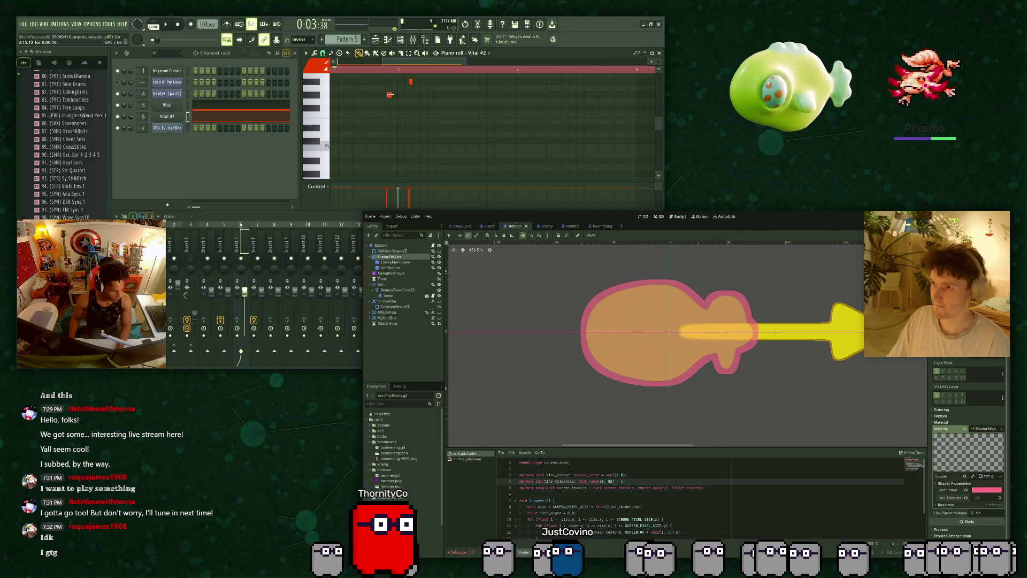
{"action": "key", "text": "F5"}
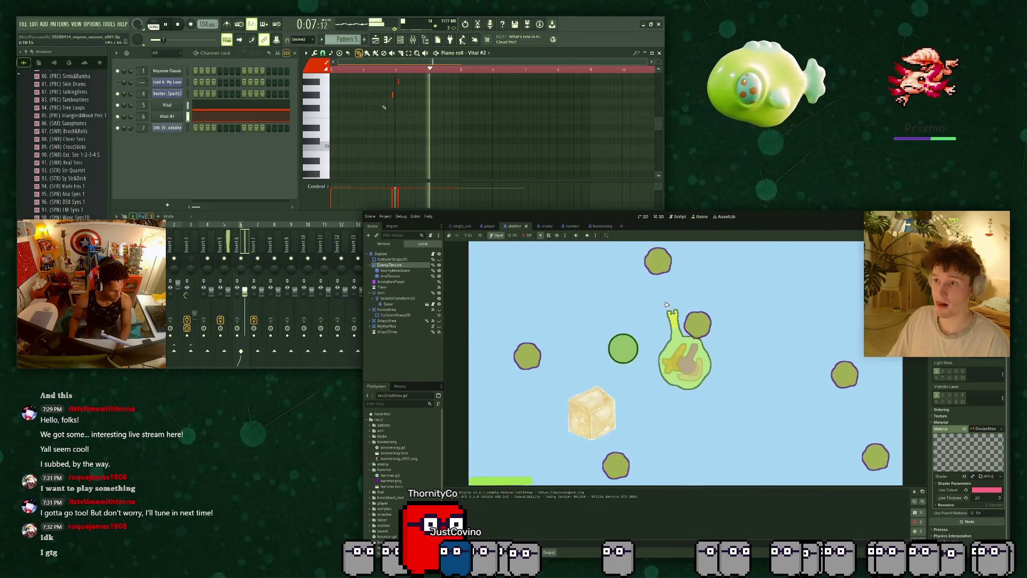
Move the player with WASD, attack toward the right, then stop the game with F8.
{"action": "key", "text": "w"}
{"action": "key", "text": "a"}
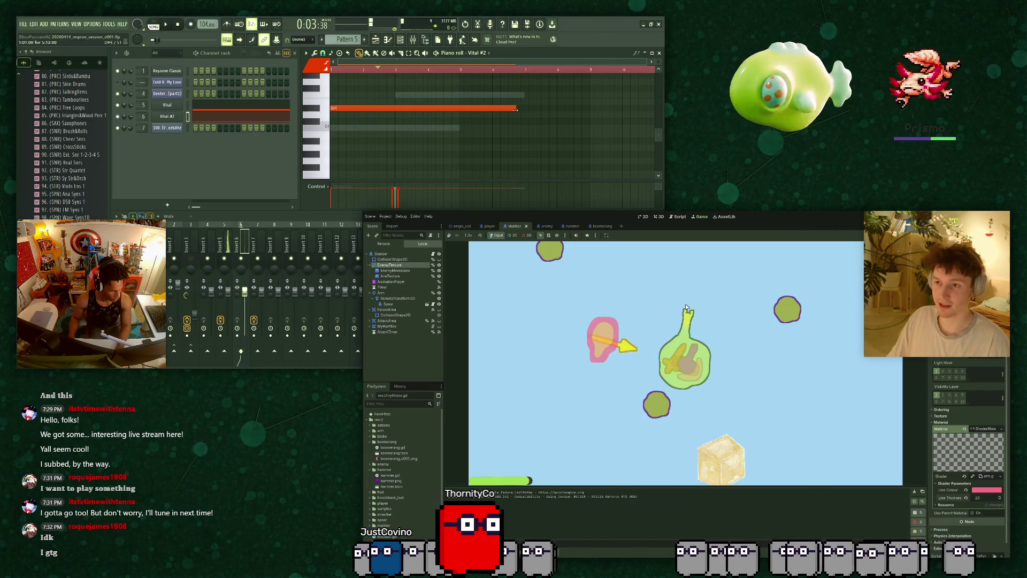
{"action": "key", "text": "d"}
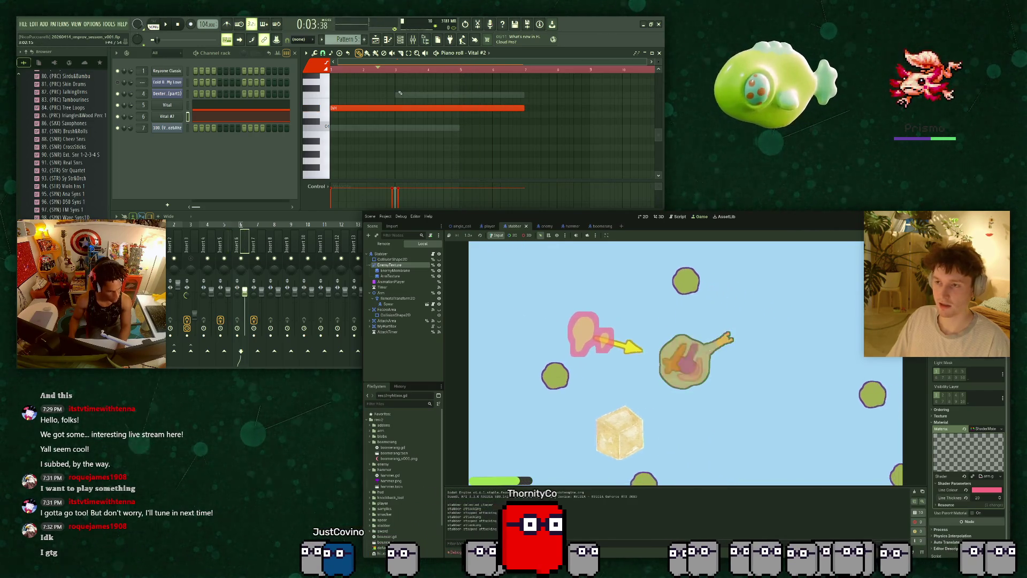
{"action": "key", "text": "s"}
{"action": "key", "text": "d"}
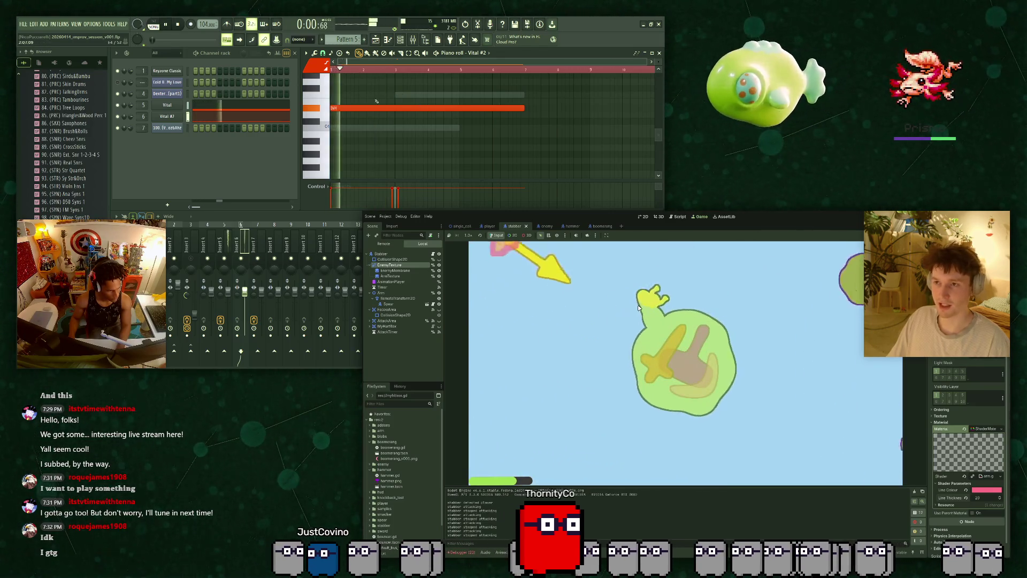
{"action": "key", "text": "d"}
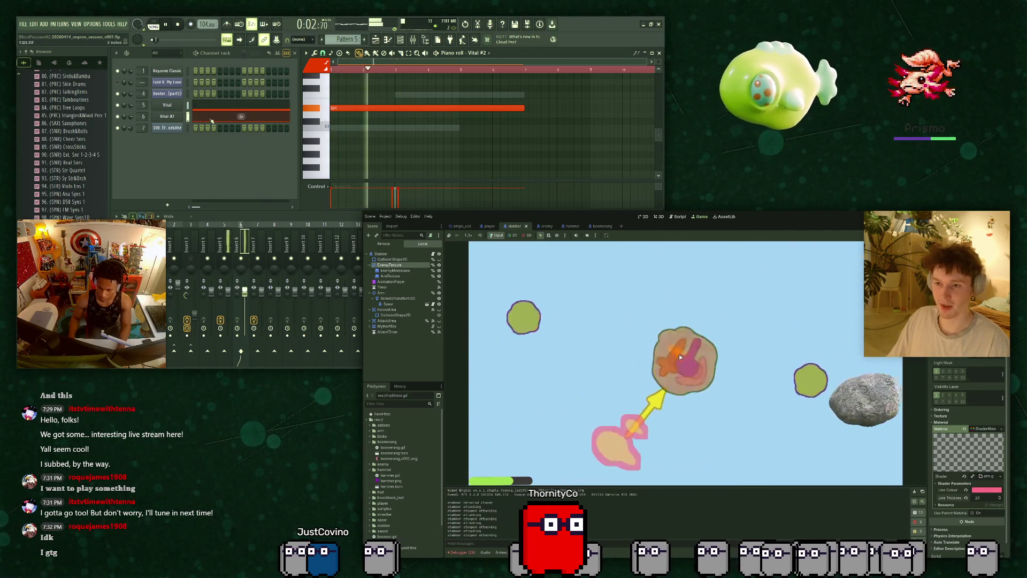
{"action": "left_click", "coordinate": [749, 376]}
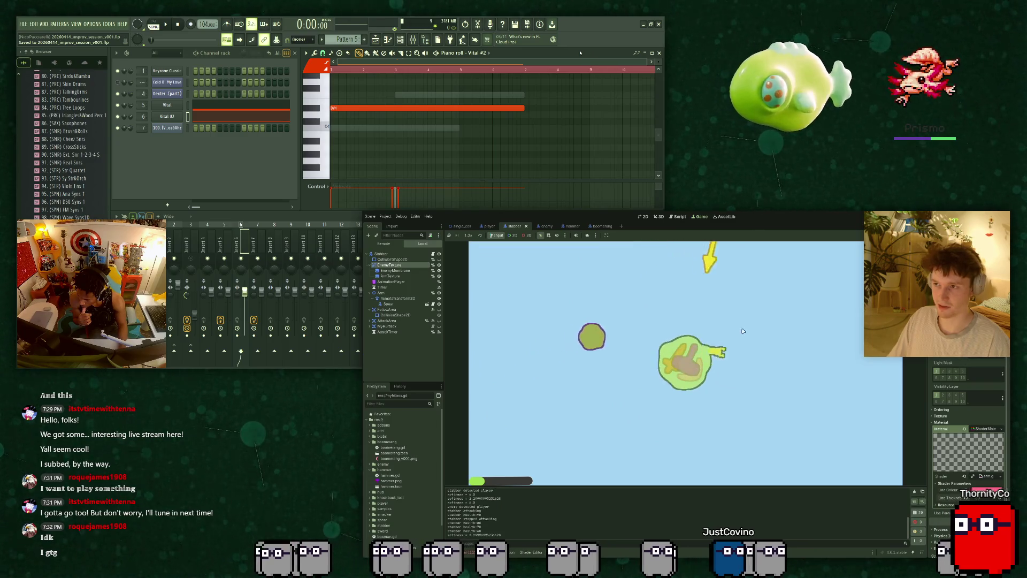
{"action": "key", "text": "F8"}
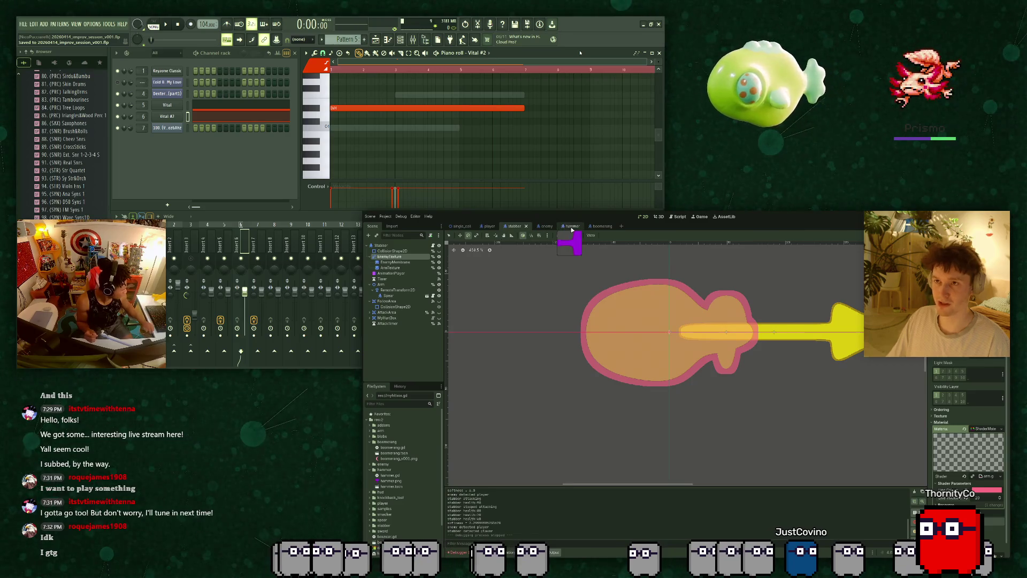
Open arm.gdshader in the Shader Editor, enlarge the panel, and review lines 5-14.
{"action": "left_click", "coordinate": [521, 551]}
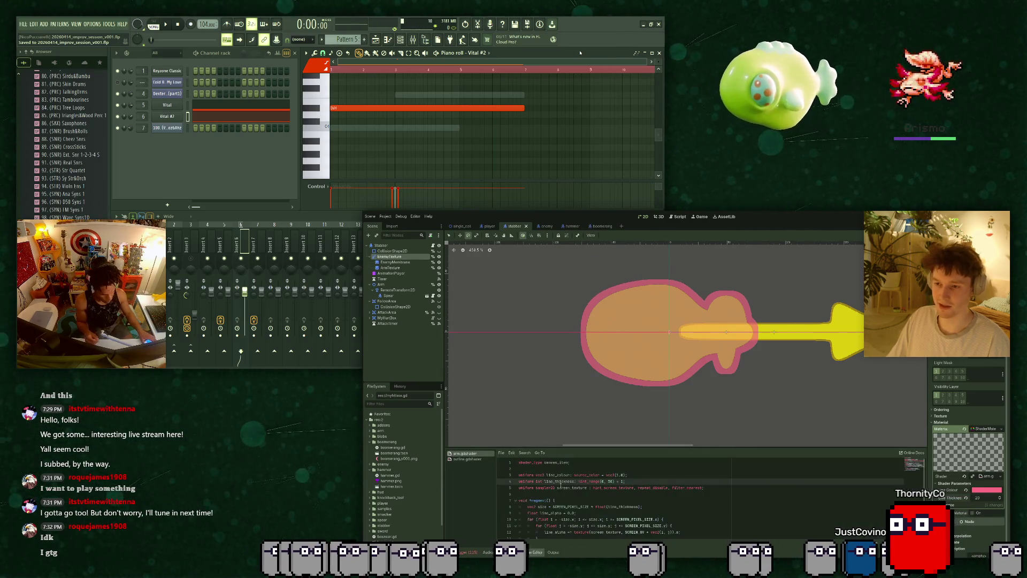
{"action": "scroll", "coordinate": [579, 481], "scroll_direction": "up", "scroll_amount": 2}
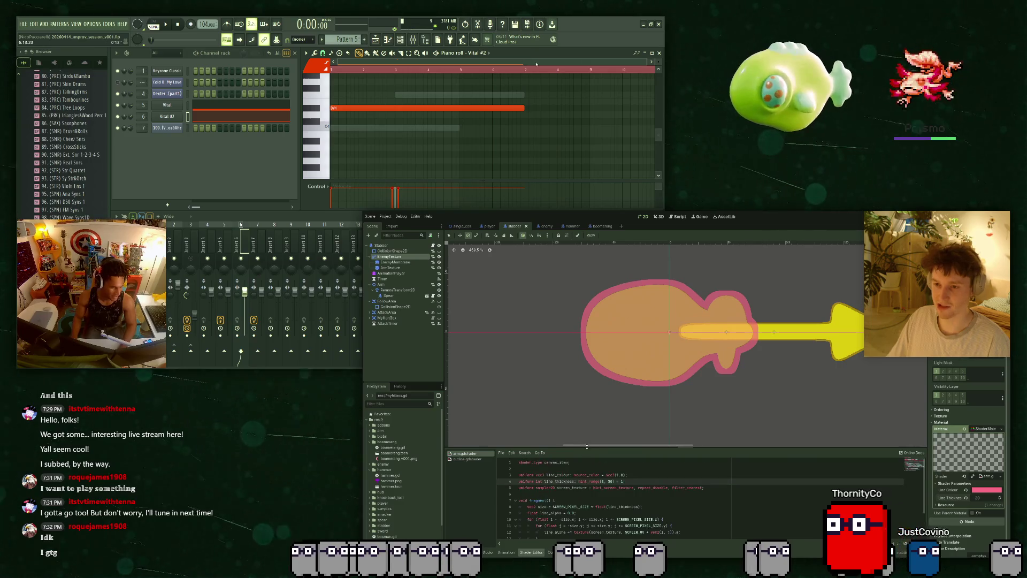
{"action": "mouse_move", "coordinate": [591, 448]}
{"action": "left_mouse_down"}
{"action": "mouse_move", "coordinate": [598, 392]}
{"action": "mouse_move", "coordinate": [602, 419]}
{"action": "mouse_move", "coordinate": [605, 404]}
{"action": "left_mouse_up"}
{"action": "left_click", "coordinate": [645, 491]}
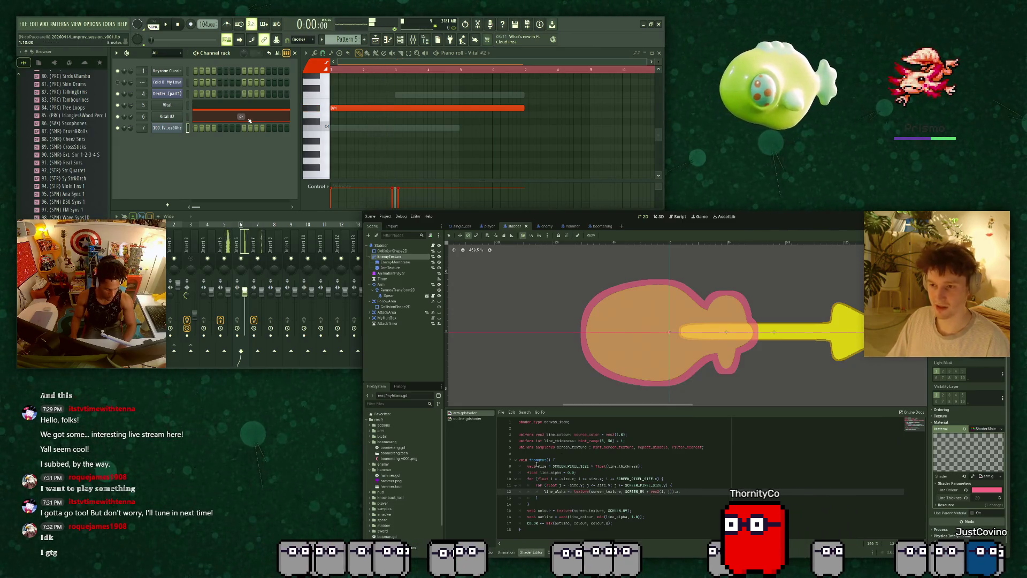
{"action": "left_click", "coordinate": [599, 448]}
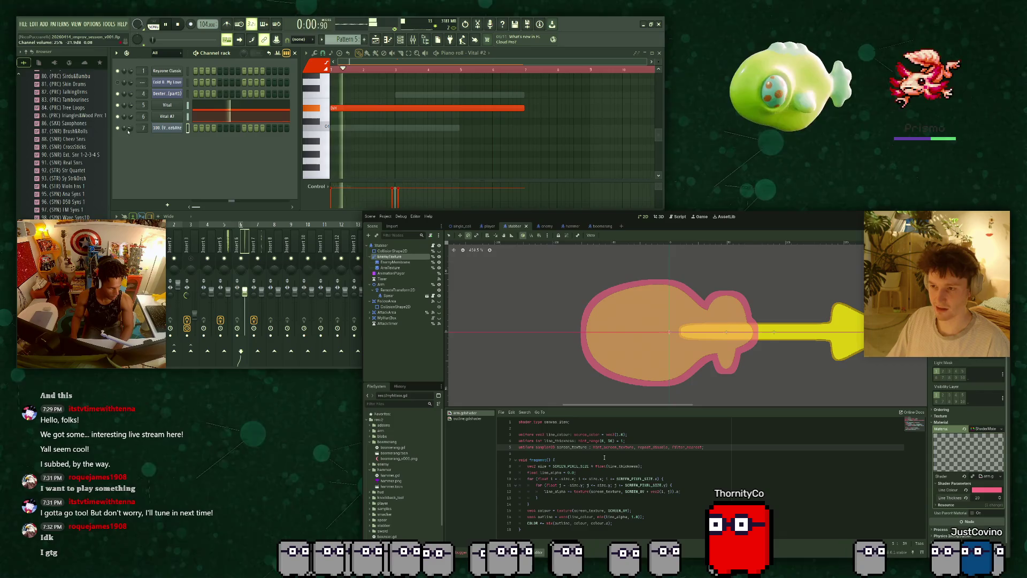
{"action": "left_click_drag", "start_coordinate": [575, 478], "coordinate": [580, 491]}
{"action": "left_click", "coordinate": [595, 505]}
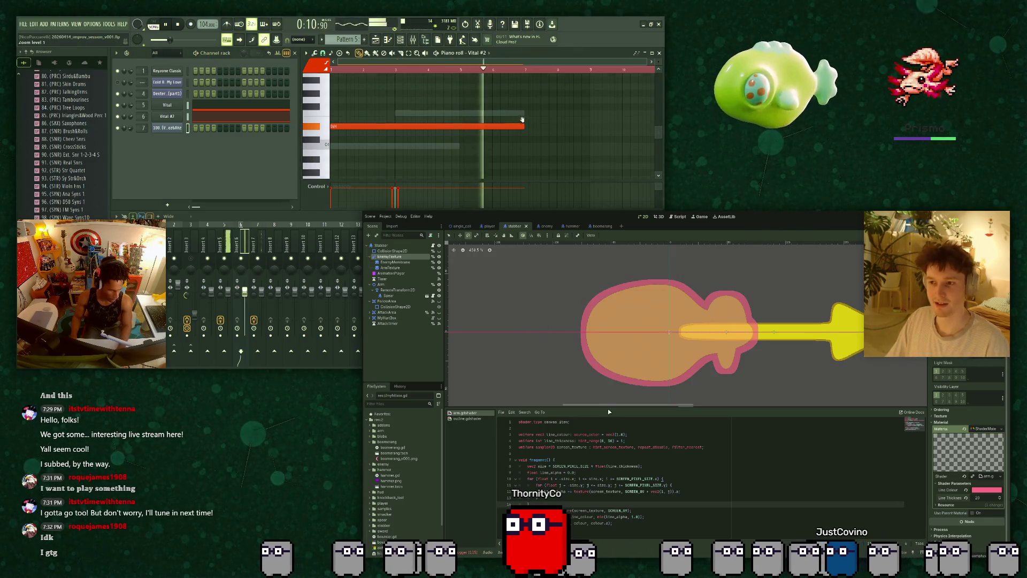
Shrink the code panel to enlarge the scene canvas, and edit the outline's Line Thickness.
{"action": "left_click_drag", "start_coordinate": [615, 407], "coordinate": [622, 446]}
{"action": "scroll", "coordinate": [627, 421], "scroll_direction": "down", "scroll_amount": 4}
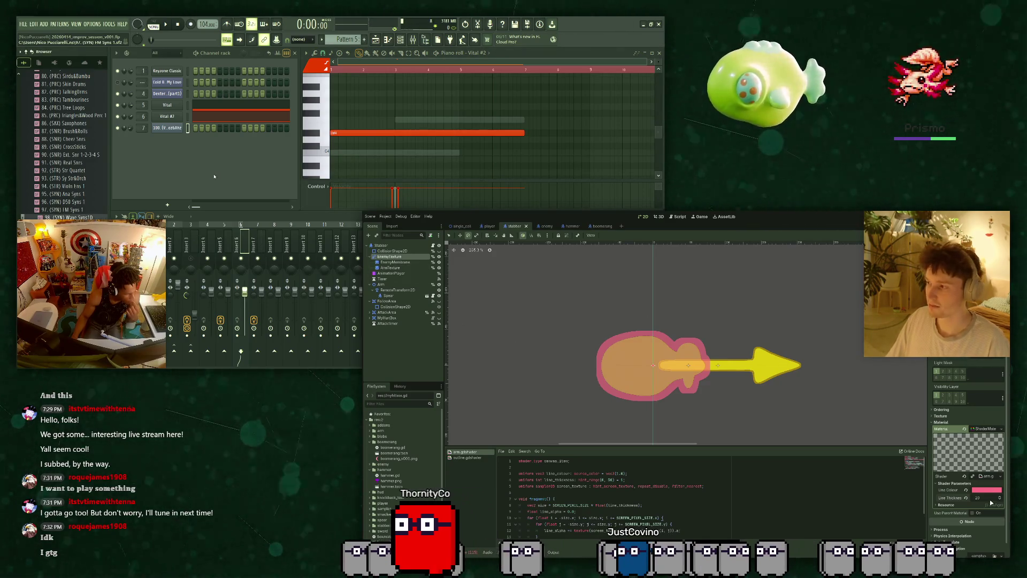
{"action": "left_click", "coordinate": [967, 497]}
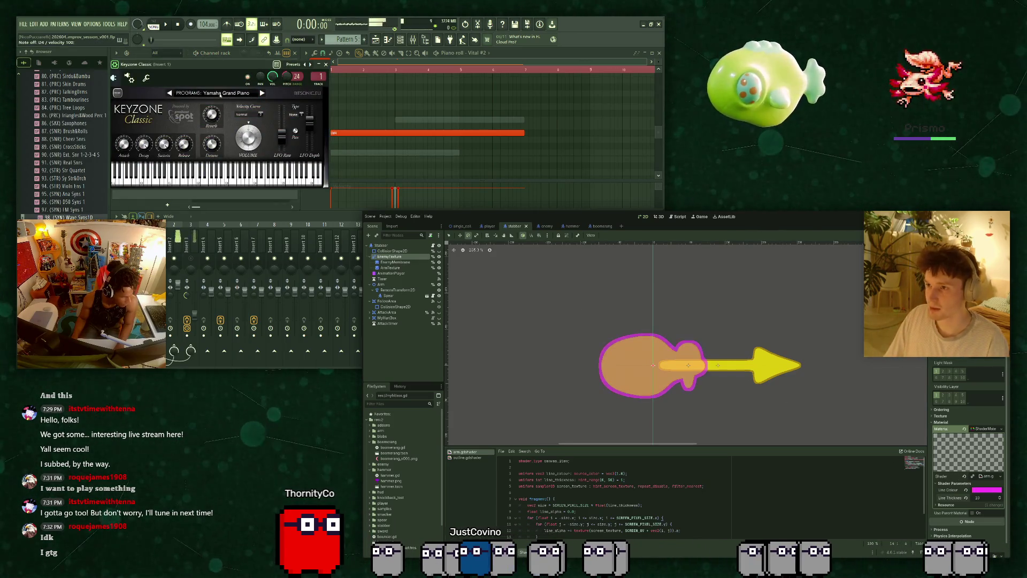
Select the EnemyMembrane sprite node in the Scene tree.
{"action": "key", "text": "F6"}
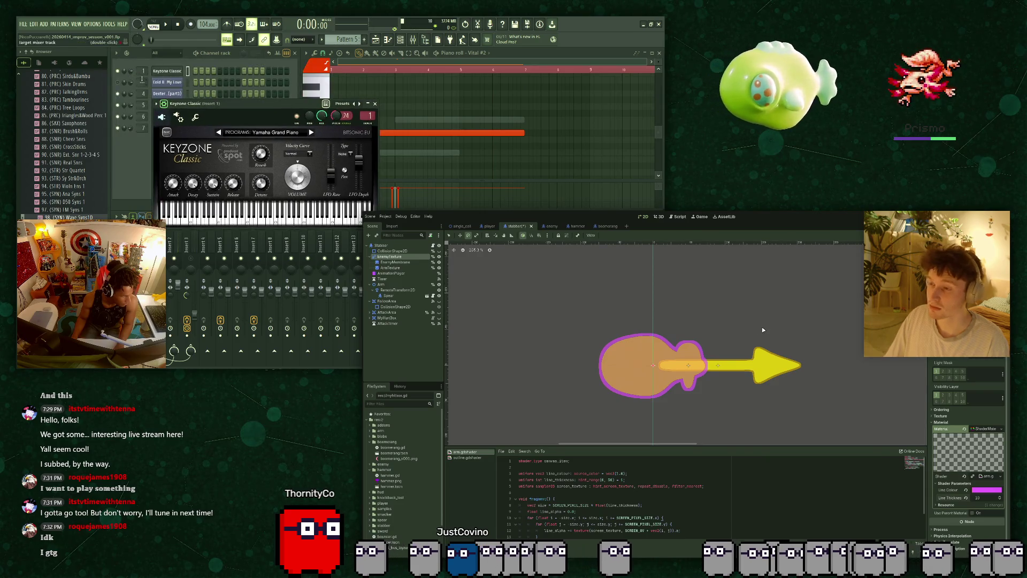
{"action": "left_click", "coordinate": [400, 262]}
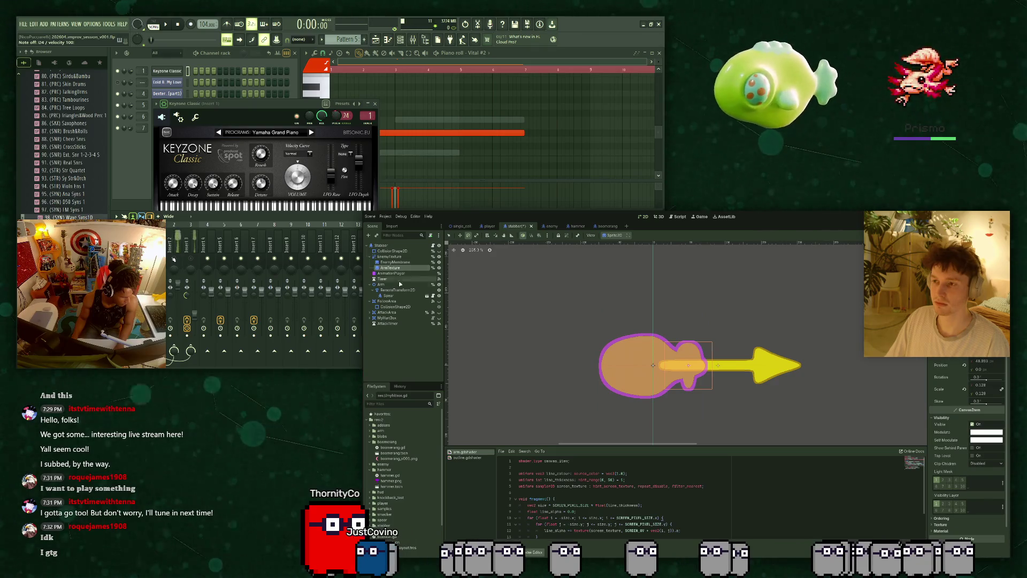
{"action": "left_click_drag", "start_coordinate": [600, 445], "coordinate": [603, 467]}
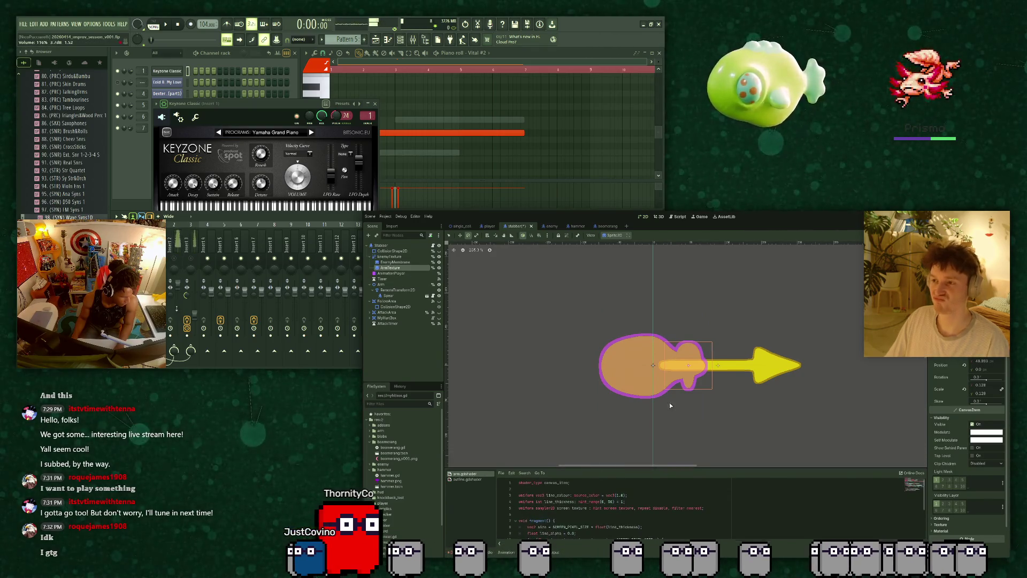
{"action": "scroll", "coordinate": [660, 401], "scroll_direction": "up", "scroll_amount": 6}
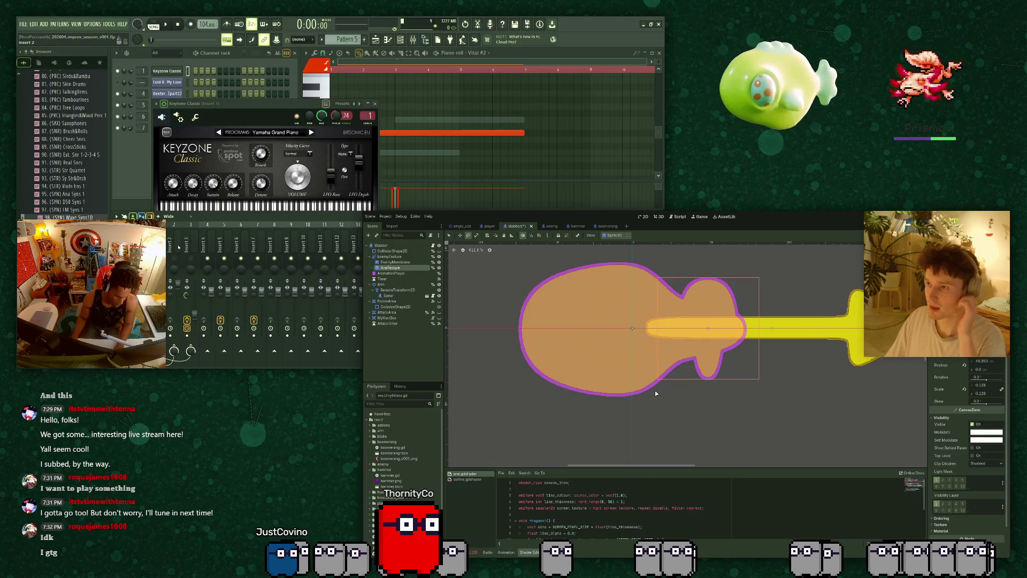
{"action": "mouse_move", "coordinate": [751, 358]}
{"action": "left_mouse_down"}
{"action": "mouse_move", "coordinate": [774, 307]}
{"action": "mouse_move", "coordinate": [747, 258]}
{"action": "mouse_move", "coordinate": [743, 269]}
{"action": "left_mouse_up"}
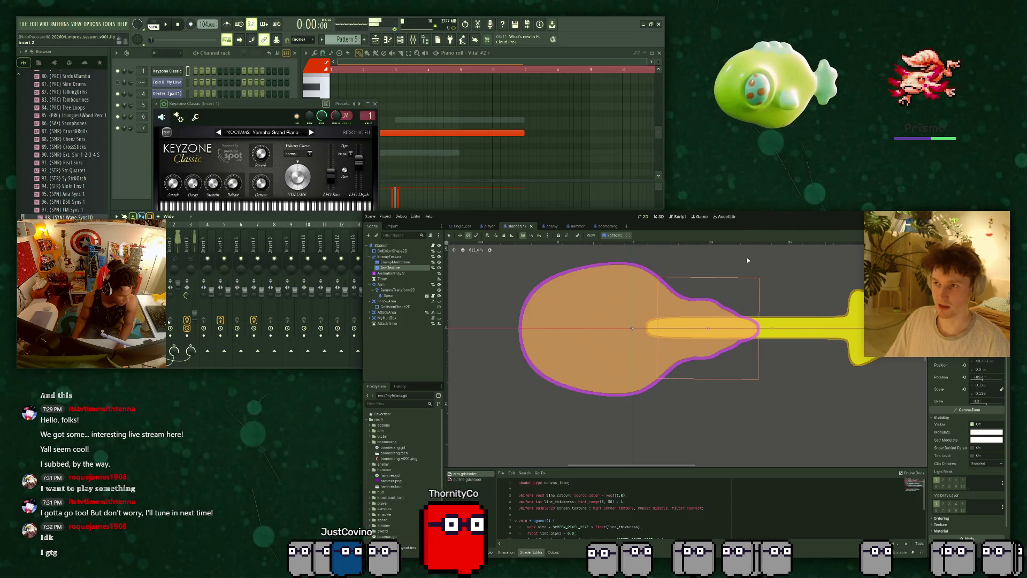
{"action": "right_click", "coordinate": [736, 278]}
{"action": "left_click", "coordinate": [187, 248]}
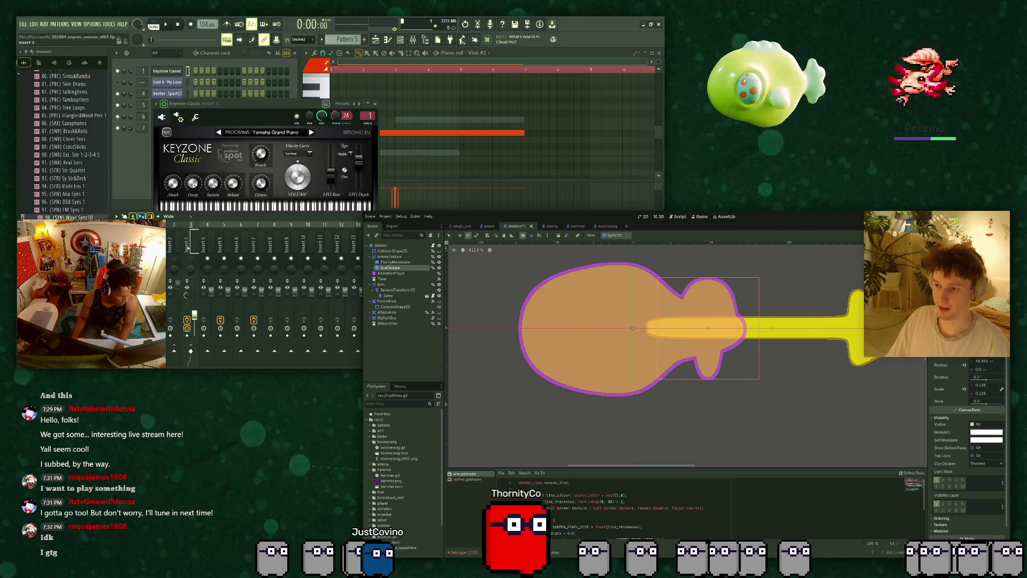
{"action": "key", "text": "z"}
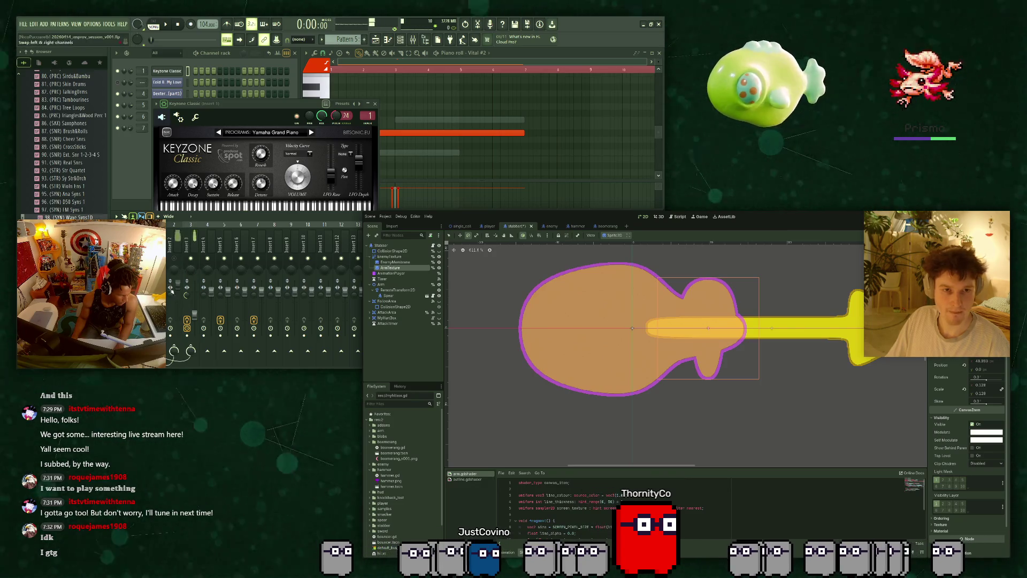
{"action": "key", "text": "z"}
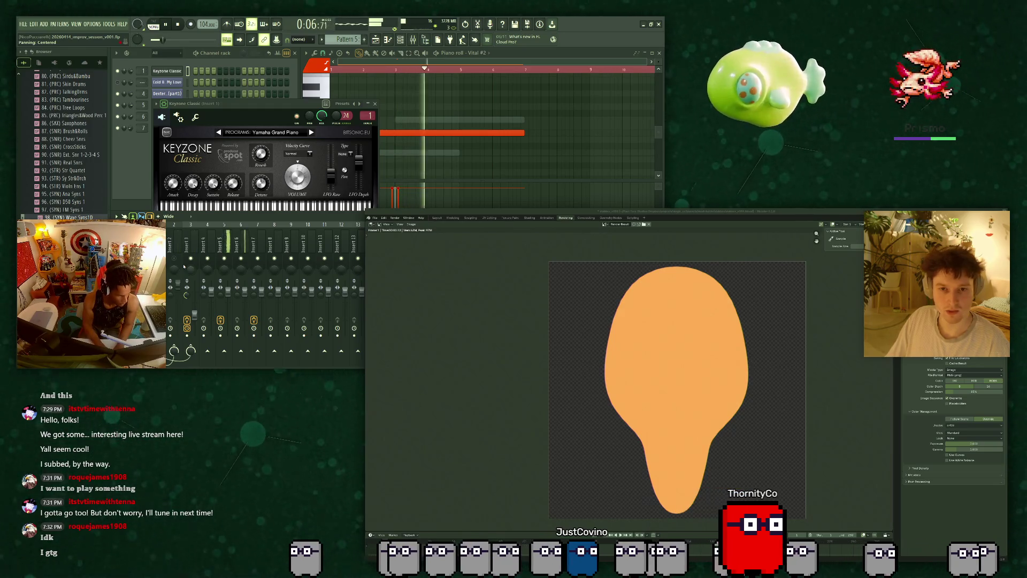
In the Layout 3D view, look through the camera with Rendered shading on.
{"action": "scroll", "coordinate": [768, 361], "scroll_direction": "down", "scroll_amount": 2}
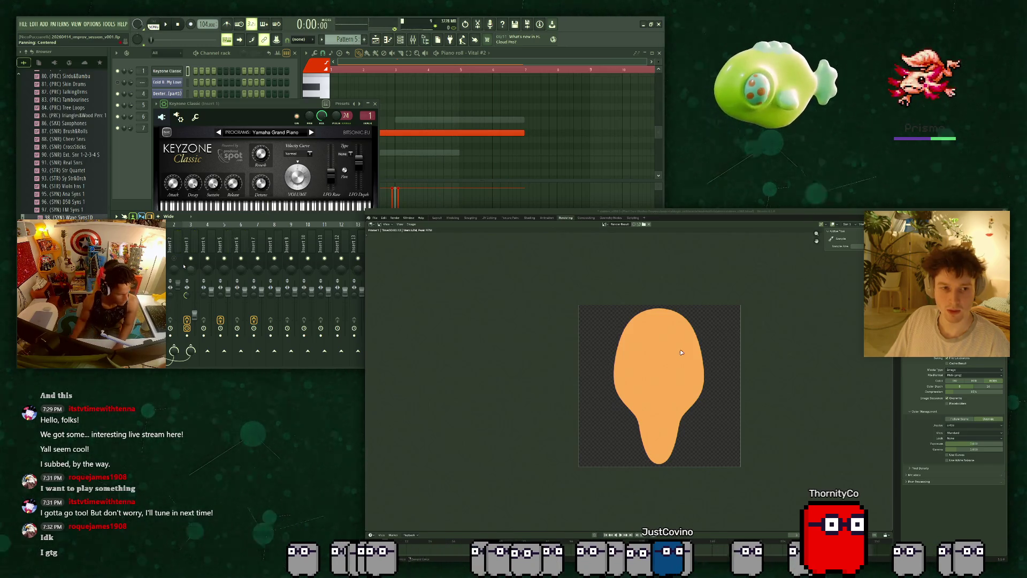
{"action": "left_click", "coordinate": [436, 218]}
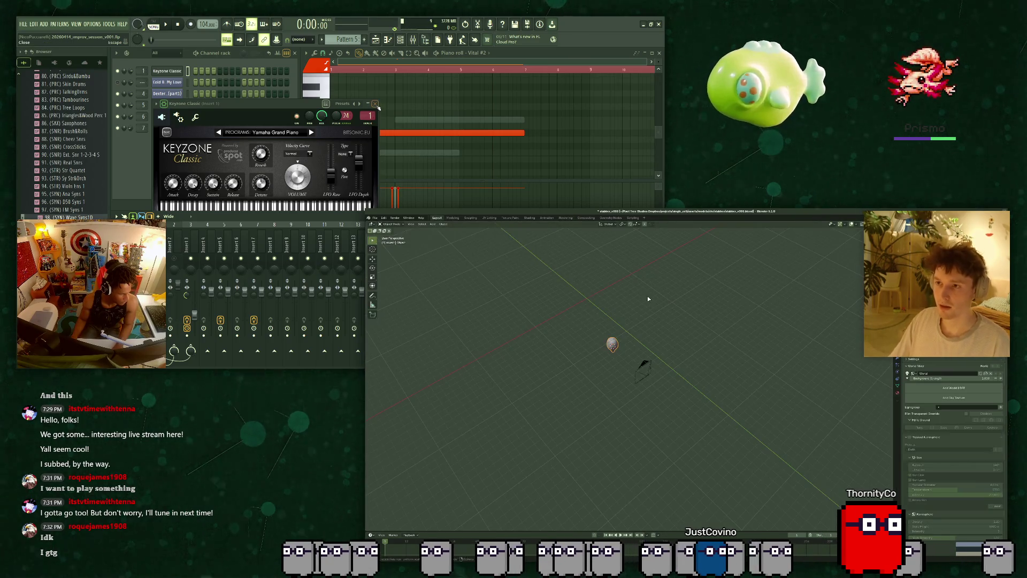
{"action": "key", "text": "KP_0"}
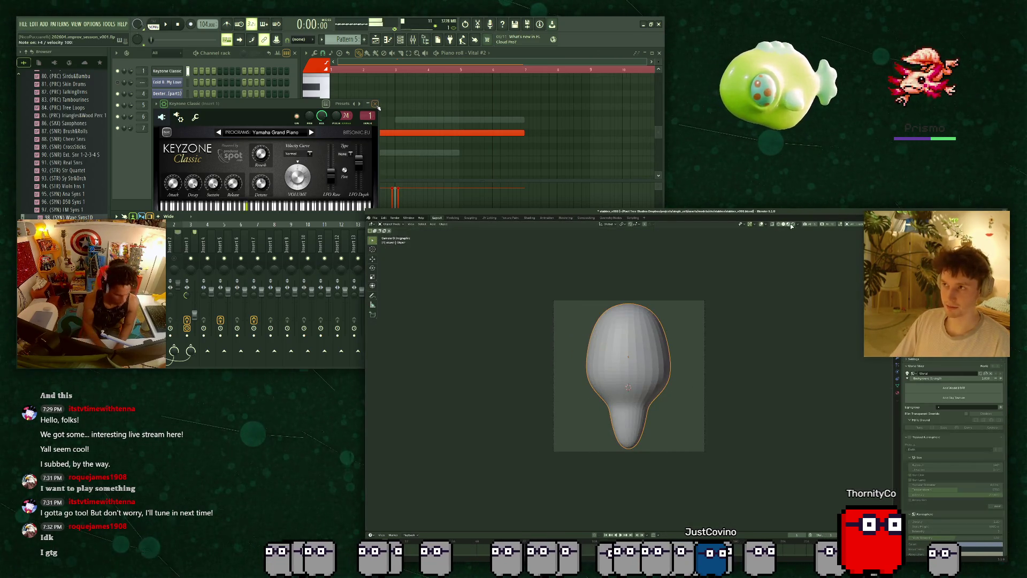
{"action": "left_click", "coordinate": [791, 224]}
{"action": "scroll", "coordinate": [720, 320], "scroll_direction": "up", "scroll_amount": 2}
In Edit Mode, box-select the vertices below the waist and scale them narrower.
{"action": "key", "text": "Tab"}
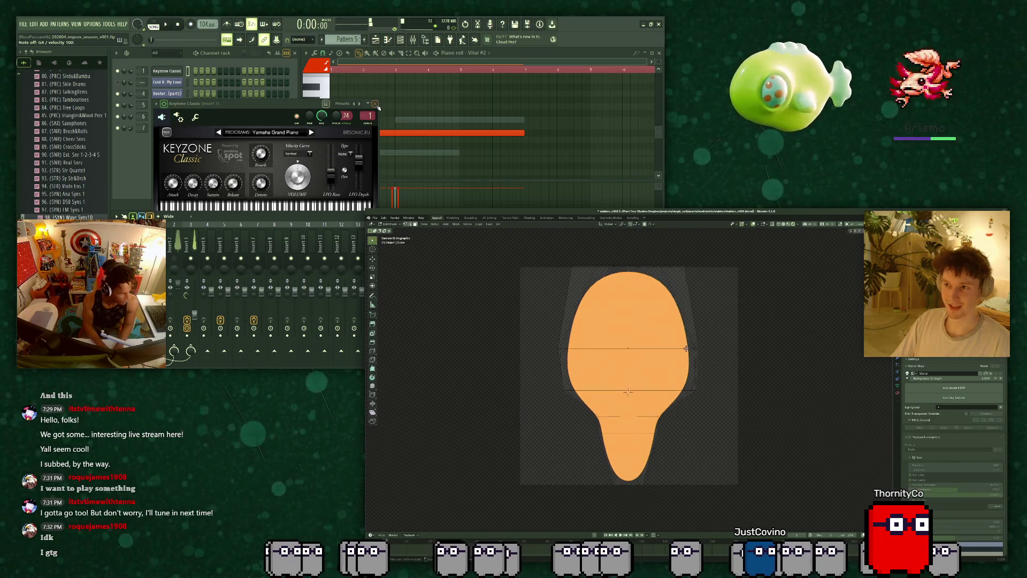
{"action": "left_click_drag", "start_coordinate": [567, 410], "coordinate": [706, 474]}
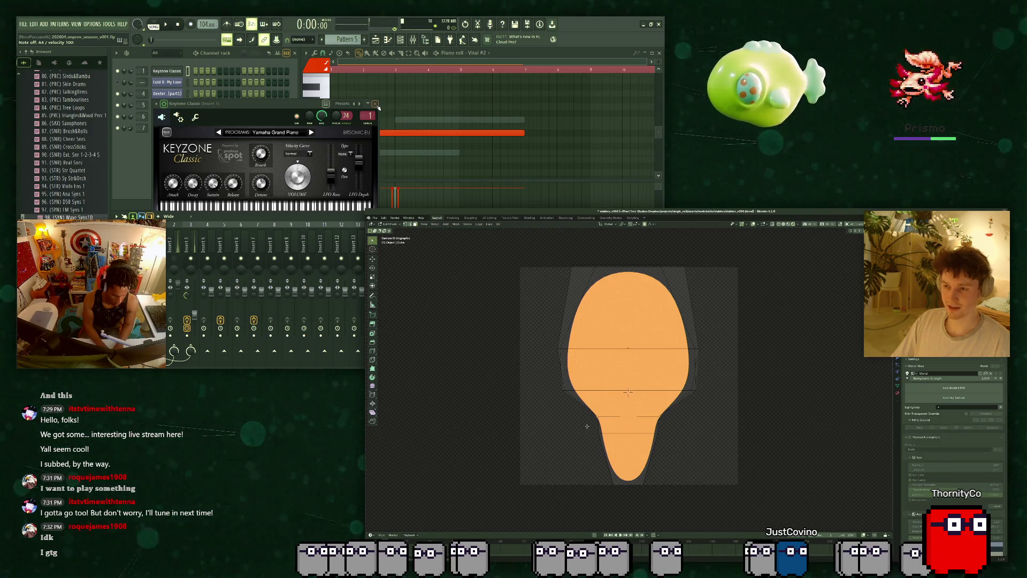
{"action": "key", "text": "s"}
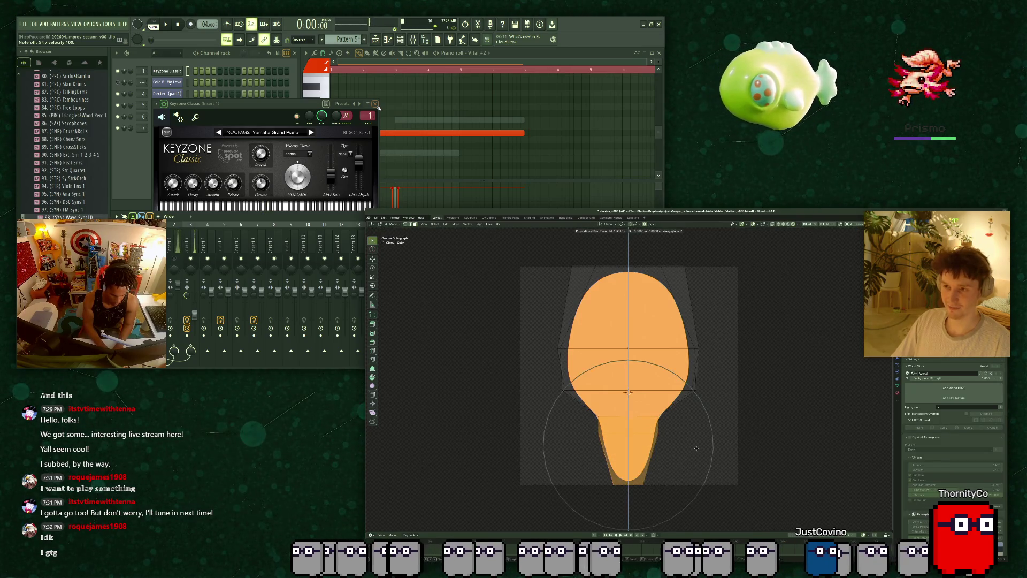
{"action": "left_click", "coordinate": [701, 414]}
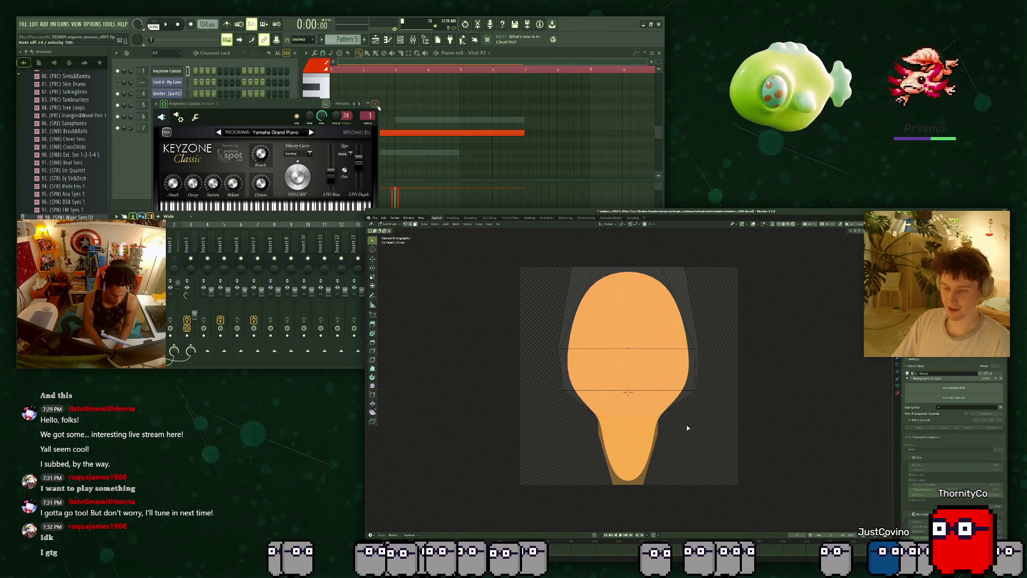
{"action": "right_click", "coordinate": [687, 425]}
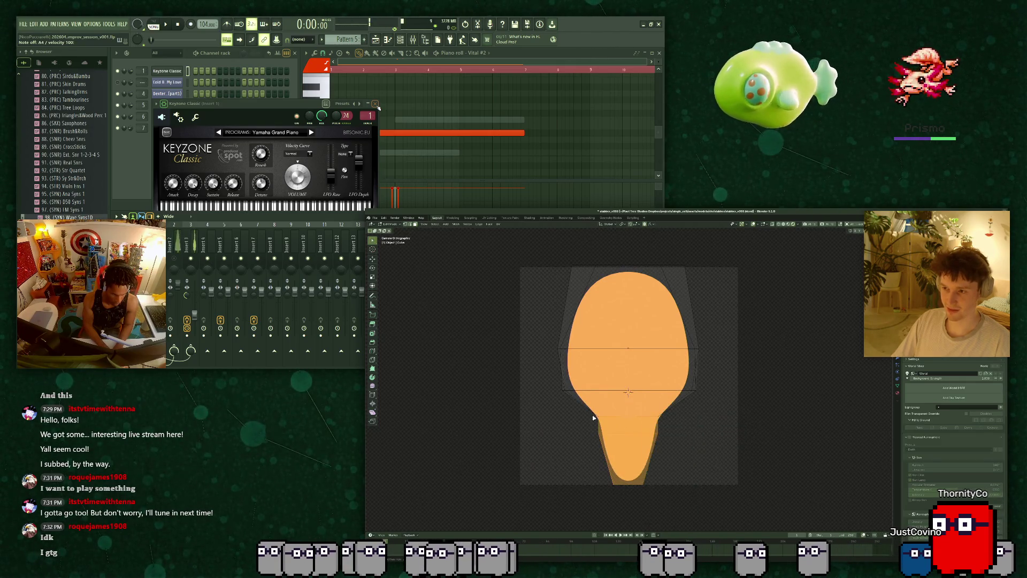
{"action": "left_click_drag", "start_coordinate": [593, 417], "coordinate": [622, 402]}
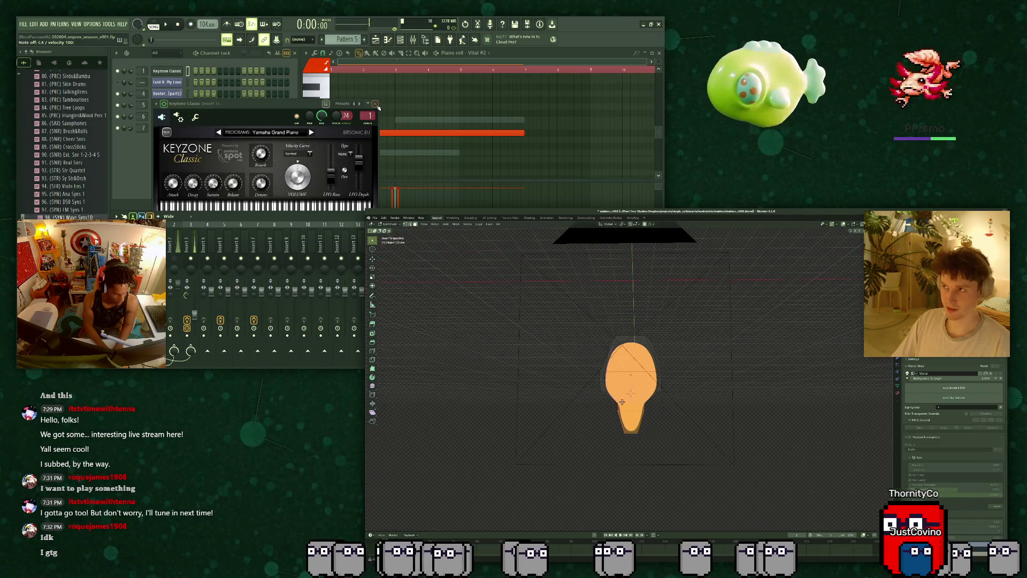
Separate the selected lower faces into their own object.
{"action": "scroll", "coordinate": [622, 402], "scroll_direction": "up", "scroll_amount": 5}
{"action": "scroll", "coordinate": [669, 410], "scroll_direction": "down", "scroll_amount": 3}
{"action": "mouse_move", "coordinate": [696, 414]}
{"action": "left_mouse_down"}
{"action": "mouse_move", "coordinate": [631, 375]}
{"action": "mouse_move", "coordinate": [654, 386]}
{"action": "mouse_move", "coordinate": [621, 389]}
{"action": "left_mouse_up"}
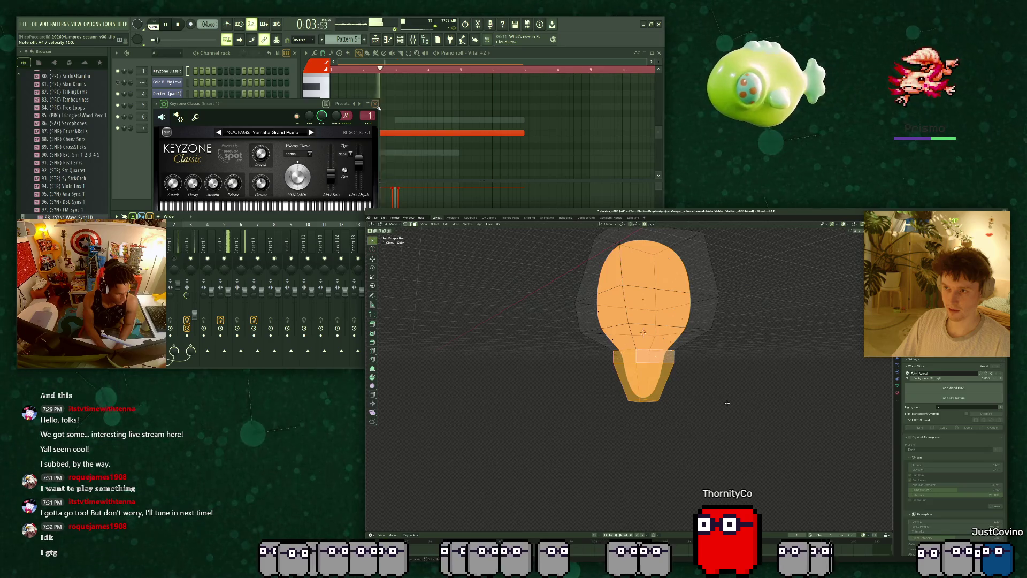
{"action": "right_click", "coordinate": [677, 392]}
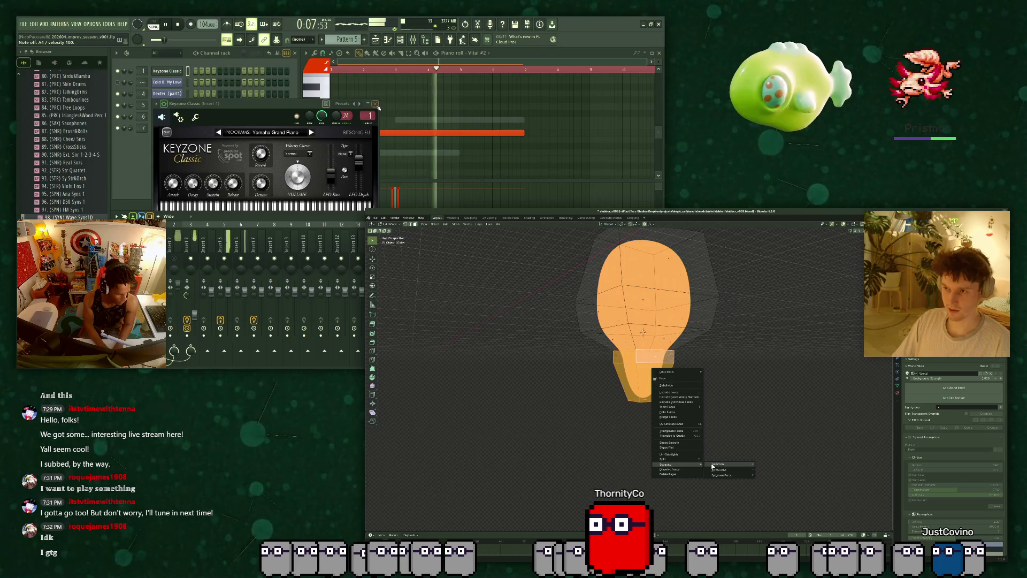
{"action": "left_click", "coordinate": [713, 465]}
Move the separated piece along Z, then raise its faces with proportional editing.
{"action": "key", "text": "KP_0"}
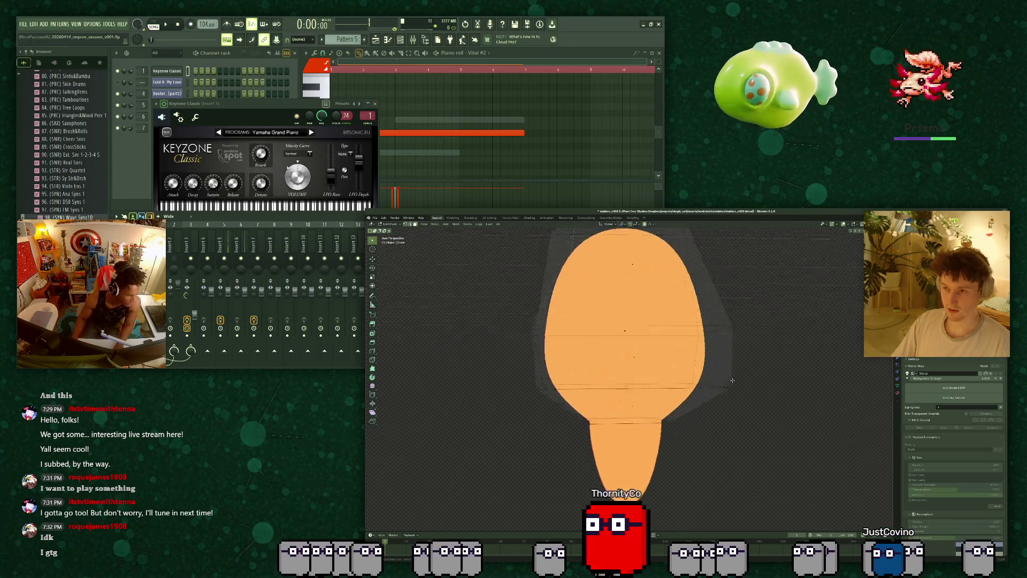
{"action": "key", "text": "Tab"}
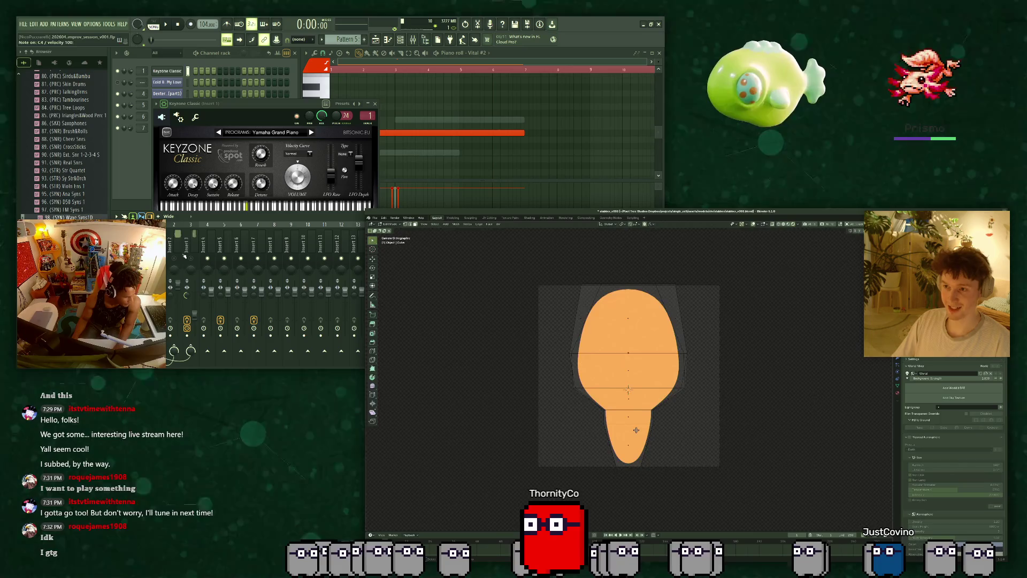
{"action": "left_click", "coordinate": [646, 421]}
{"action": "key", "text": "g"}
{"action": "key", "text": "z"}
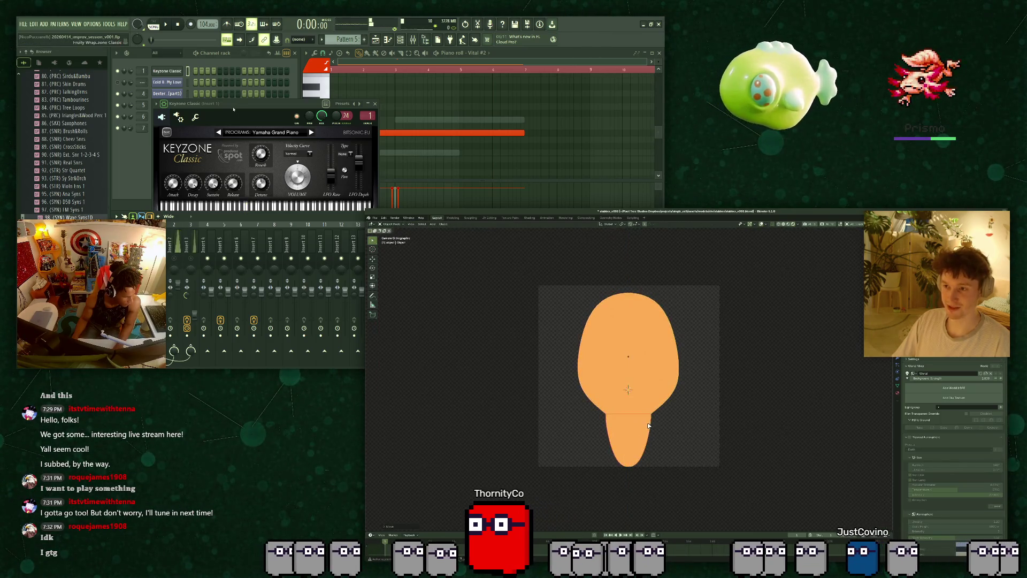
{"action": "key", "text": "Tab"}
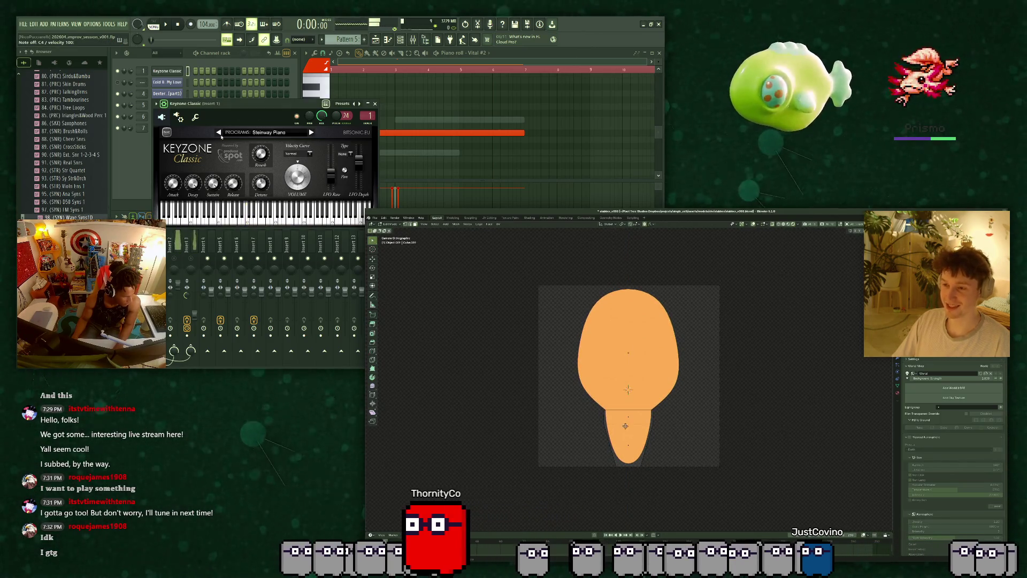
{"action": "key", "text": "a"}
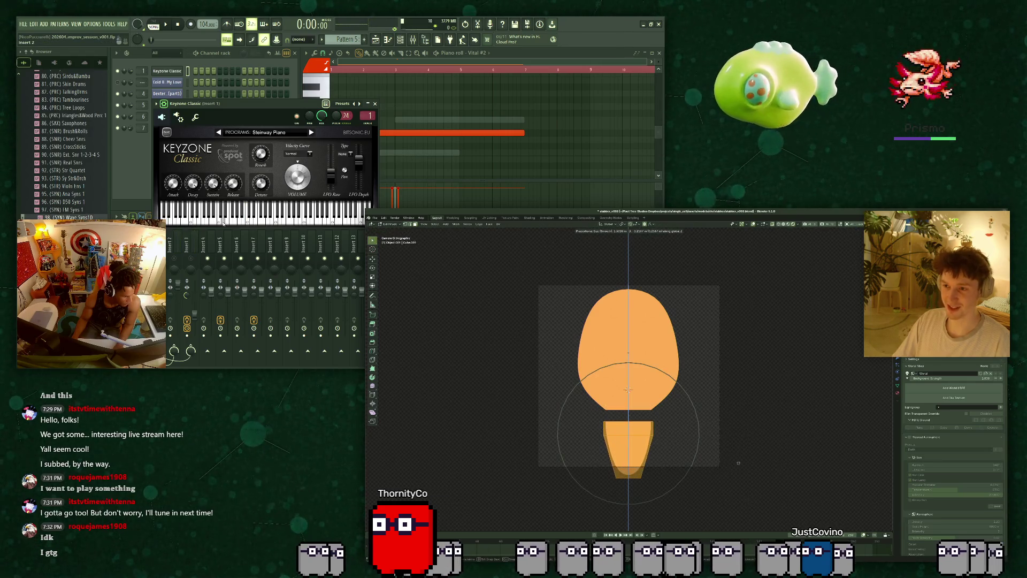
{"action": "left_click", "coordinate": [744, 452]}
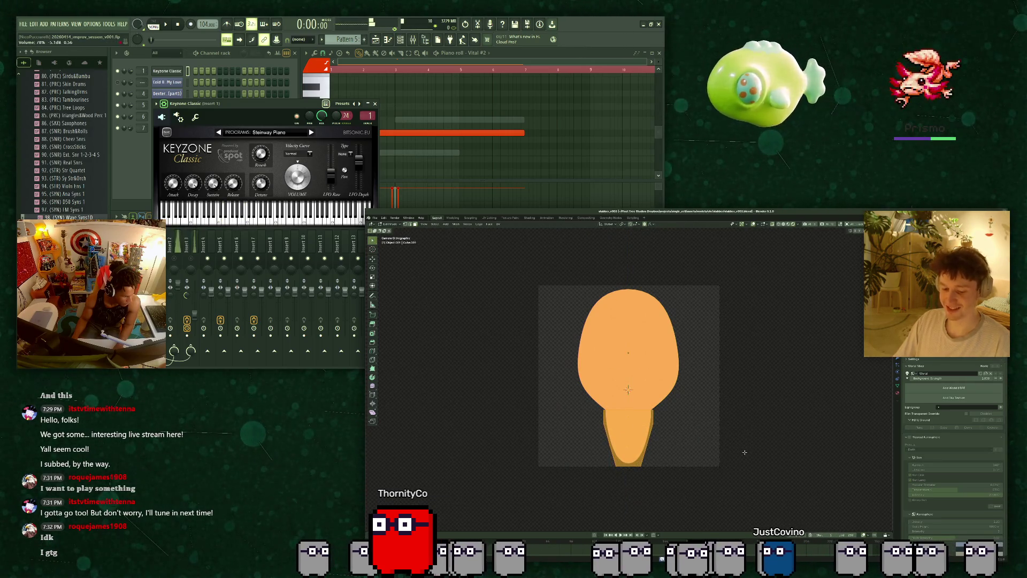
Close the stray piano plugin window and finish rounding the lower shape.
{"action": "scroll", "coordinate": [675, 432], "scroll_direction": "up", "scroll_amount": 2}
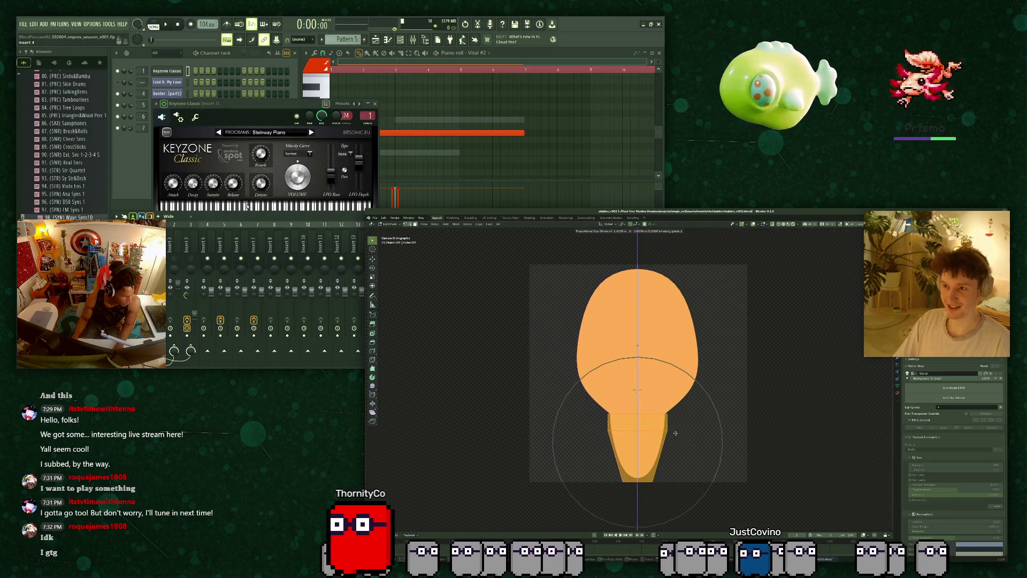
{"action": "left_click_drag", "start_coordinate": [250, 103], "coordinate": [264, 72]}
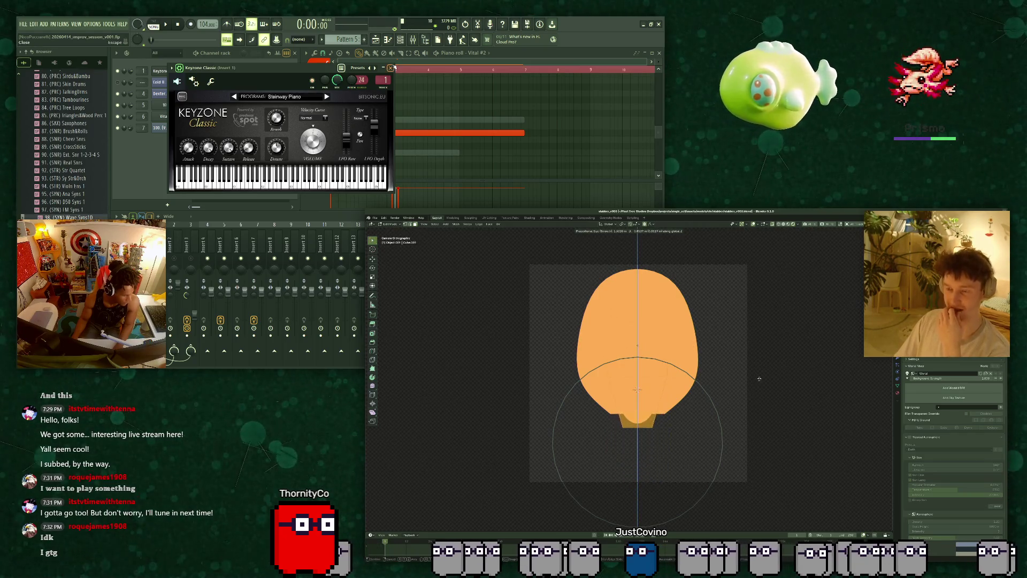
{"action": "left_click", "coordinate": [390, 68]}
{"action": "left_click", "coordinate": [764, 465]}
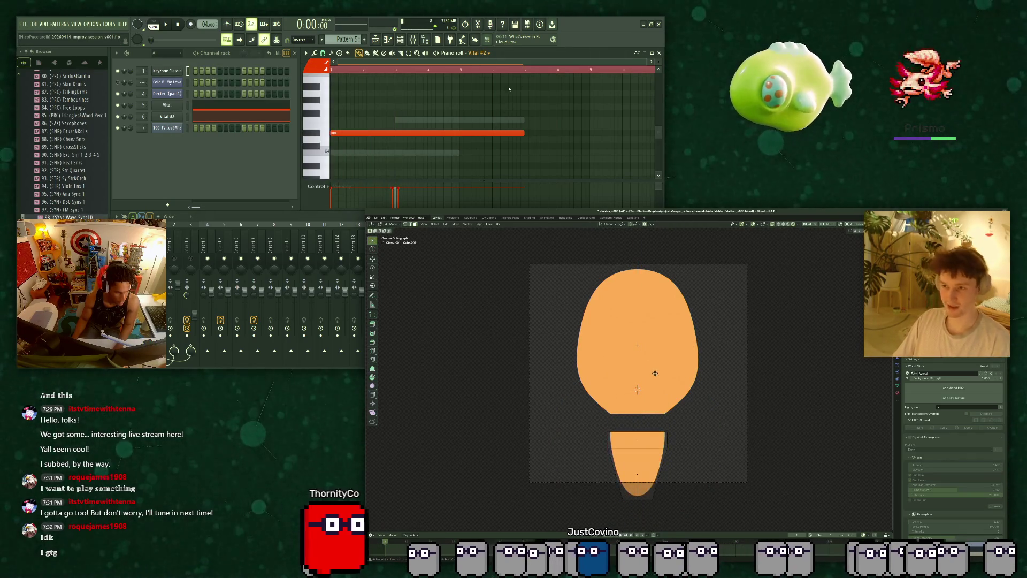
{"action": "key", "text": "Tab"}
Turn off the X-ray mesh overlay and inspect the blob from perspective and camera views.
{"action": "scroll", "coordinate": [640, 380], "scroll_direction": "up", "scroll_amount": 4}
{"action": "key", "text": "shift+Down"}
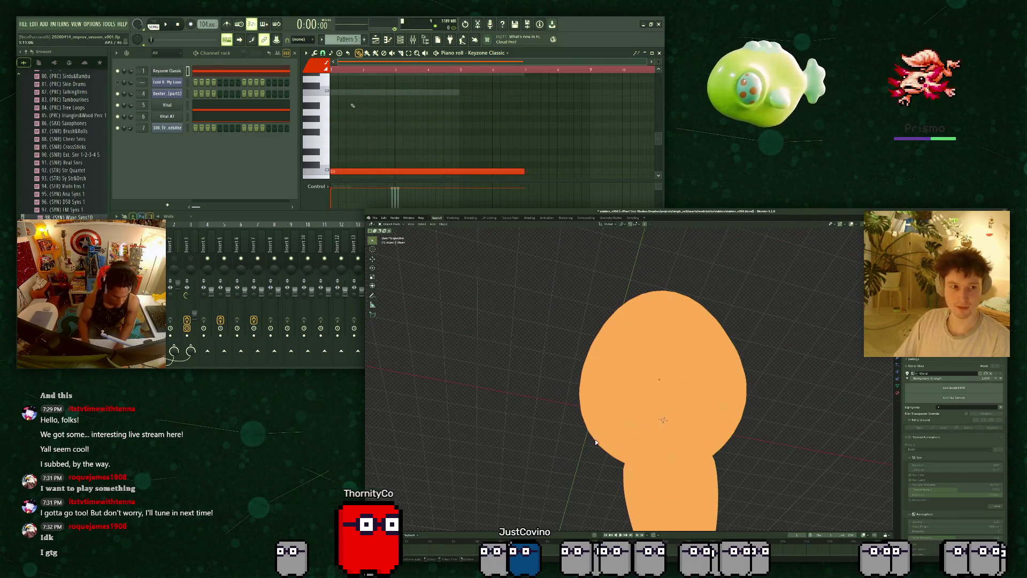
{"action": "key", "text": "Tab"}
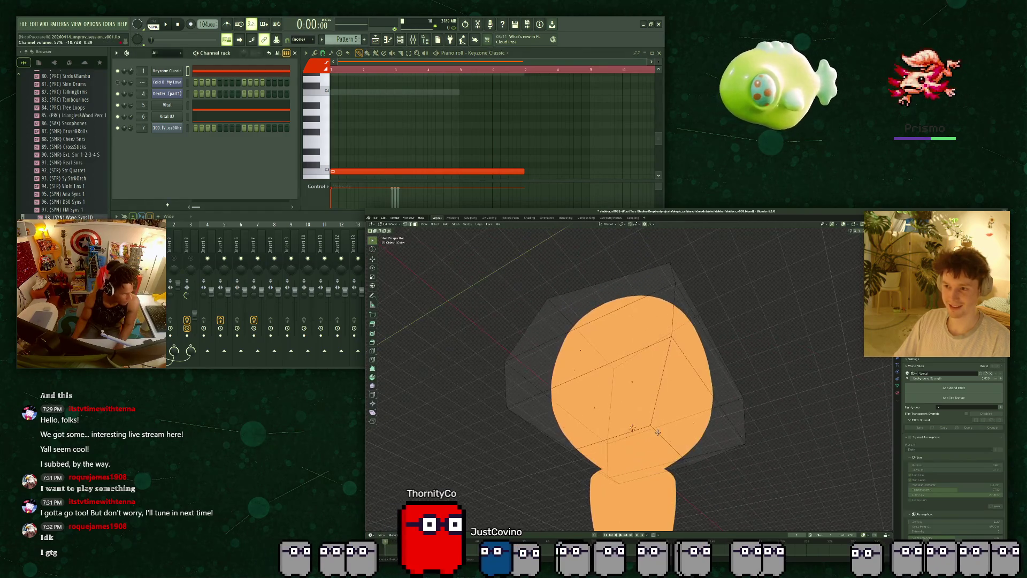
{"action": "key", "text": "alt+z"}
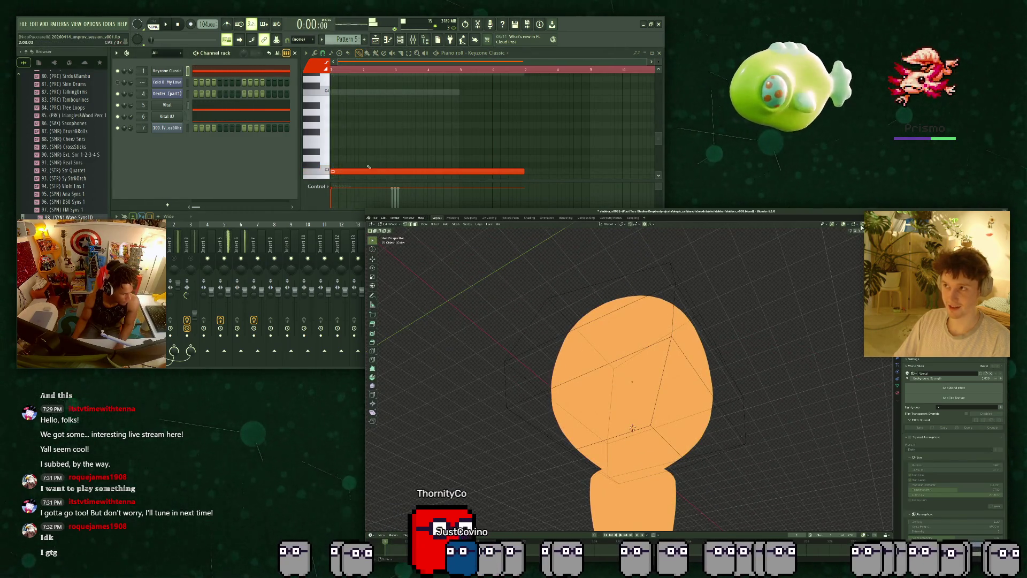
{"action": "mouse_move", "coordinate": [645, 416]}
{"action": "left_mouse_down"}
{"action": "mouse_move", "coordinate": [630, 453]}
{"action": "mouse_move", "coordinate": [714, 444]}
{"action": "left_mouse_up"}
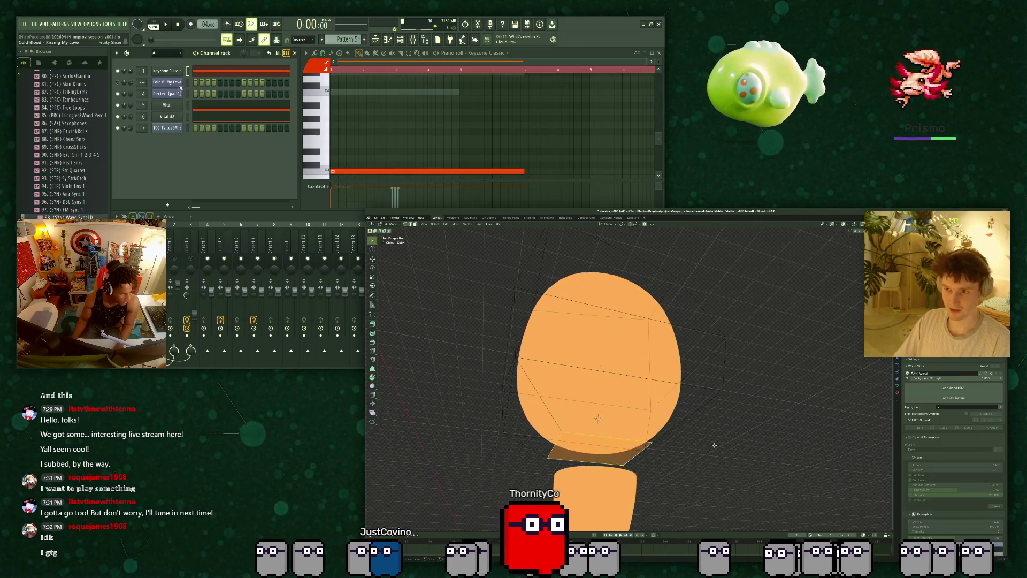
{"action": "key", "text": "Tab"}
{"action": "key", "text": "KP_0"}
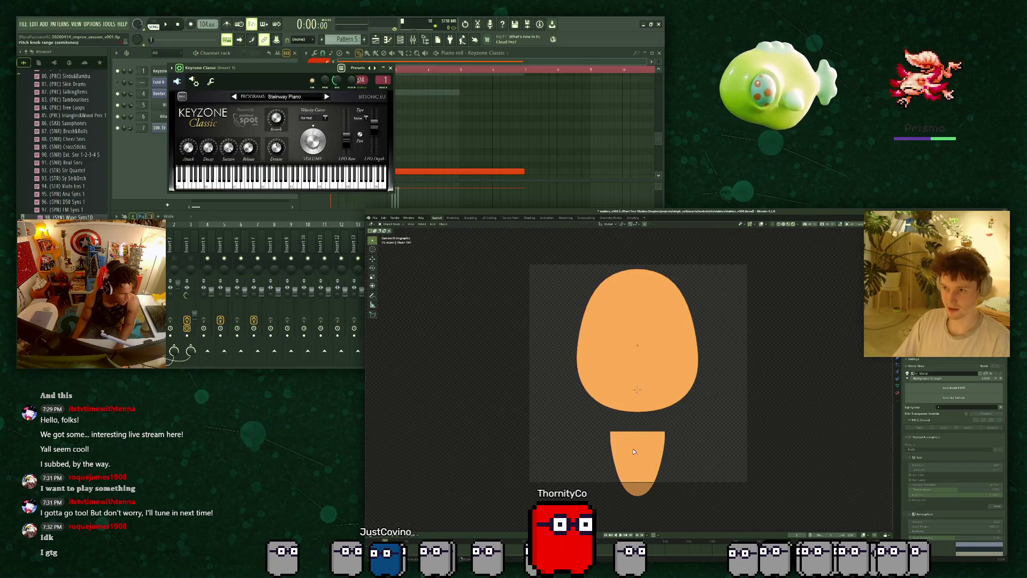
{"action": "key", "text": "KP_0"}
{"action": "key", "text": "Tab"}
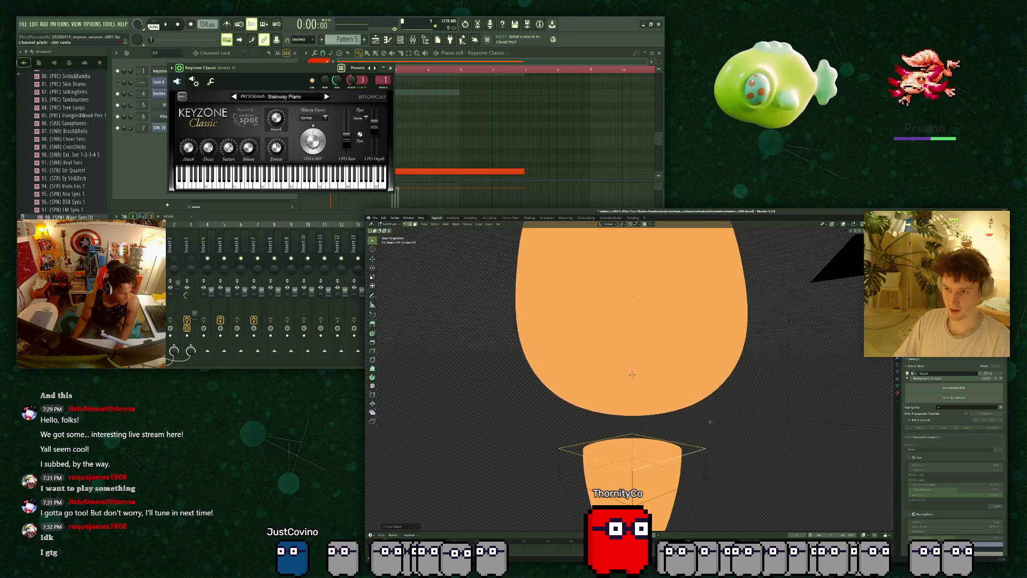
{"action": "key", "text": "Tab"}
{"action": "key", "text": "KP_0"}
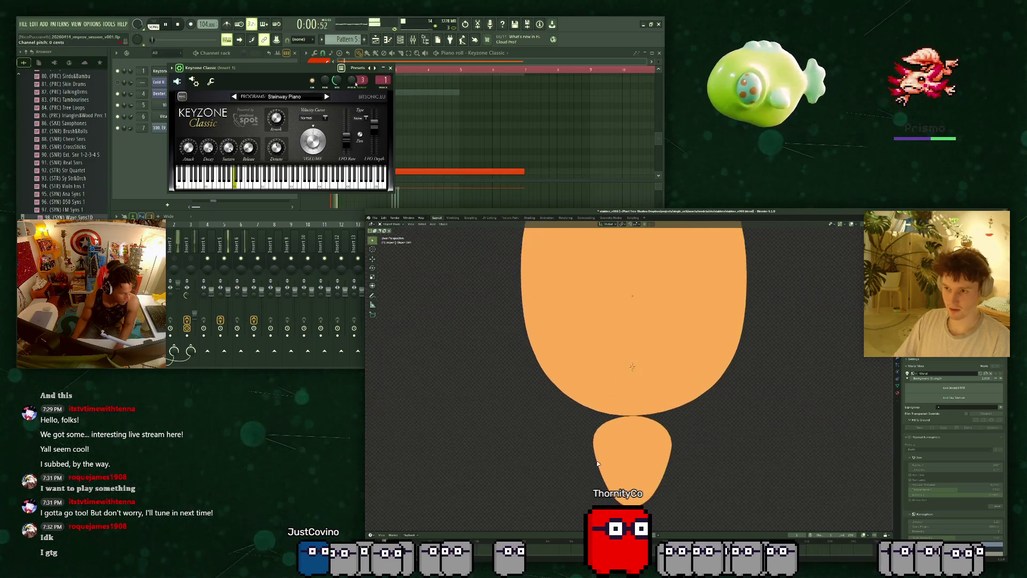
Select the lower orange piece, try a Z move, cancel it, and enter Edit Mode.
{"action": "left_click", "coordinate": [657, 454]}
{"action": "key", "text": "g"}
{"action": "key", "text": "z"}
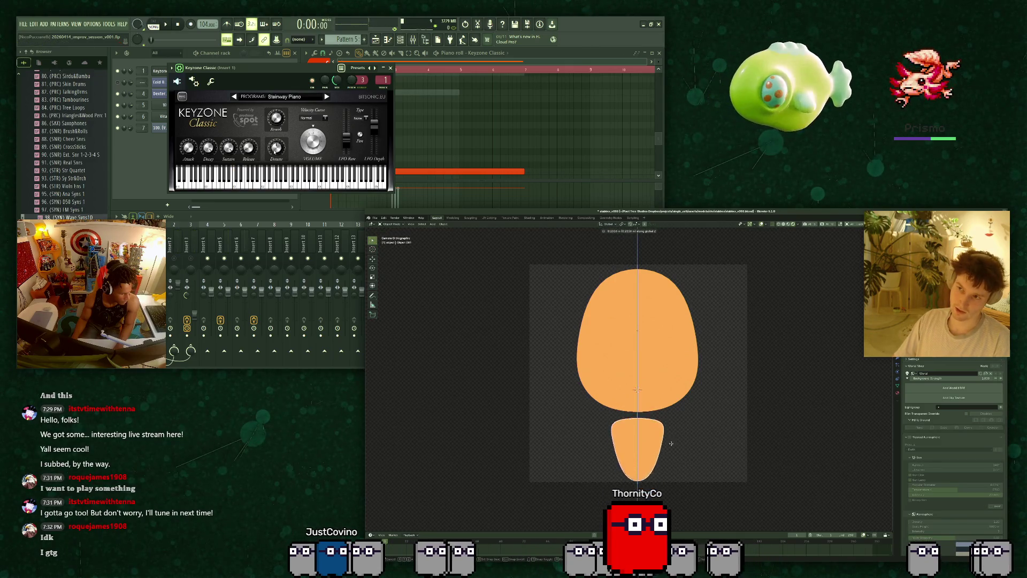
{"action": "right_click", "coordinate": [670, 427]}
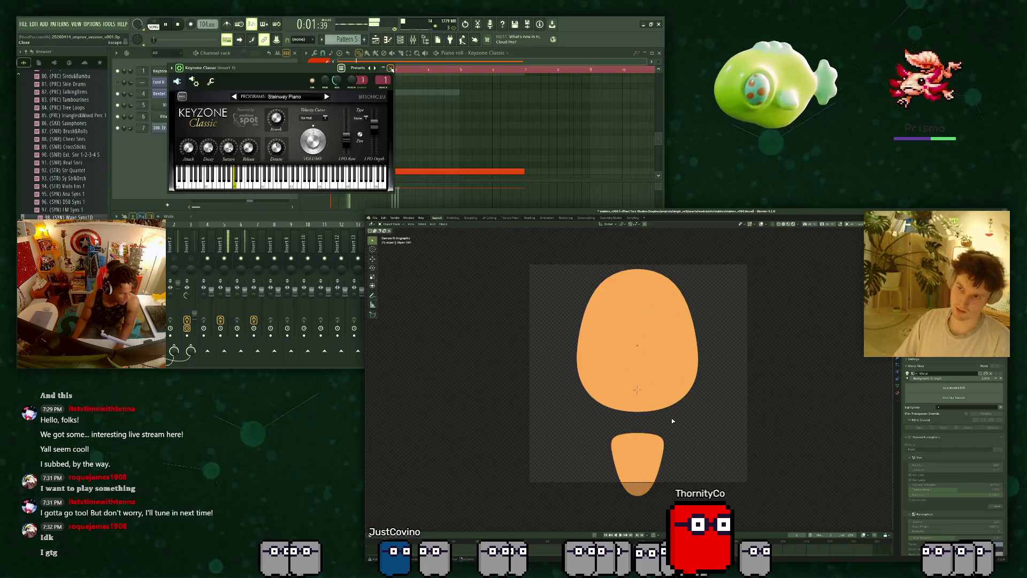
{"action": "key", "text": "Tab"}
Raise the lower piece's top vertices with a proportional move.
{"action": "key", "text": "g"}
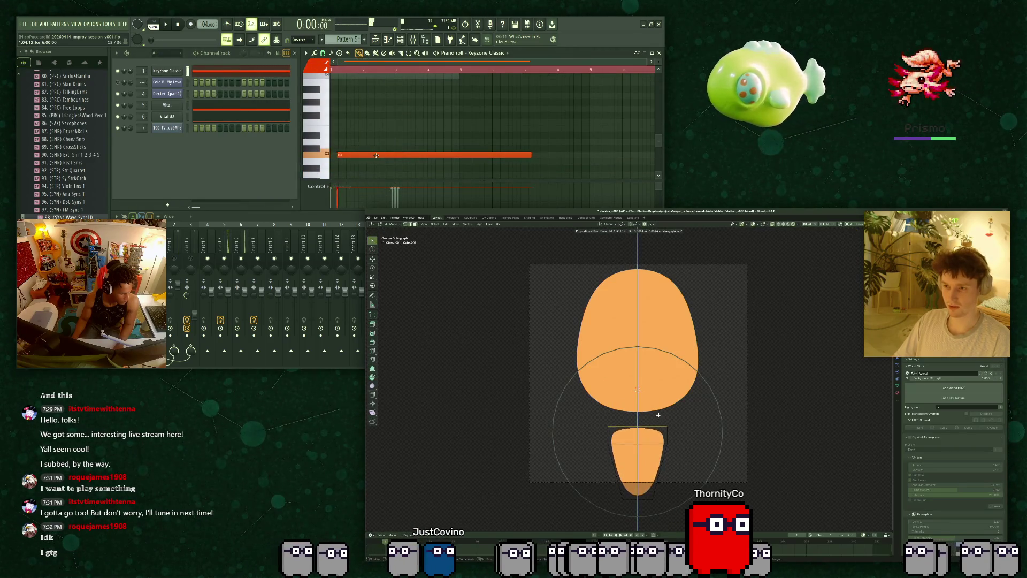
{"action": "scroll", "coordinate": [661, 406], "scroll_direction": "up", "scroll_amount": 4}
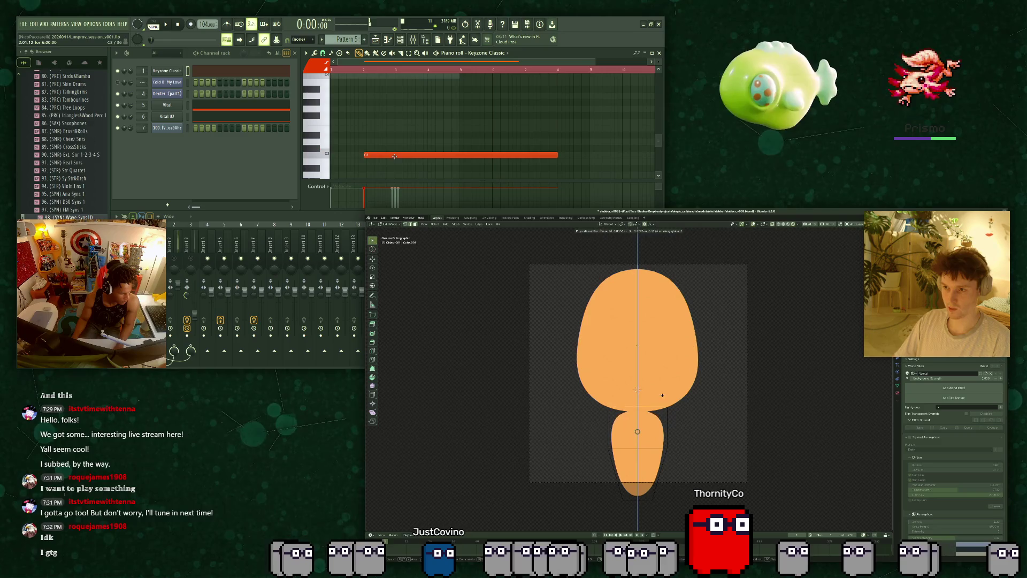
{"action": "left_click", "coordinate": [667, 395]}
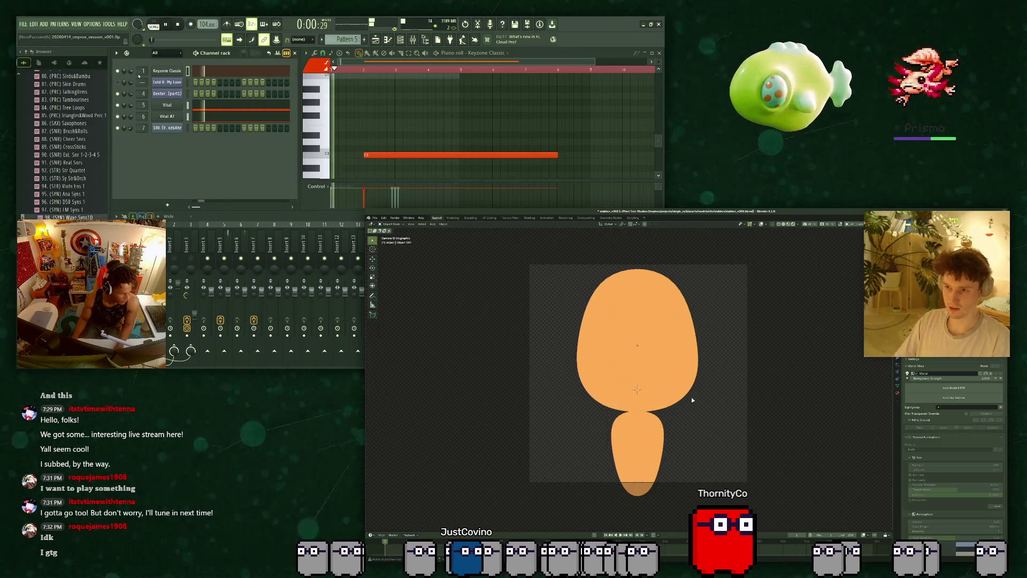
{"action": "key", "text": "Tab"}
Lower the lower shape along the Z axis.
{"action": "key", "text": "g"}
{"action": "key", "text": "z"}
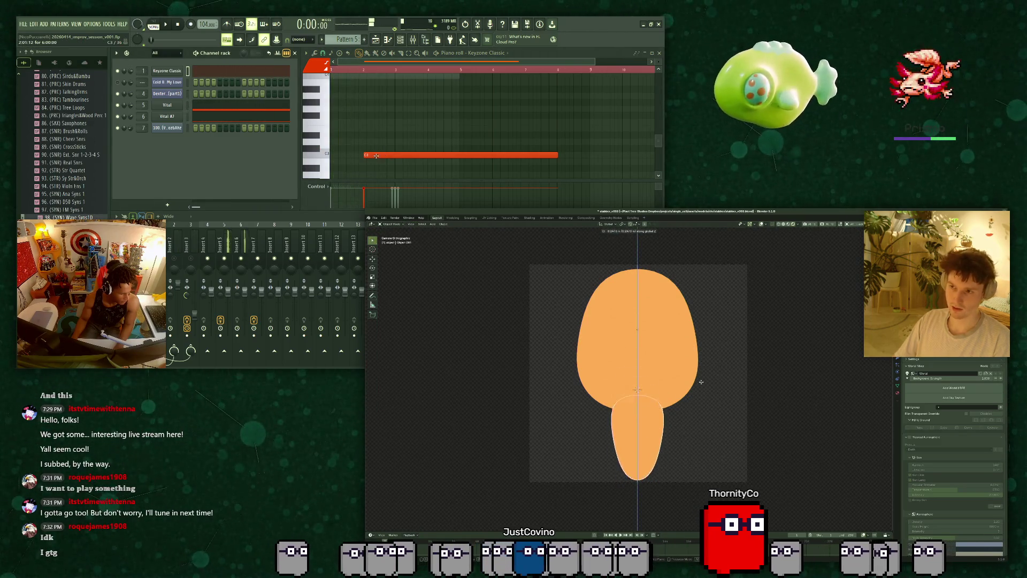
{"action": "left_click", "coordinate": [706, 371]}
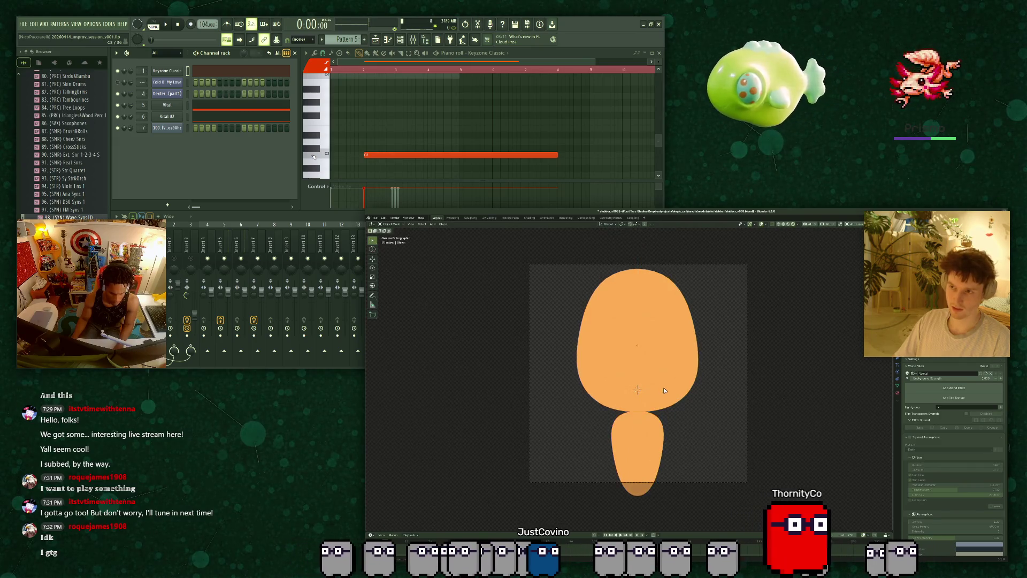
{"action": "key", "text": "Tab"}
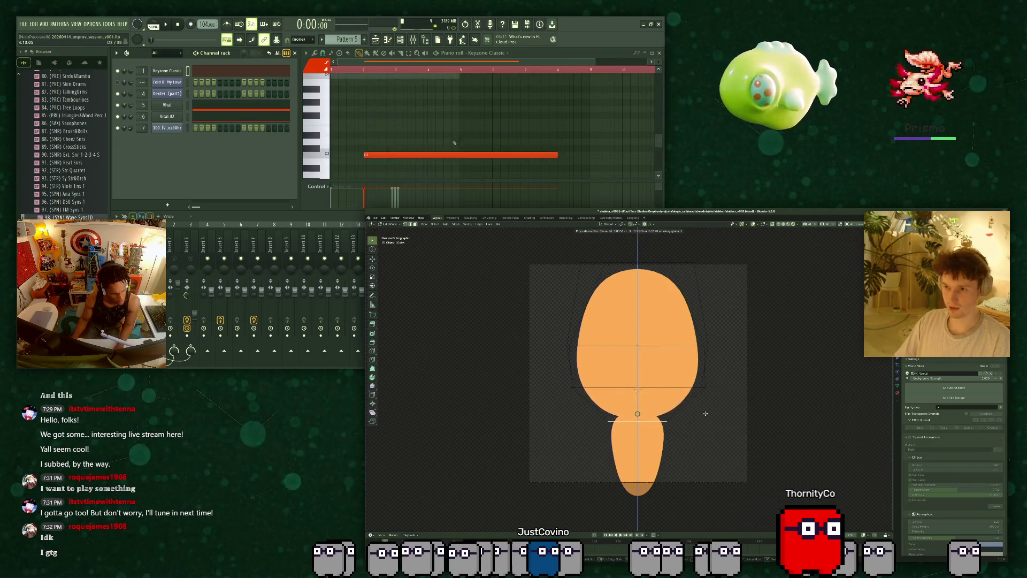
{"action": "key", "text": "Tab"}
Reposition the lower shape along Z, undoing a first attempt and settling it slightly higher.
{"action": "left_click", "coordinate": [645, 438]}
{"action": "key", "text": "g"}
{"action": "key", "text": "z"}
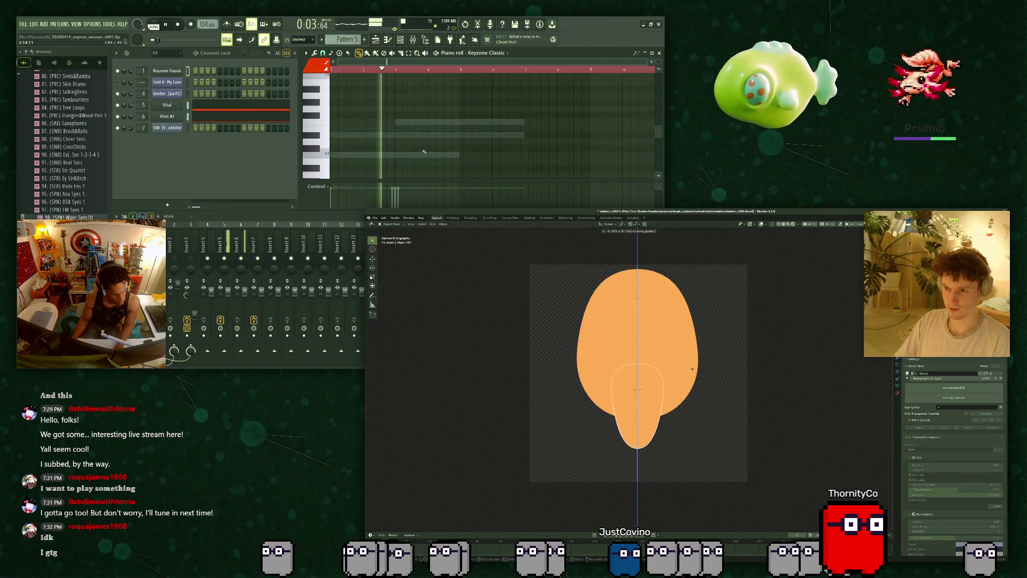
{"action": "left_click", "coordinate": [698, 410]}
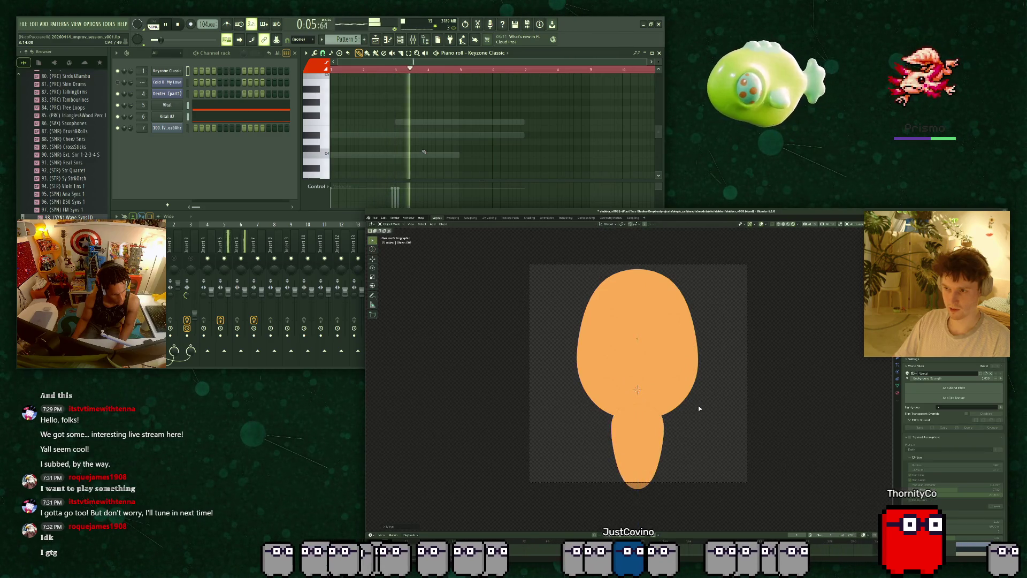
{"action": "key", "text": "ctrl+z"}
{"action": "key", "text": "ctrl+z"}
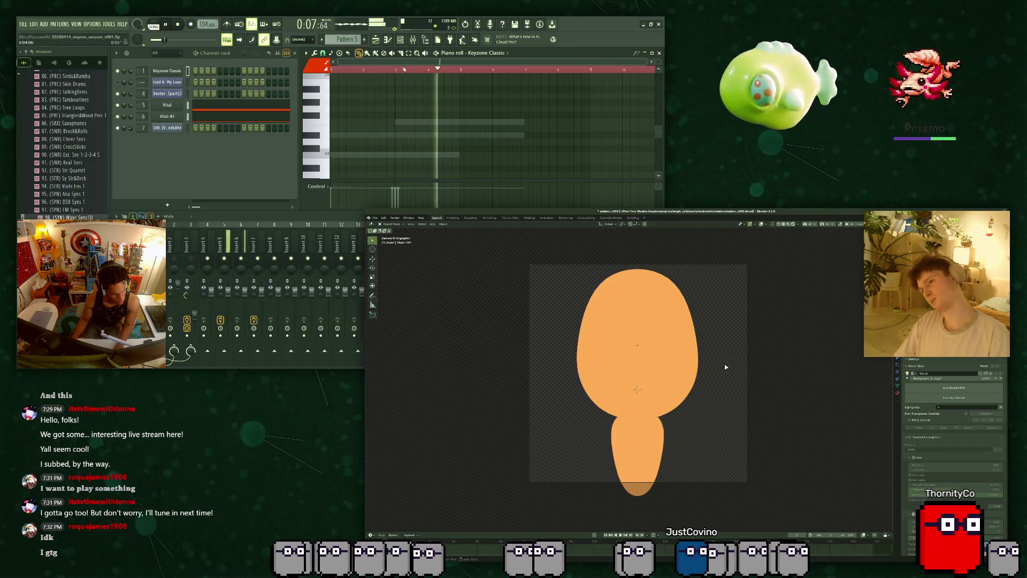
{"action": "key", "text": "ctrl+z"}
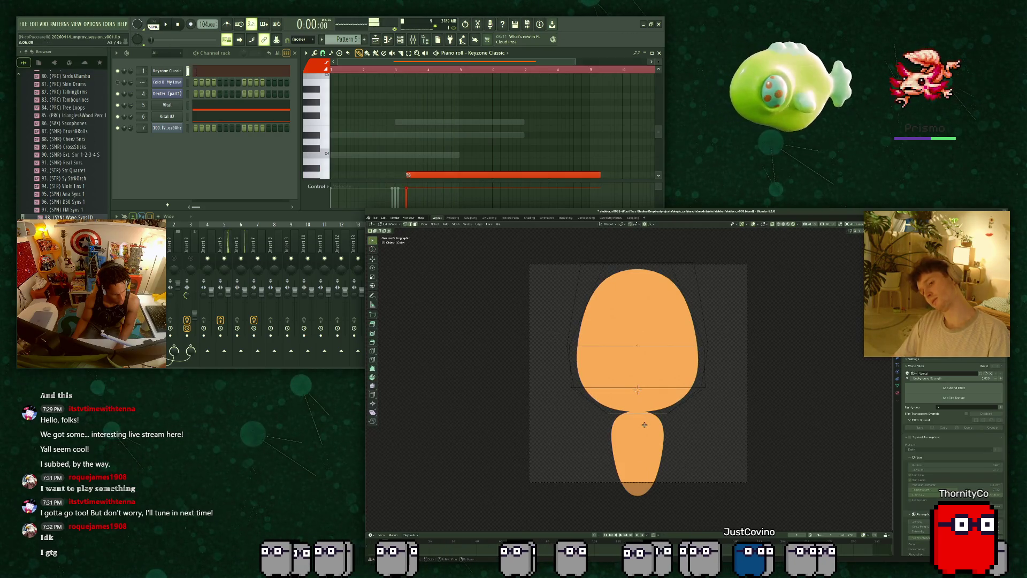
{"action": "left_click", "coordinate": [645, 430]}
{"action": "key", "text": "g"}
{"action": "key", "text": "z"}
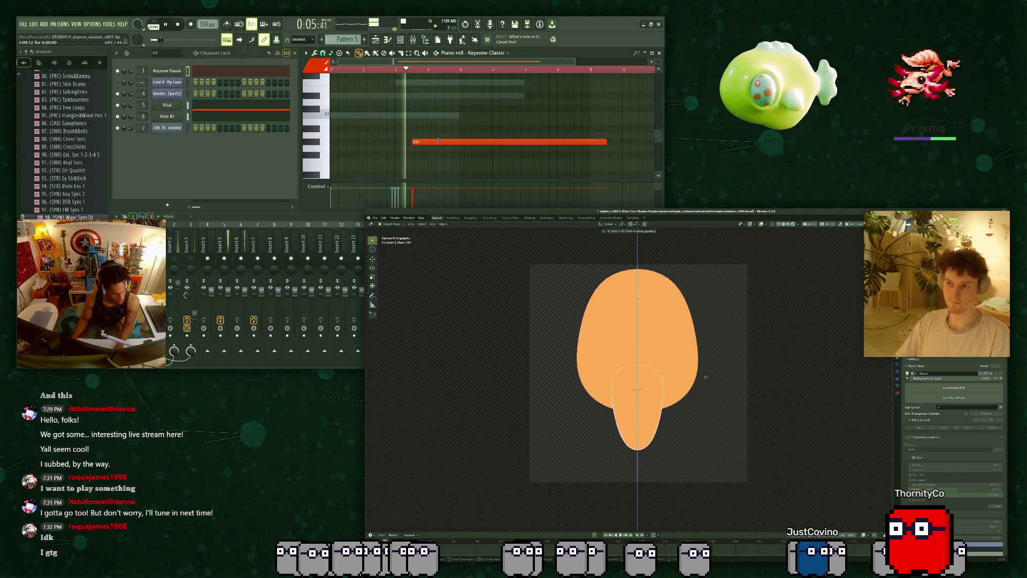
{"action": "left_click", "coordinate": [710, 400]}
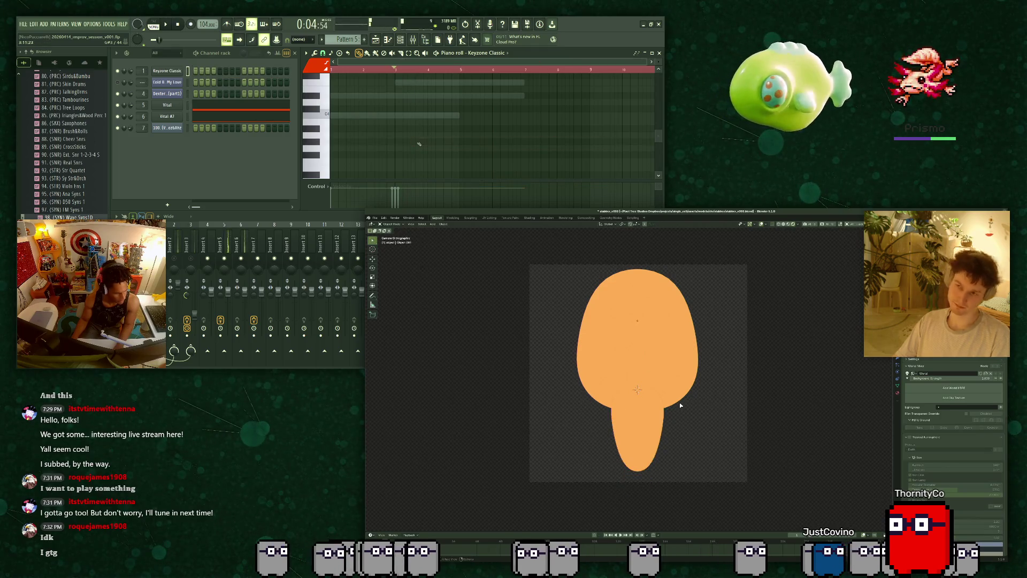
Scale up the lower shape's top edge so it meets the body.
{"action": "key", "text": "Tab"}
{"action": "key", "text": "s"}
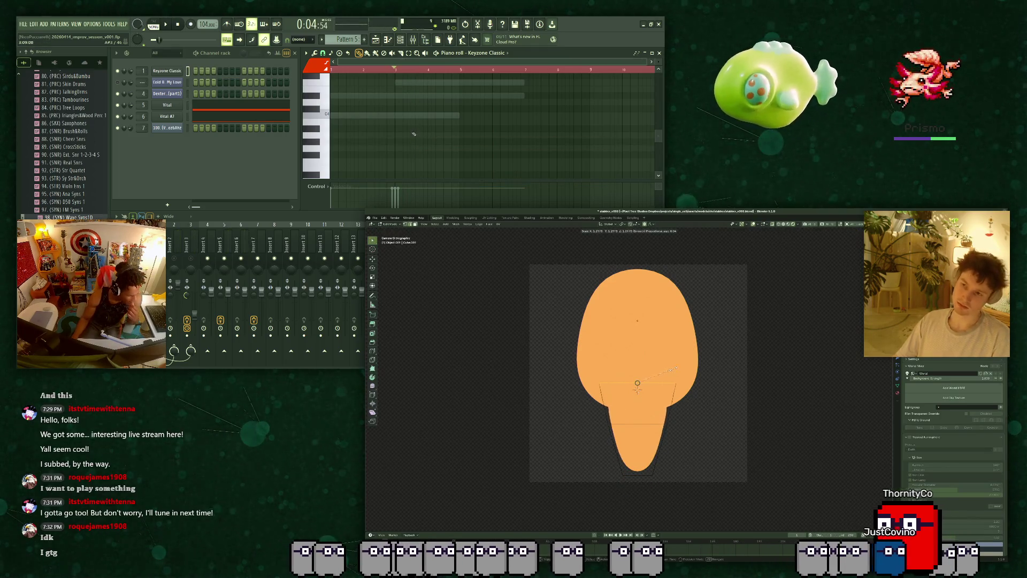
{"action": "left_click", "coordinate": [683, 368]}
{"action": "key", "text": "Tab"}
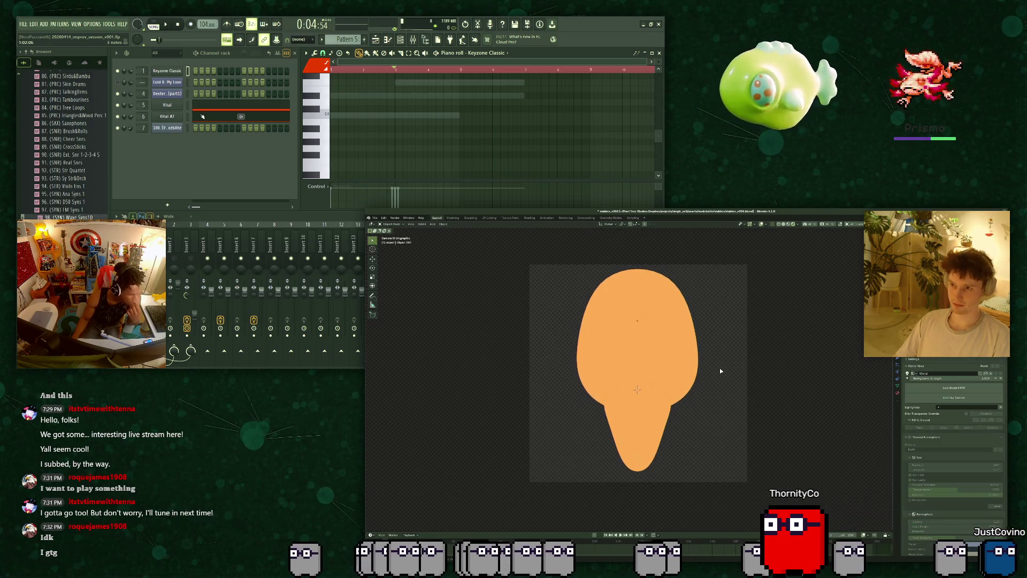
{"action": "key", "text": "Tab"}
In the shape's Material Properties, change the Base Color from orange to yellow.
{"action": "left_click", "coordinate": [898, 395]}
{"action": "scroll", "coordinate": [80, 214], "scroll_direction": "up", "scroll_amount": 10}
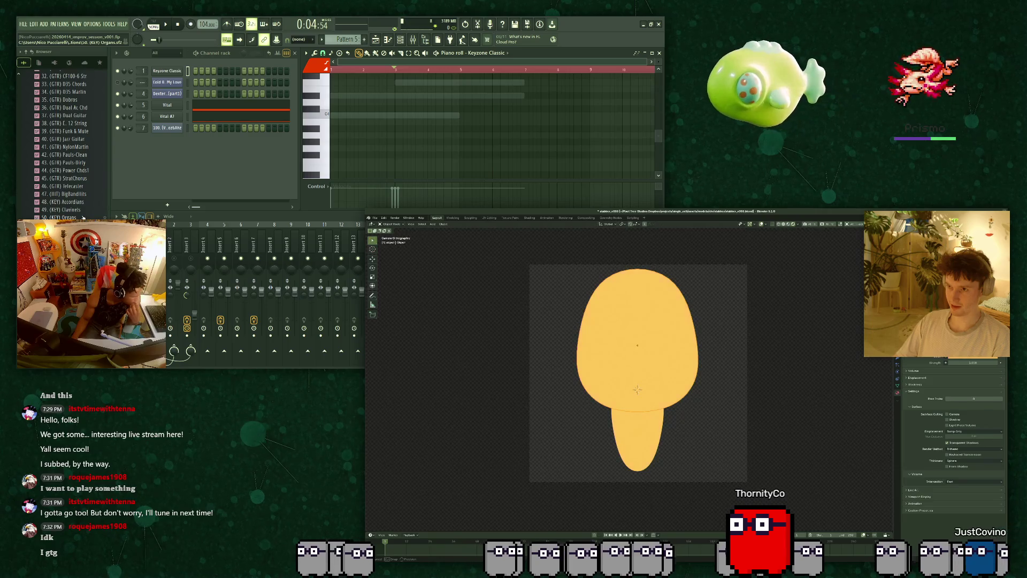
{"action": "scroll", "coordinate": [86, 214], "scroll_direction": "up", "scroll_amount": 3}
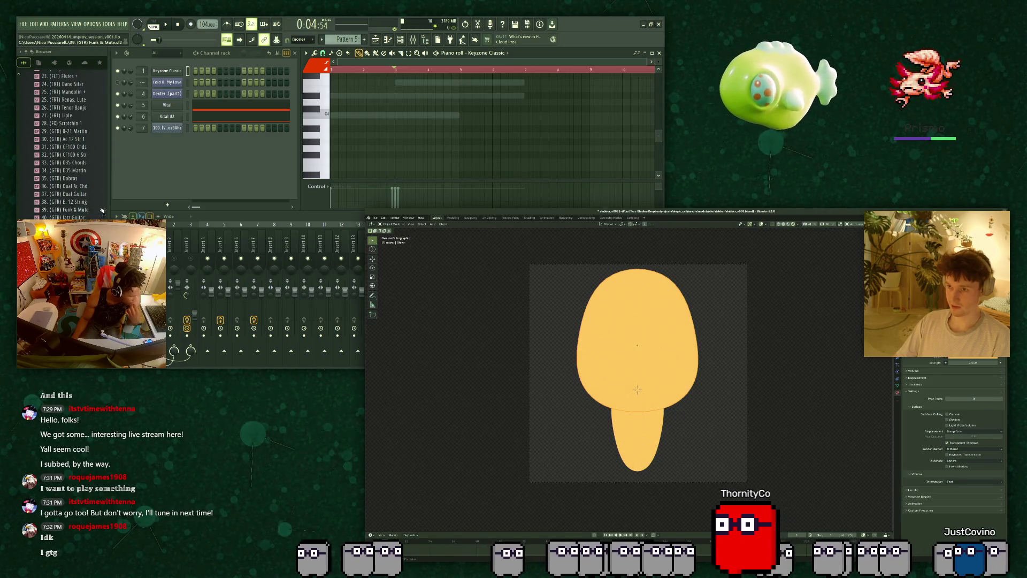
{"action": "scroll", "coordinate": [103, 212], "scroll_direction": "up", "scroll_amount": 7}
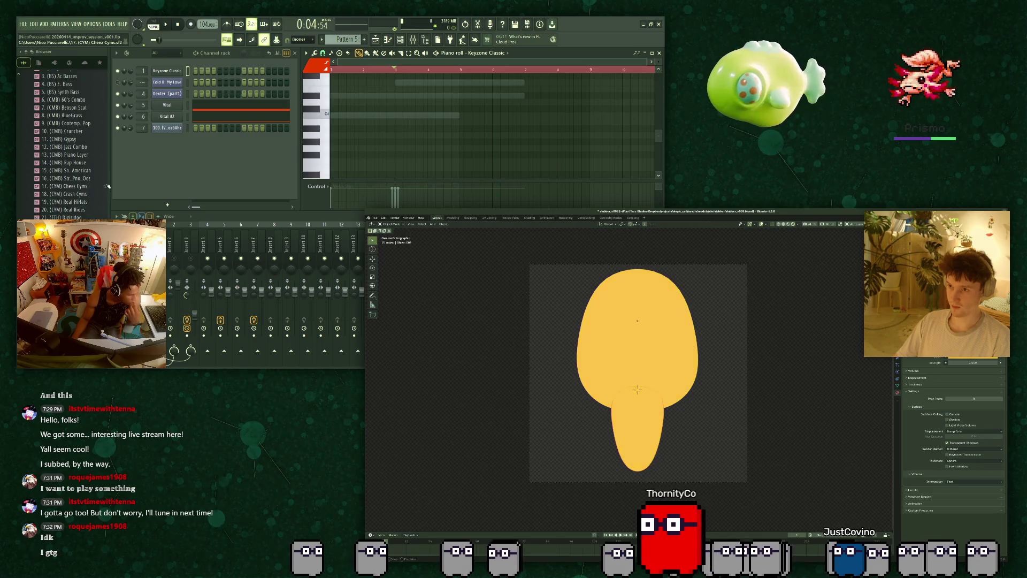
{"action": "scroll", "coordinate": [107, 186], "scroll_direction": "up", "scroll_amount": 4}
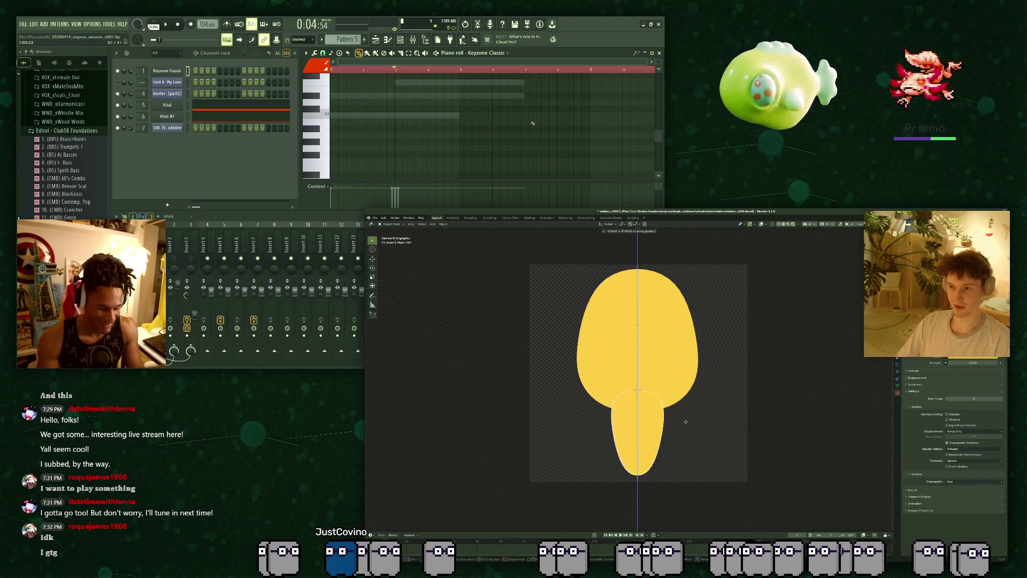
{"action": "key", "text": "space"}
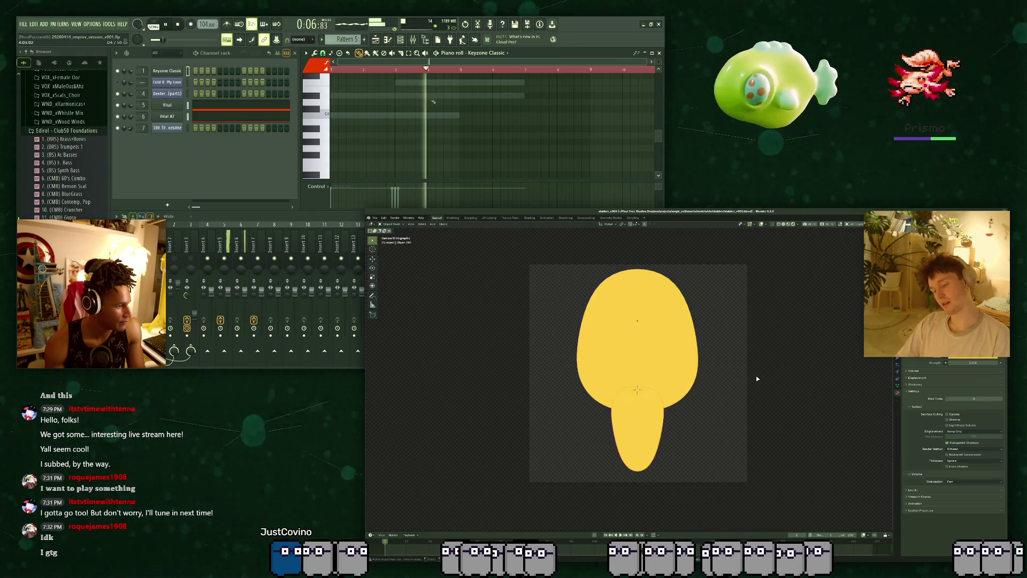
{"action": "scroll", "coordinate": [417, 96], "scroll_direction": "up", "scroll_amount": 3}
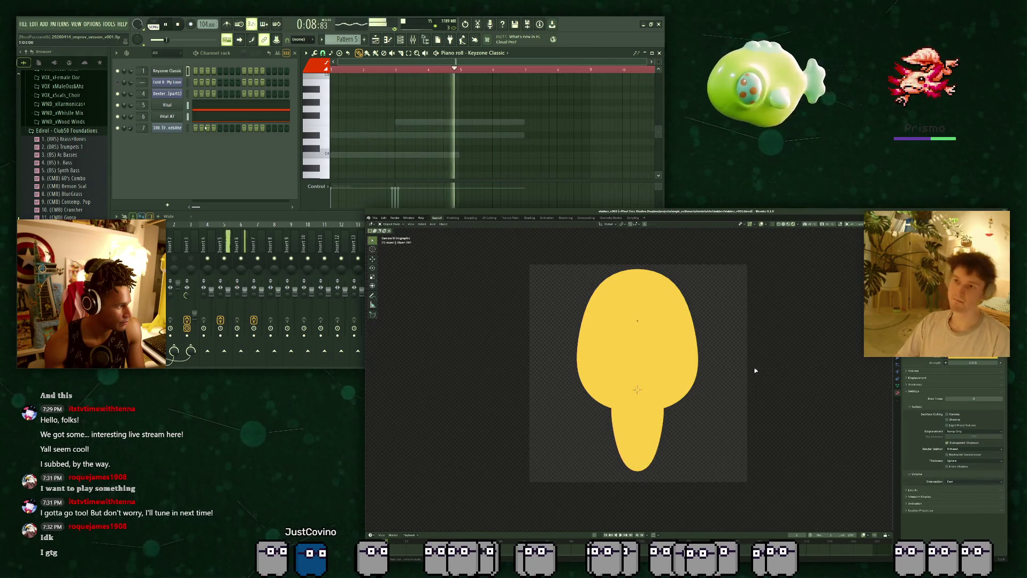
{"action": "key", "text": "space"}
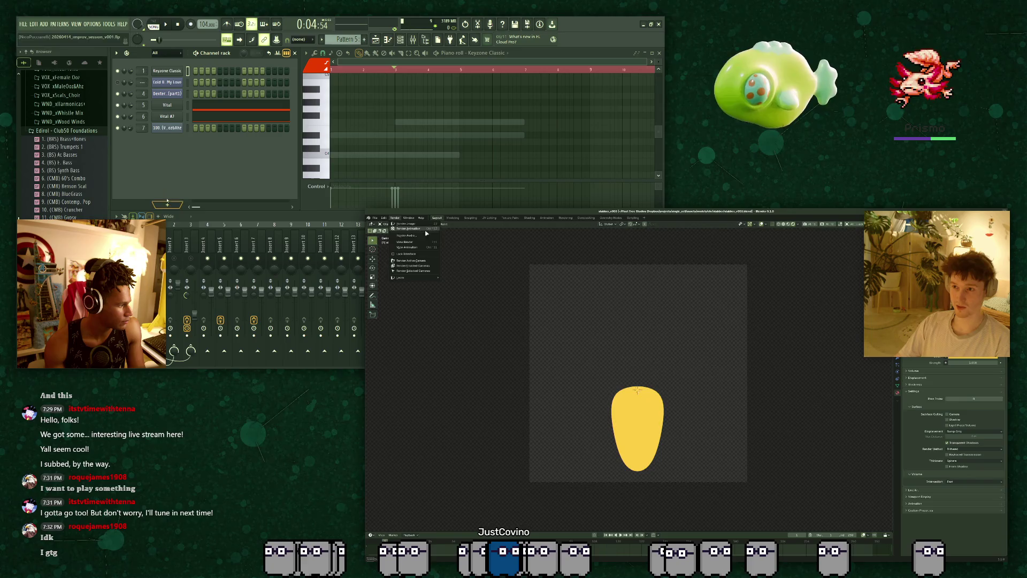
Render the yellow teardrop blob as an image, then go back to the Layout workspace.
{"action": "left_click", "coordinate": [167, 71]}
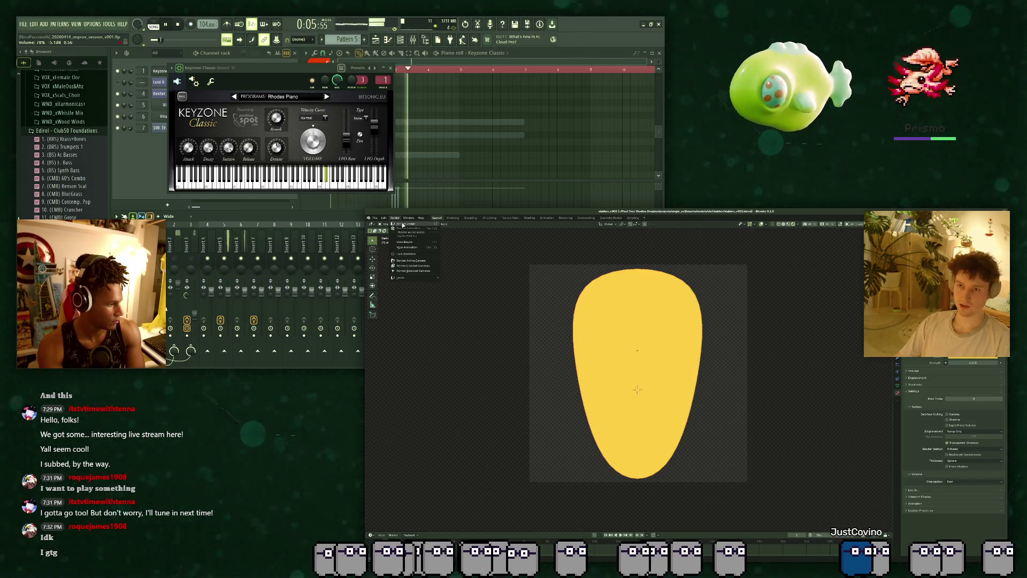
{"action": "left_click", "coordinate": [404, 224]}
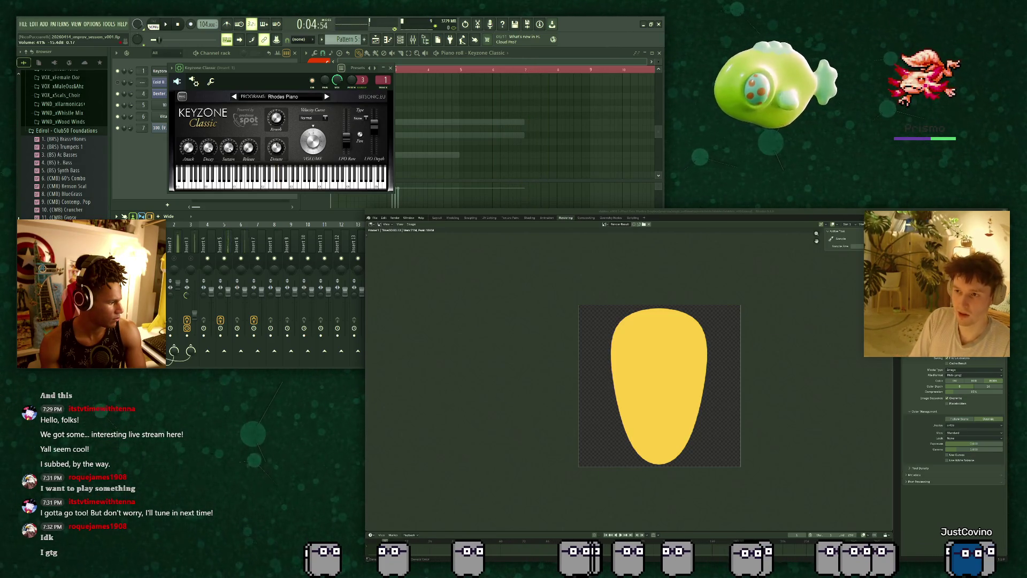
{"action": "left_click_drag", "start_coordinate": [329, 68], "coordinate": [375, 109]}
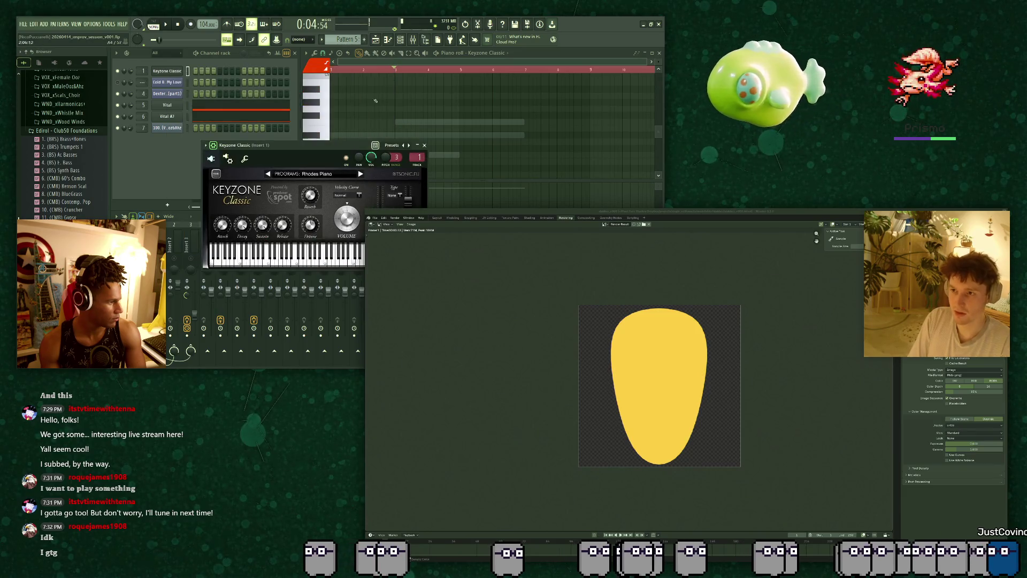
{"action": "left_click", "coordinate": [366, 76]}
{"action": "key", "text": "space"}
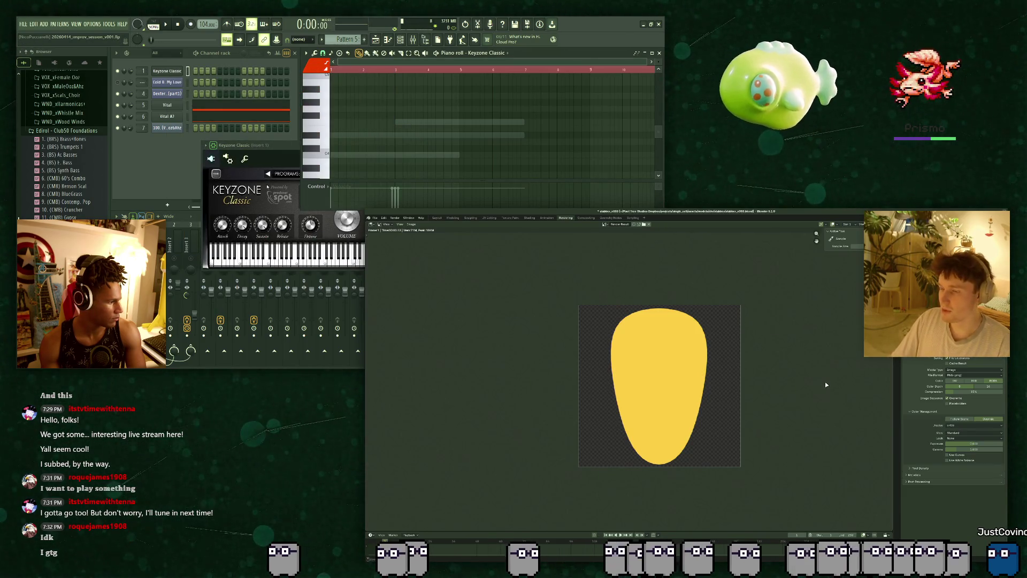
{"action": "left_click", "coordinate": [438, 217]}
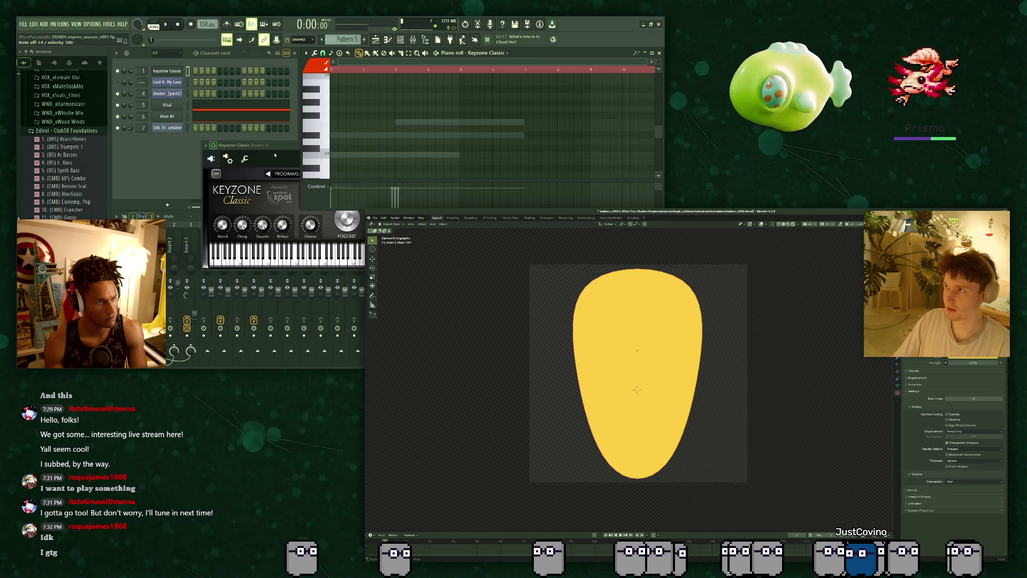
Rescale the yellow blob, raise it slightly along Z, and save the blend file.
{"action": "key", "text": "Delete"}
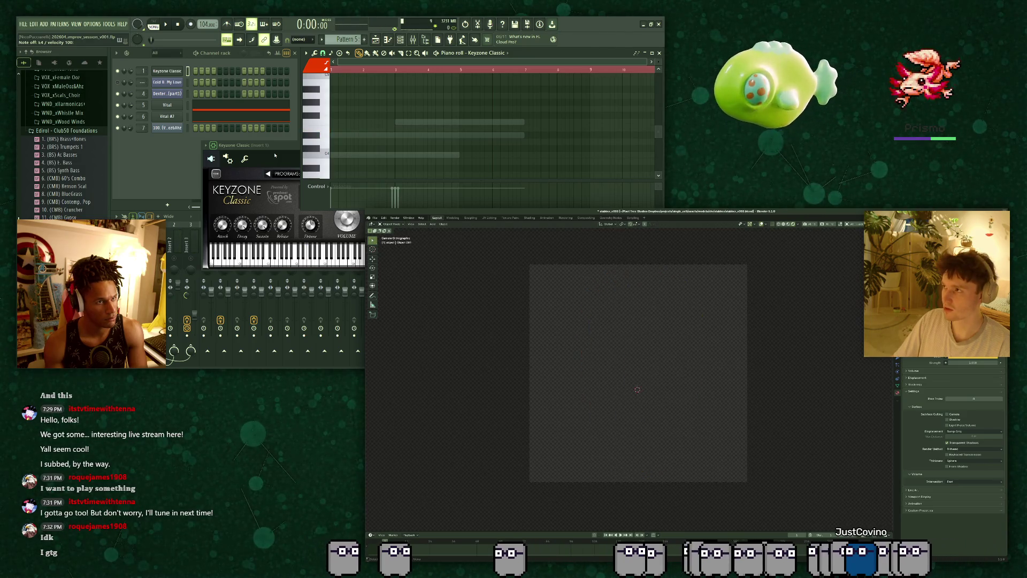
{"action": "key", "text": "ctrl+z"}
{"action": "key", "text": "space"}
{"action": "key", "text": "s"}
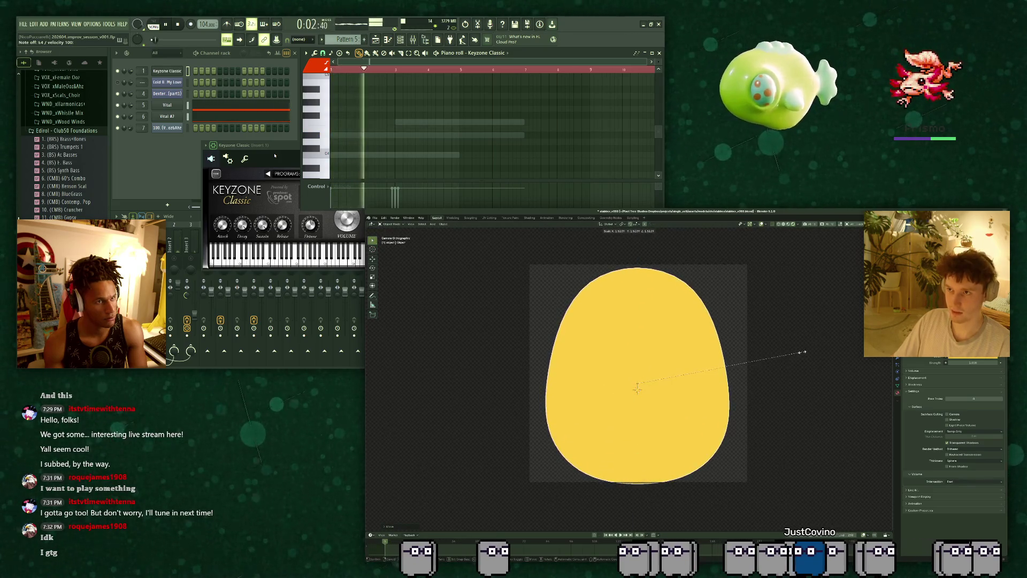
{"action": "key", "text": "g"}
{"action": "key", "text": "z"}
{"action": "key", "text": "s"}
{"action": "key", "text": "ctrl+s"}
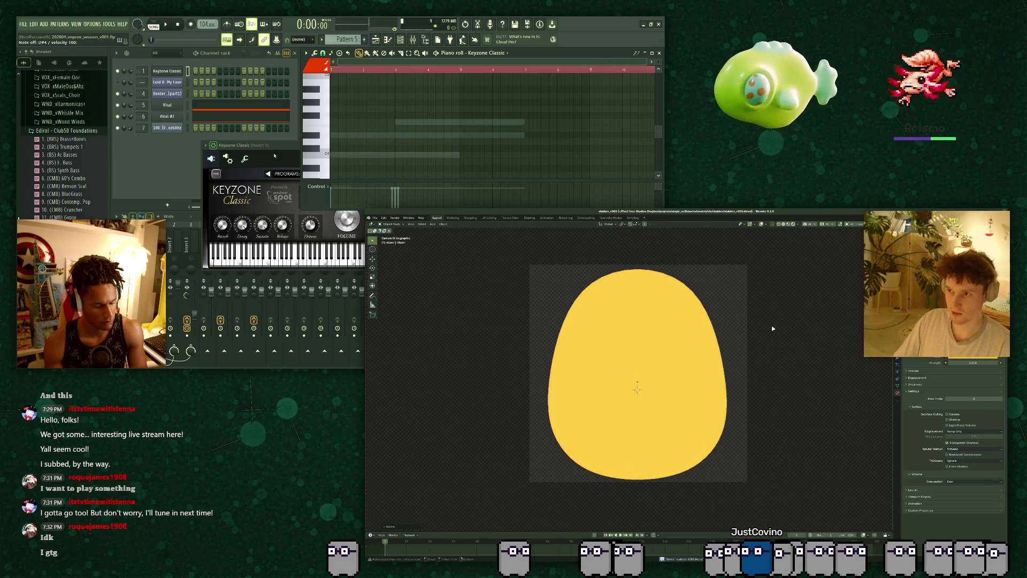
{"action": "key", "text": "g"}
{"action": "key", "text": "z"}
{"action": "left_click", "coordinate": [706, 282]}
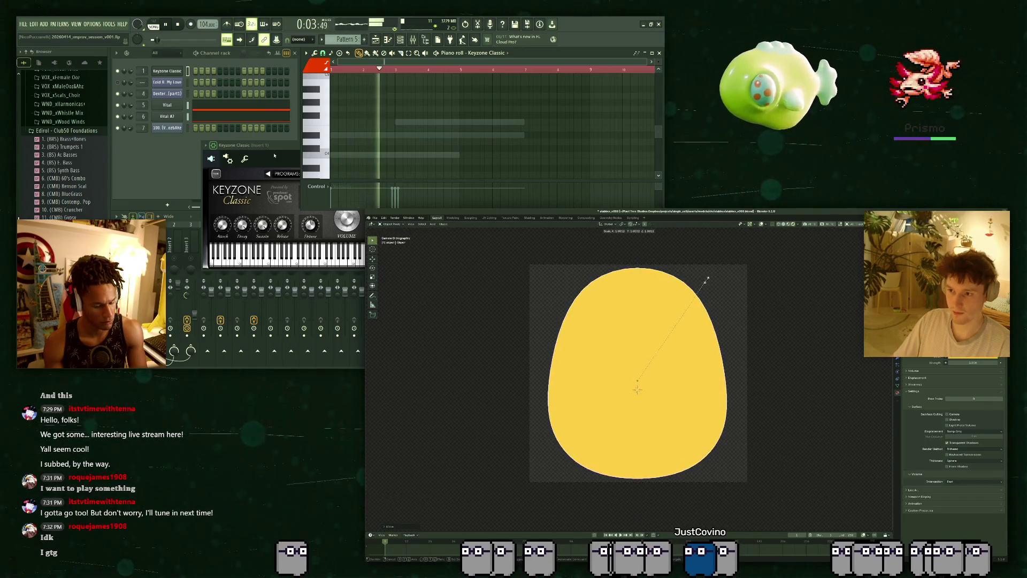
{"action": "key", "text": "ctrl+s"}
Render the blob to an image and save the rendered result.
{"action": "left_click", "coordinate": [398, 218]}
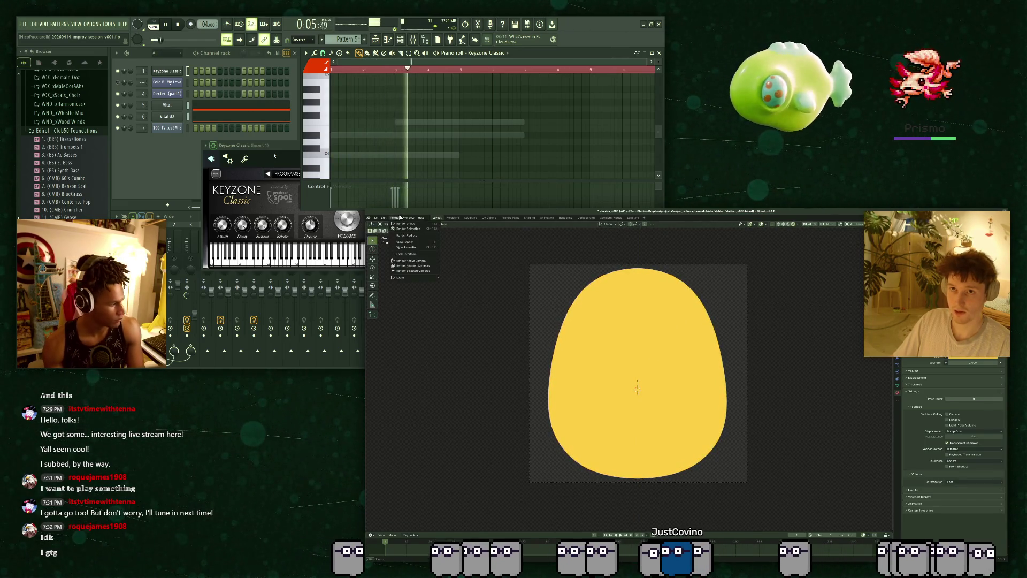
{"action": "left_click", "coordinate": [404, 223]}
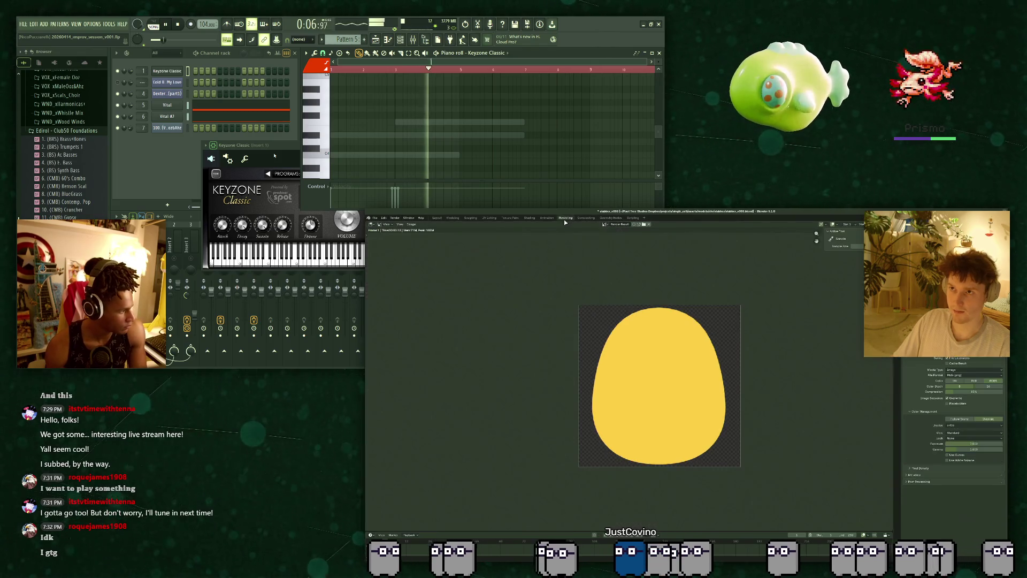
{"action": "left_click", "coordinate": [411, 224]}
{"action": "left_click", "coordinate": [426, 265]}
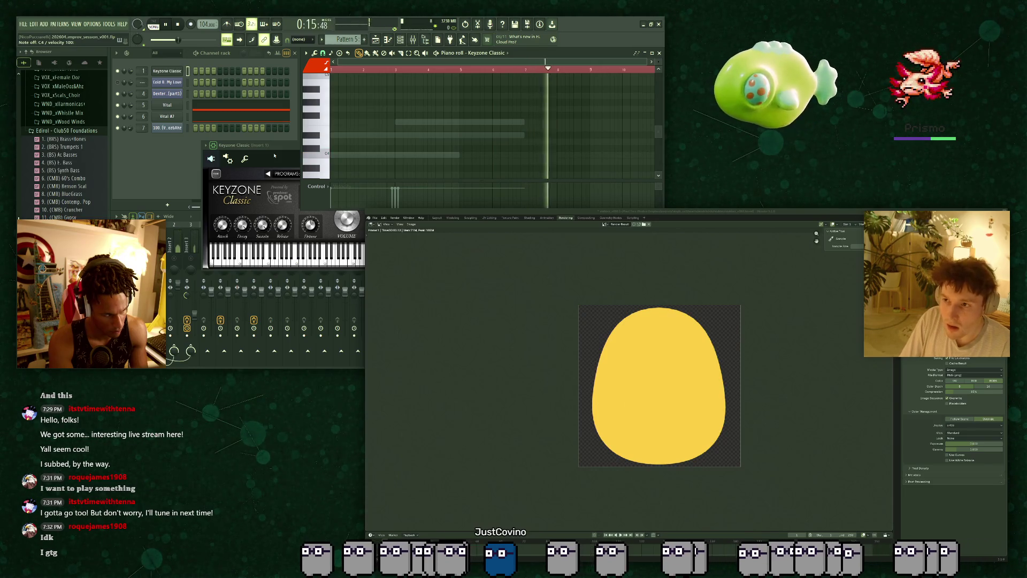
{"action": "scroll", "coordinate": [376, 126], "scroll_direction": "down", "scroll_amount": 1}
{"action": "key", "text": "space"}
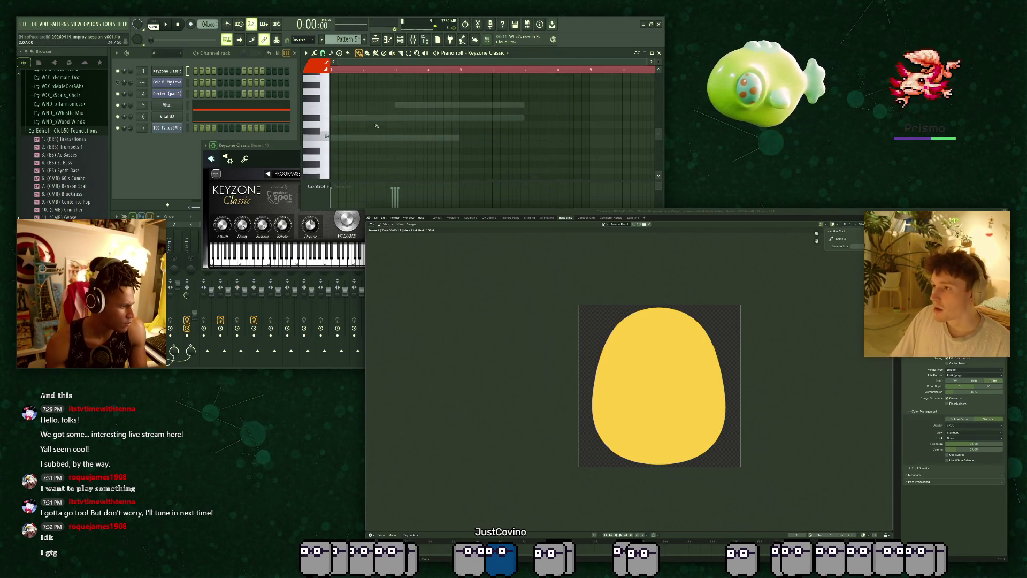
{"action": "left_click", "coordinate": [828, 388]}
Switch back to the Godot editor showing the stabber scene.
{"action": "left_click_drag", "start_coordinate": [334, 135], "coordinate": [540, 139]}
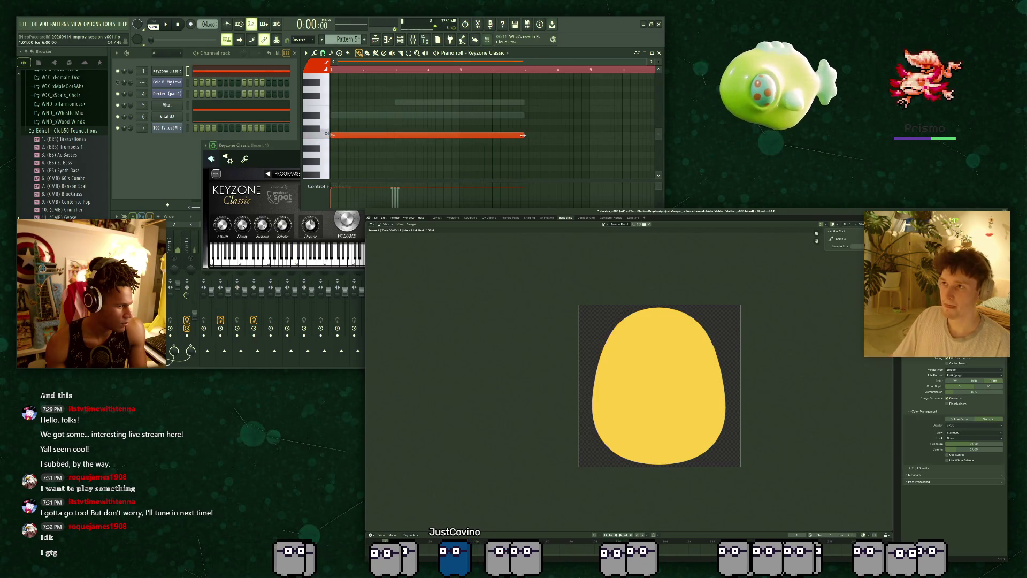
{"action": "scroll", "coordinate": [537, 76], "scroll_direction": "up", "scroll_amount": 2}
{"action": "scroll", "coordinate": [537, 76], "scroll_direction": "down", "scroll_amount": 1}
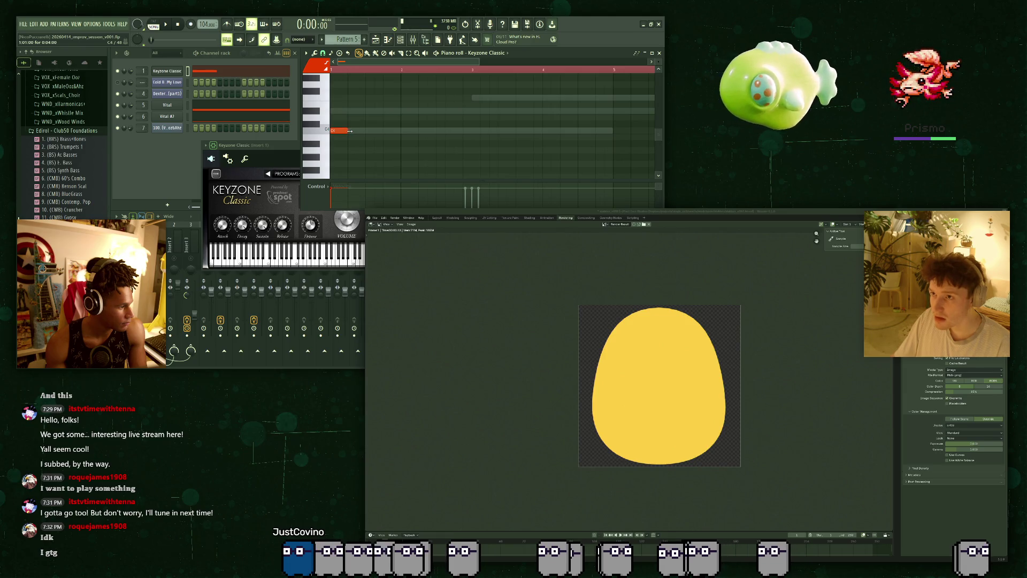
{"action": "key", "text": "space"}
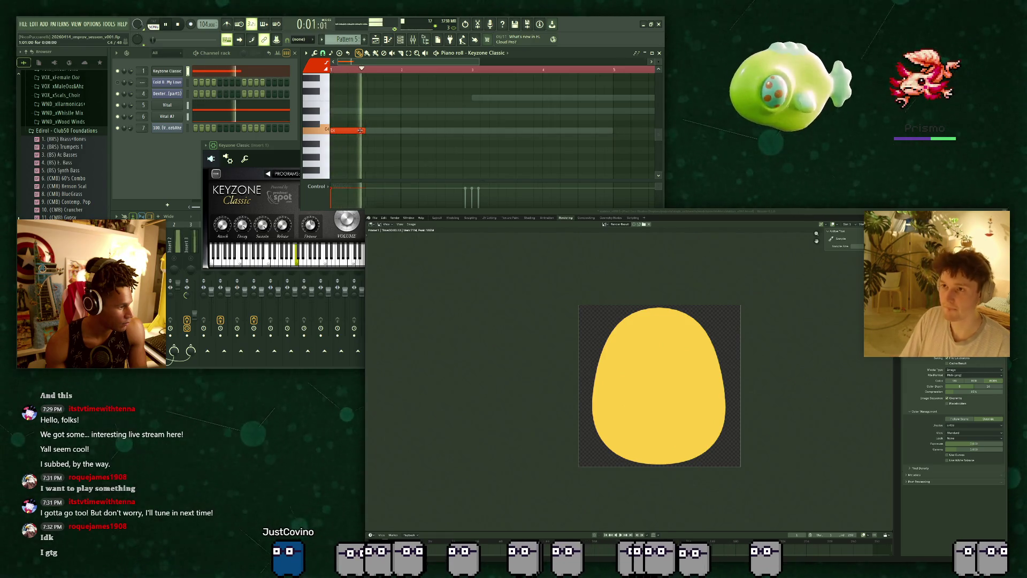
{"action": "mouse_move", "coordinate": [362, 132]}
{"action": "left_mouse_down"}
{"action": "mouse_move", "coordinate": [488, 130]}
{"action": "mouse_move", "coordinate": [443, 130]}
{"action": "mouse_move", "coordinate": [458, 130]}
{"action": "left_mouse_up"}
{"action": "key", "text": "space"}
{"action": "left_click", "coordinate": [457, 124]}
{"action": "right_click", "coordinate": [457, 124]}
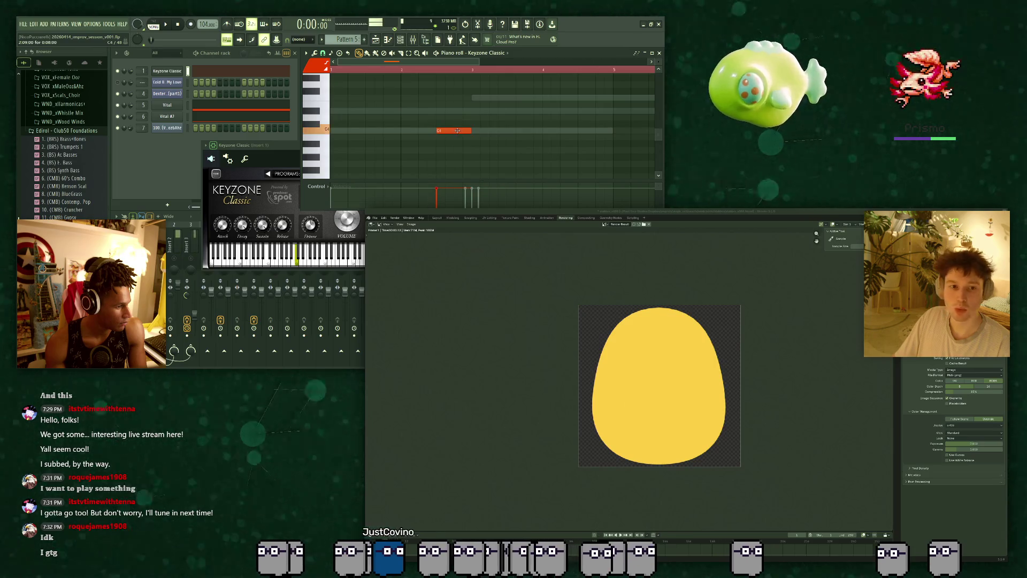
{"action": "left_click", "coordinate": [324, 131]}
{"action": "left_click_drag", "start_coordinate": [324, 131], "coordinate": [326, 156]}
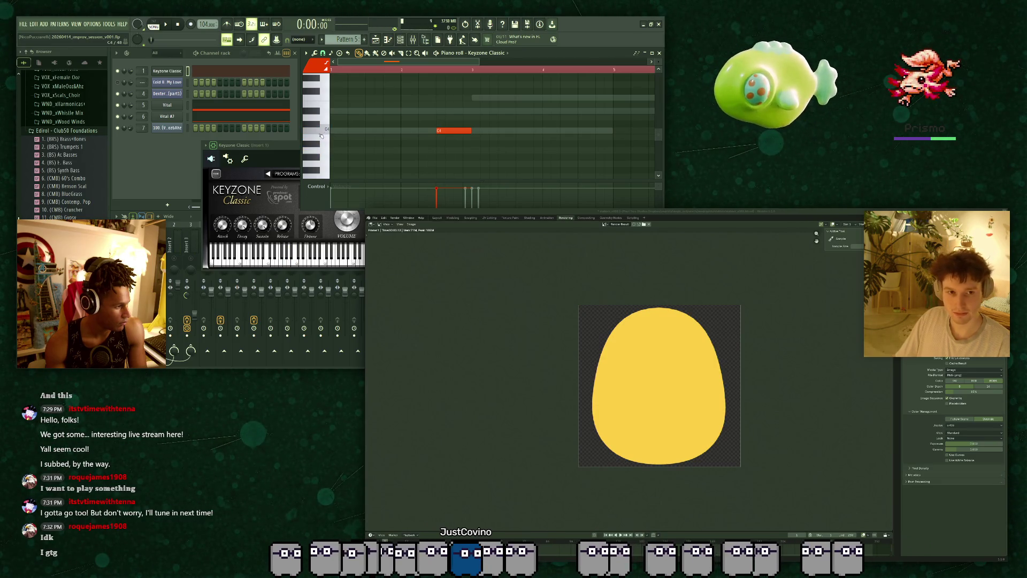
{"action": "left_click_drag", "start_coordinate": [324, 152], "coordinate": [320, 149]}
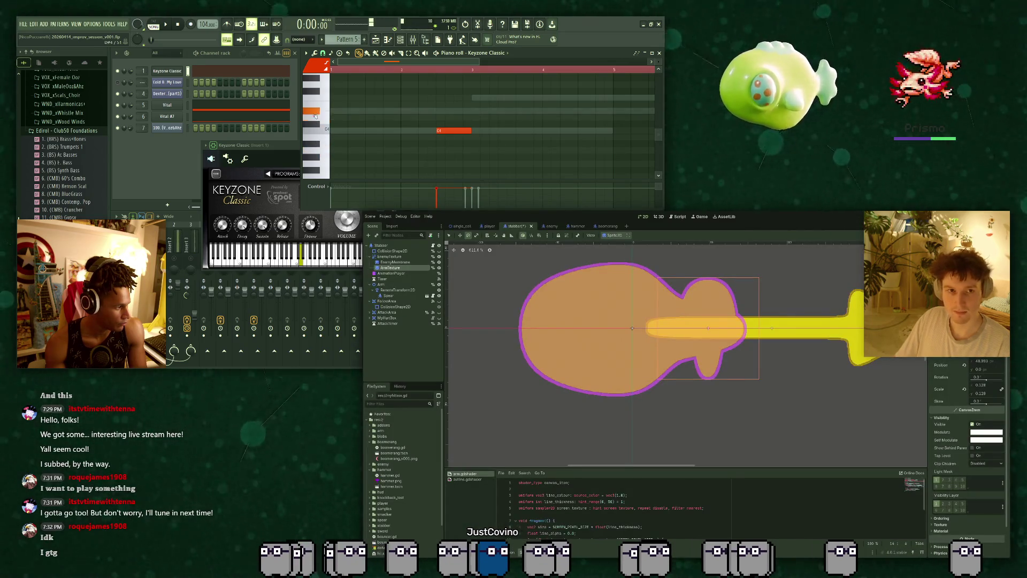
Select ArmTexture, then scrub and play the stabber's spear-thrust animation in the Animation panel.
{"action": "left_click_drag", "start_coordinate": [315, 113], "coordinate": [324, 111]}
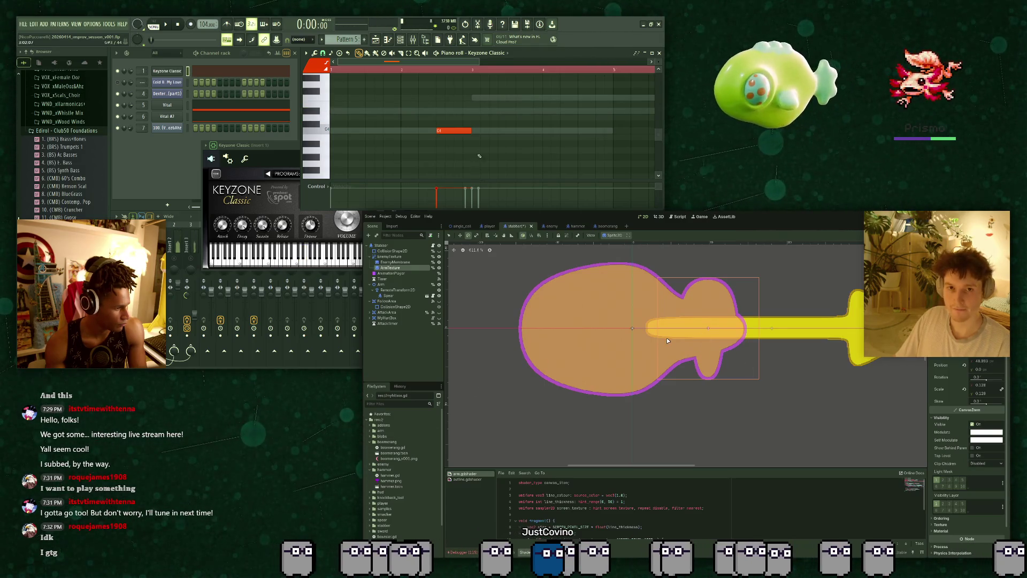
{"action": "left_click_drag", "start_coordinate": [476, 144], "coordinate": [479, 158]}
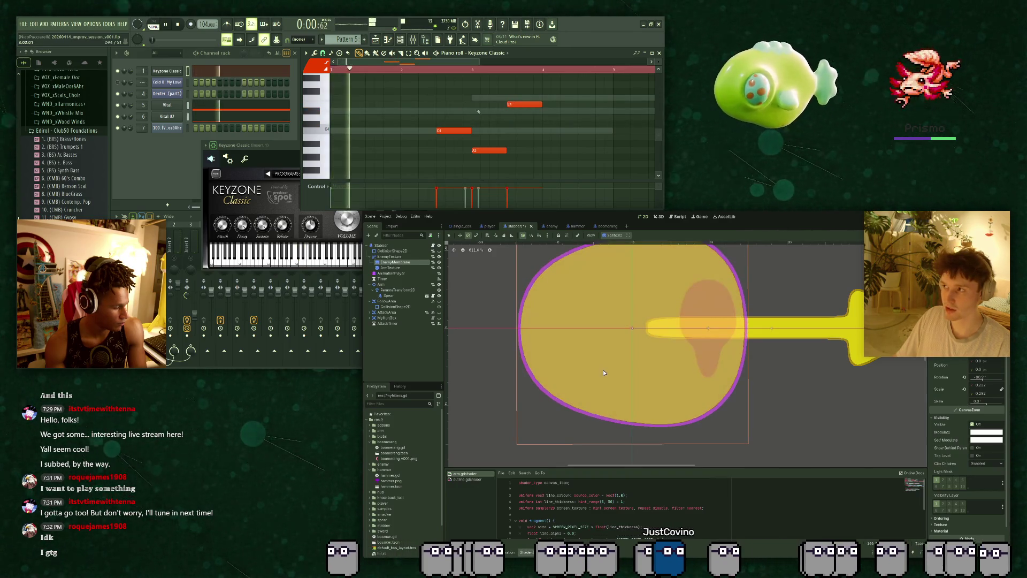
{"action": "scroll", "coordinate": [693, 358], "scroll_direction": "down", "scroll_amount": 1}
{"action": "left_click", "coordinate": [693, 358]}
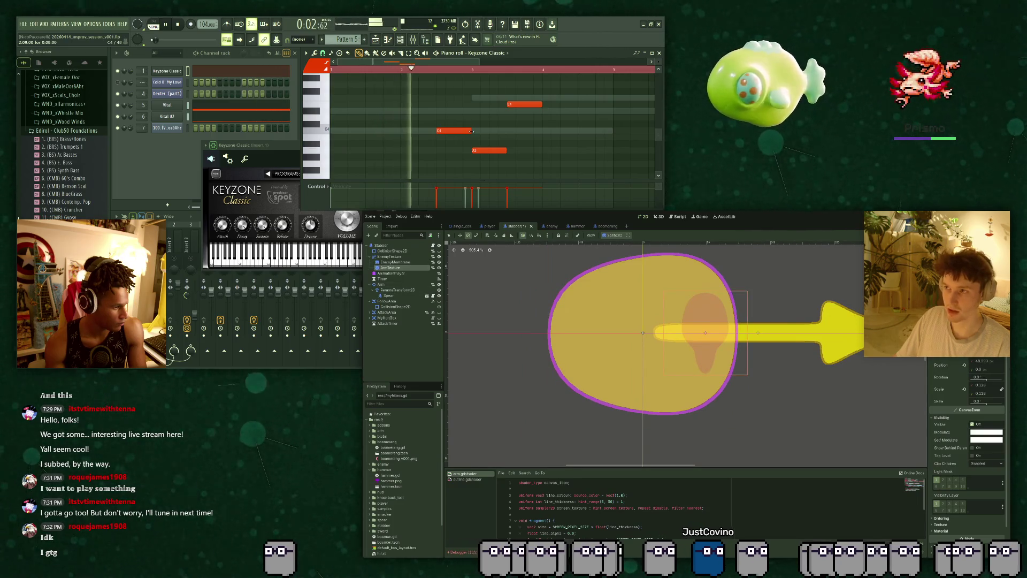
{"action": "key", "text": "space"}
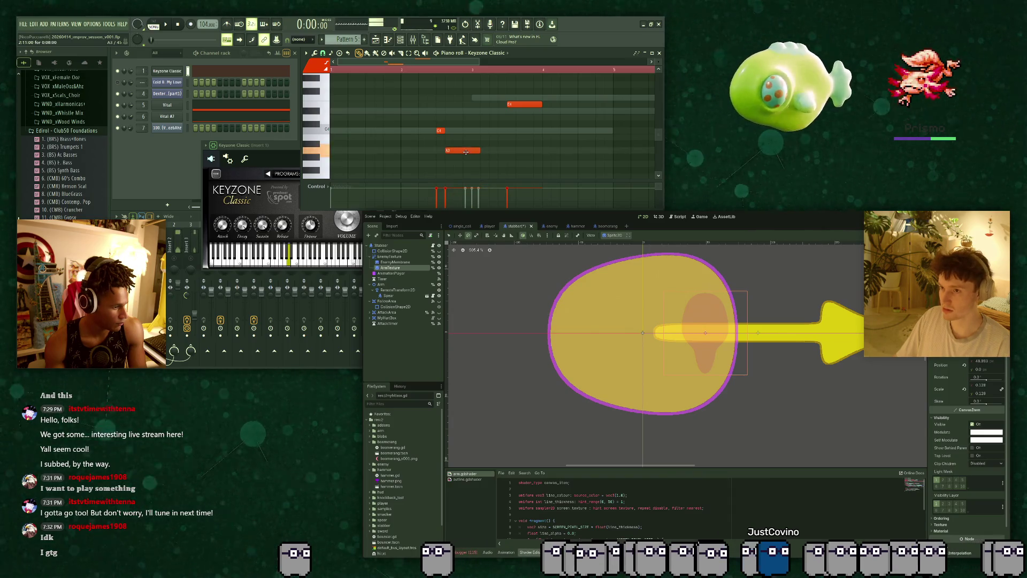
{"action": "left_click", "coordinate": [512, 553]}
{"action": "left_click_drag", "start_coordinate": [536, 415], "coordinate": [663, 421]}
{"action": "key", "text": "shift+d"}
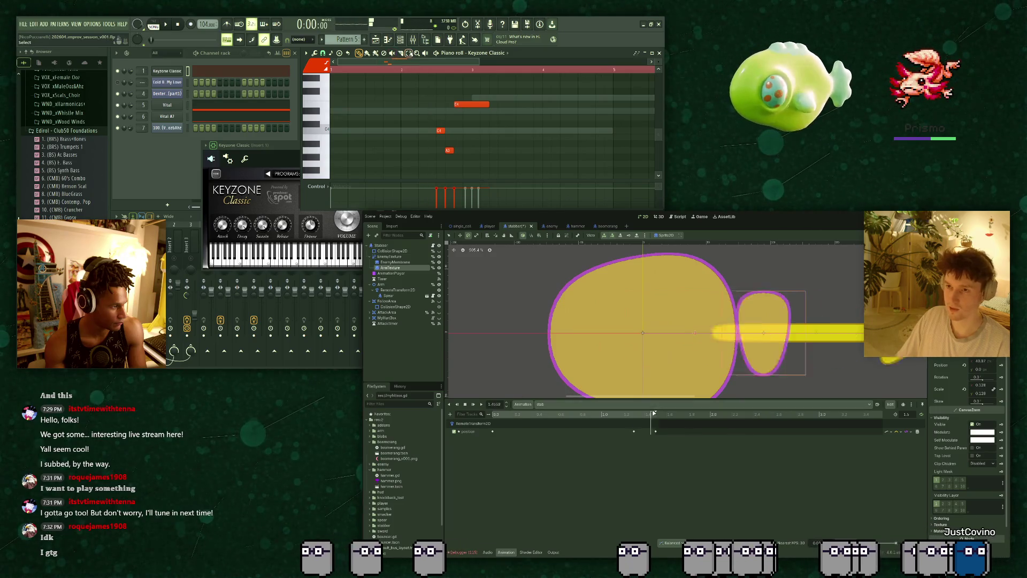
Set the EnemyMembrane body's rotation to 90°.
{"action": "scroll", "coordinate": [492, 123], "scroll_direction": "down", "scroll_amount": 3}
{"action": "key", "text": "space"}
{"action": "scroll", "coordinate": [633, 291], "scroll_direction": "down", "scroll_amount": 2}
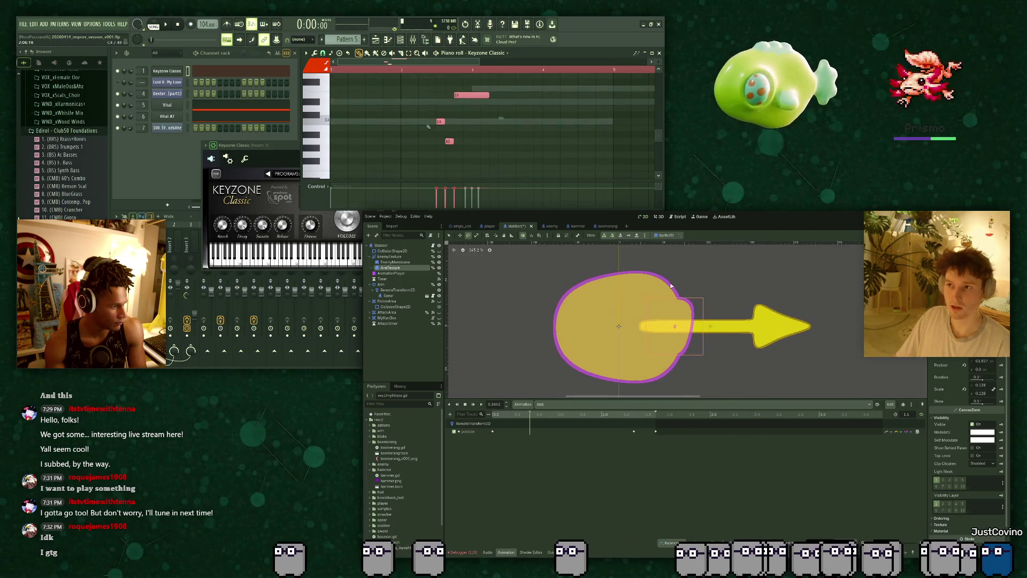
{"action": "left_click", "coordinate": [406, 262]}
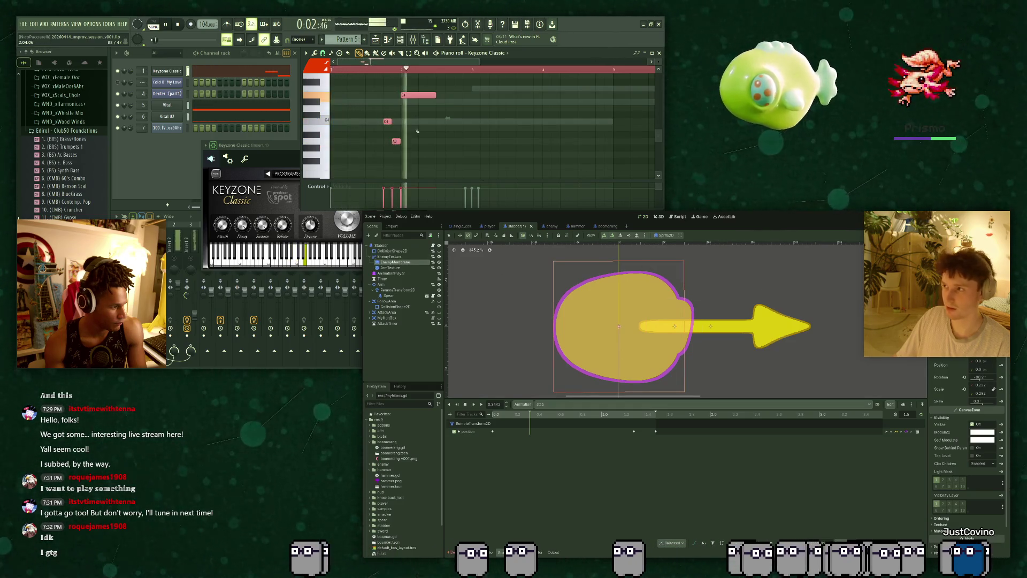
{"action": "left_click", "coordinate": [965, 377]}
{"action": "left_click", "coordinate": [979, 377]}
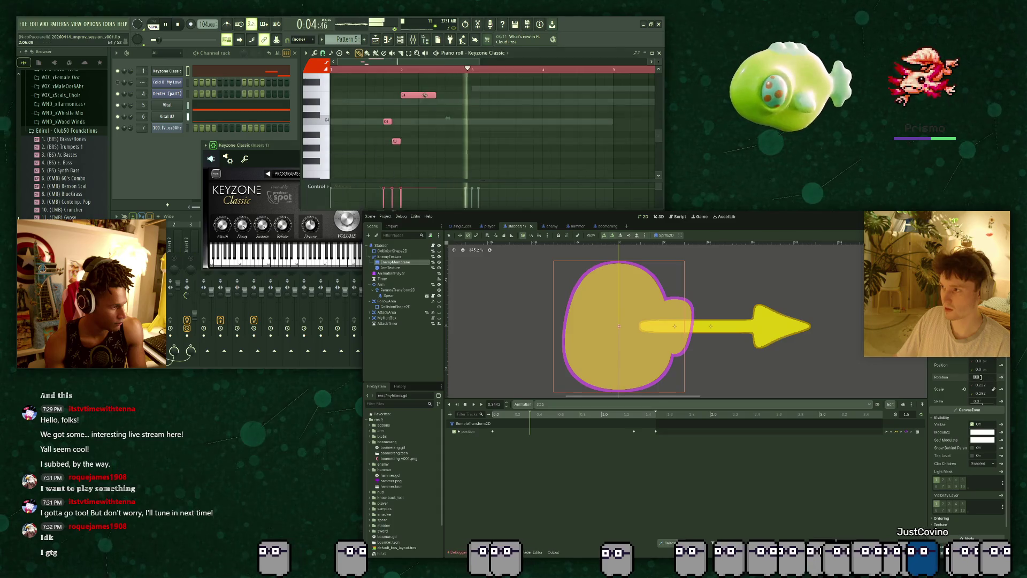
{"action": "type", "text": "90"}
{"action": "key", "text": "Return"}
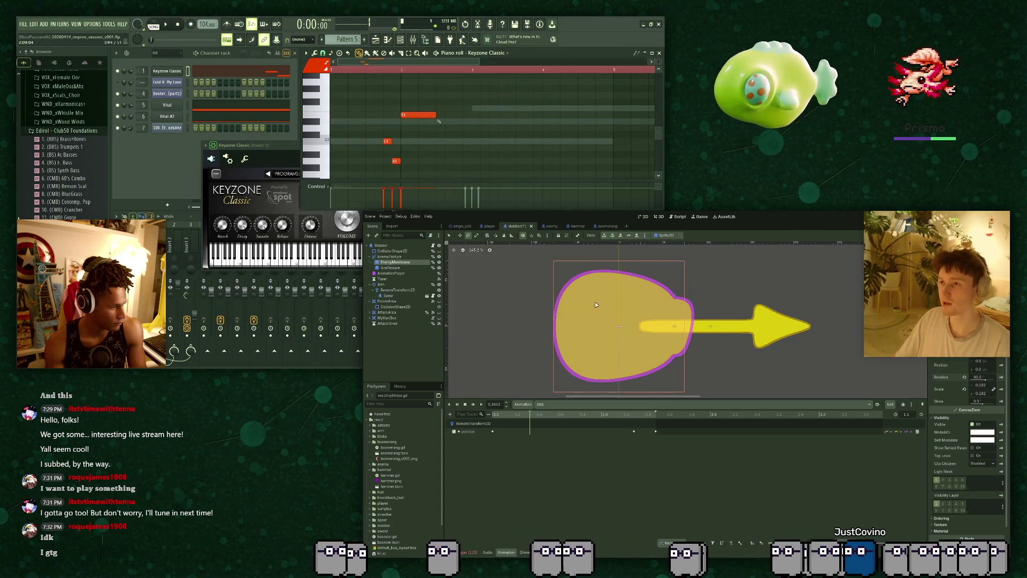
Set the ArmTexture sprite's rotation to -90° so it lies along the spear.
{"action": "left_click", "coordinate": [401, 268]}
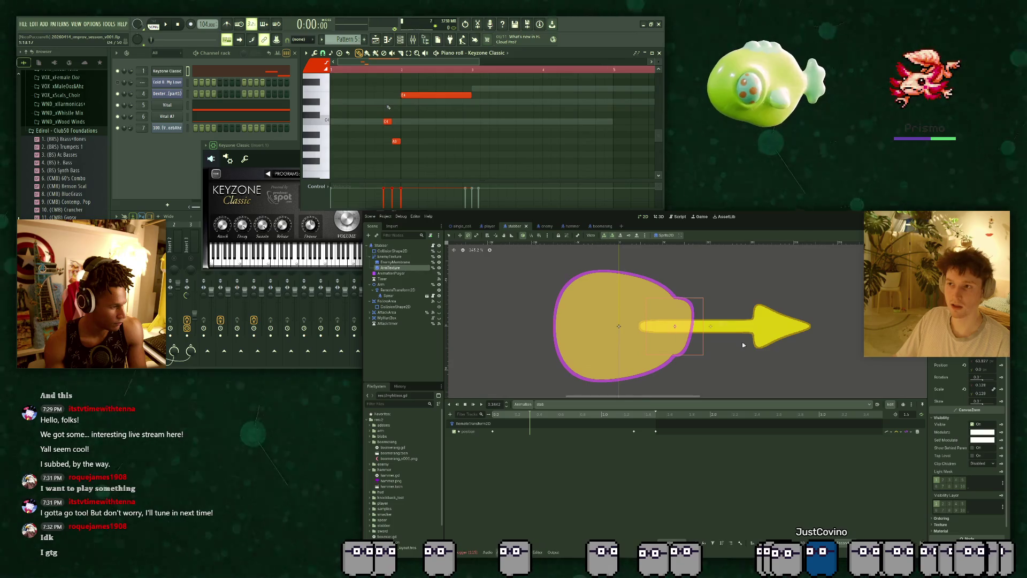
{"action": "left_click", "coordinate": [979, 377]}
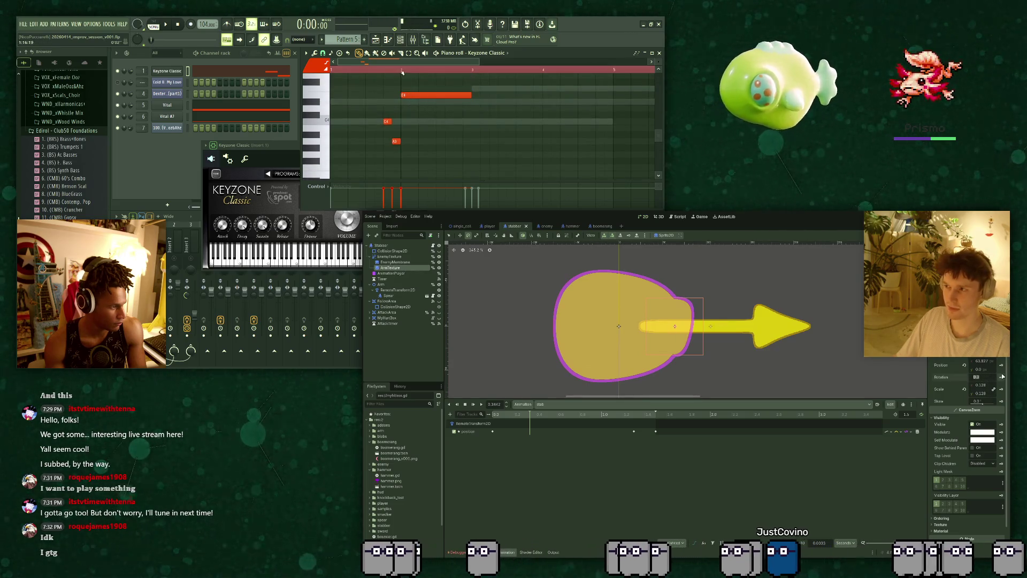
{"action": "type", "text": "90"}
{"action": "key", "text": "Return"}
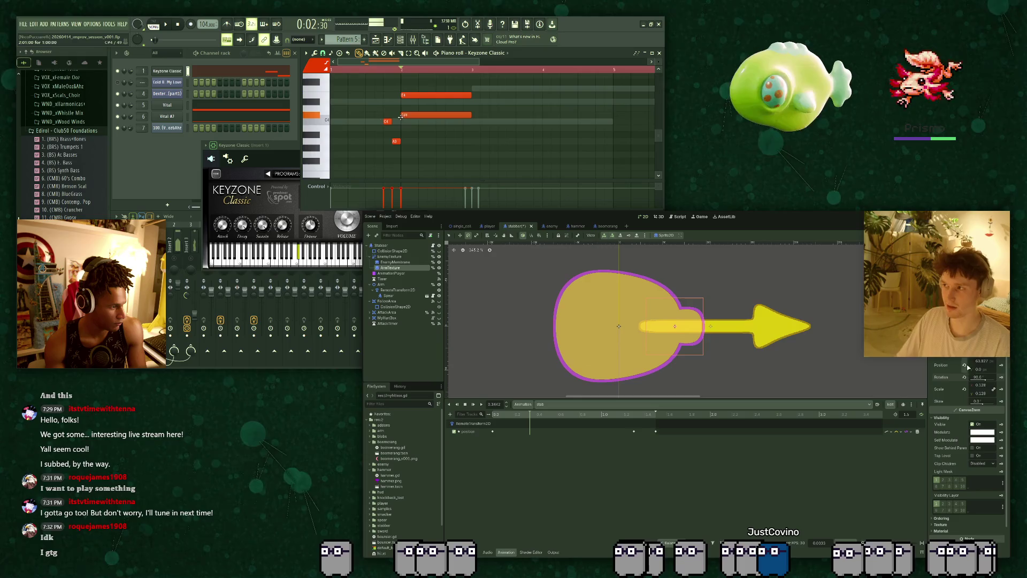
{"action": "left_click", "coordinate": [978, 377]}
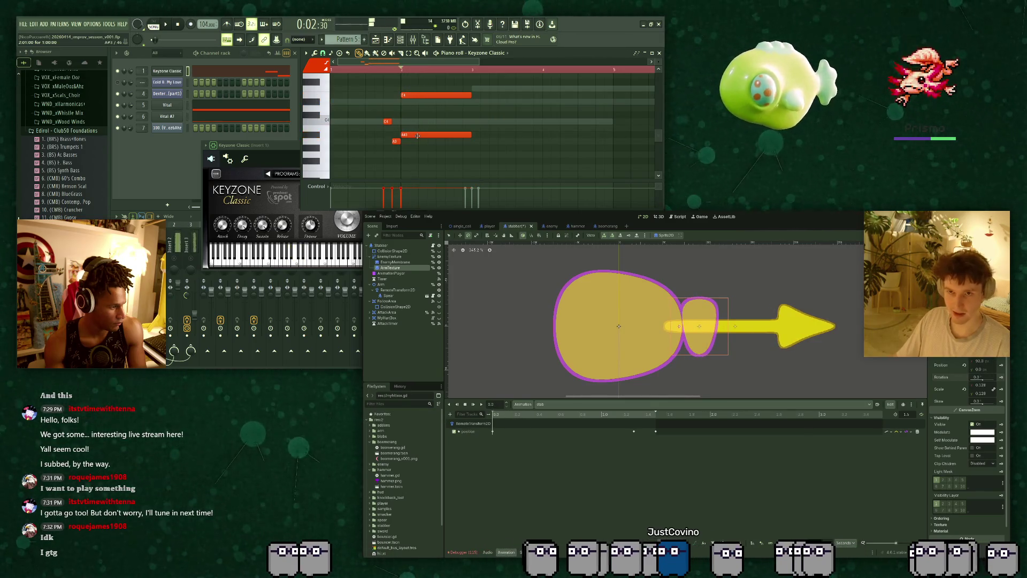
{"action": "left_click", "coordinate": [405, 290]}
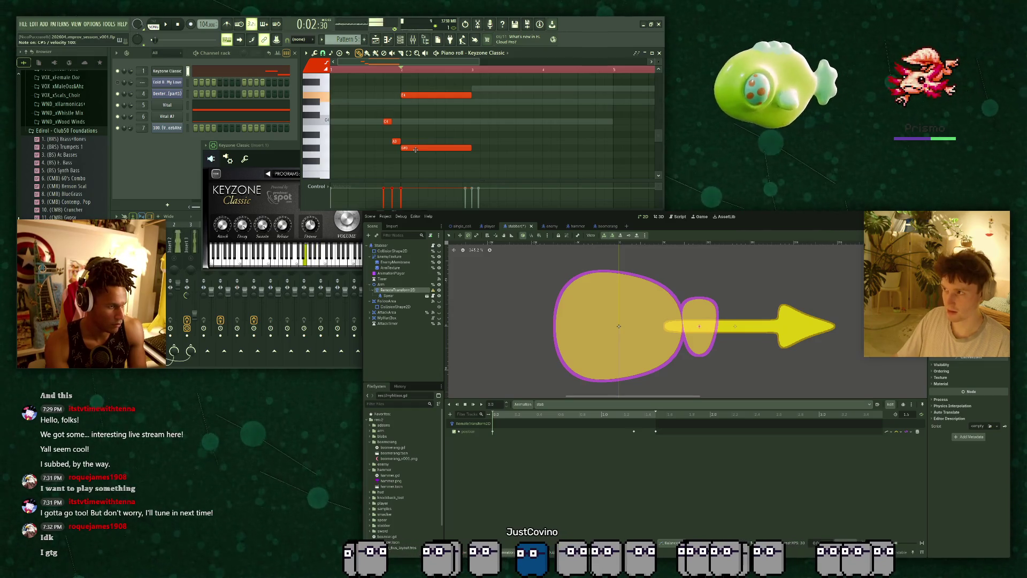
{"action": "left_click", "coordinate": [390, 268]}
{"action": "left_click", "coordinate": [979, 376]}
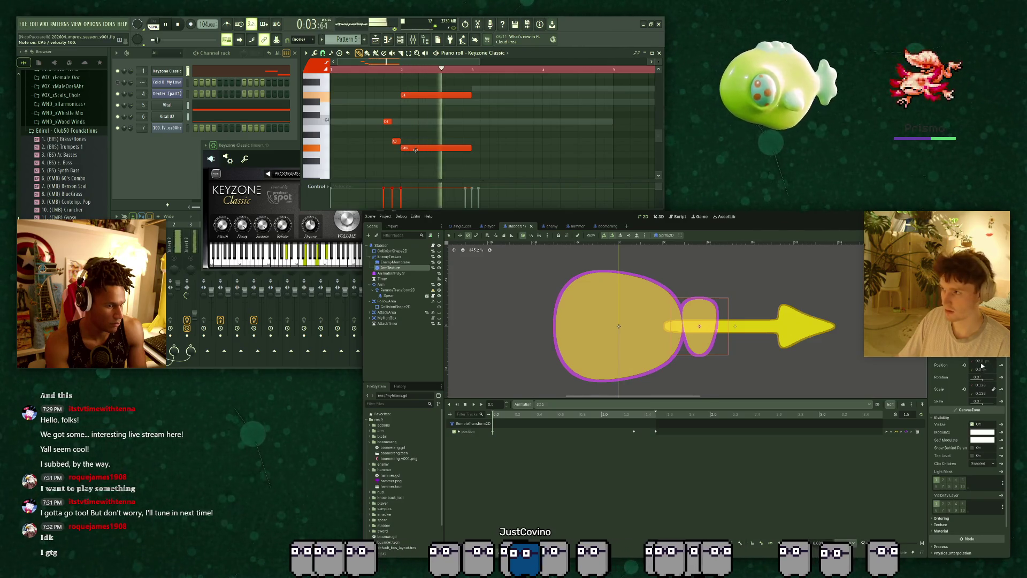
{"action": "type", "text": "90"}
{"action": "key", "text": "Return"}
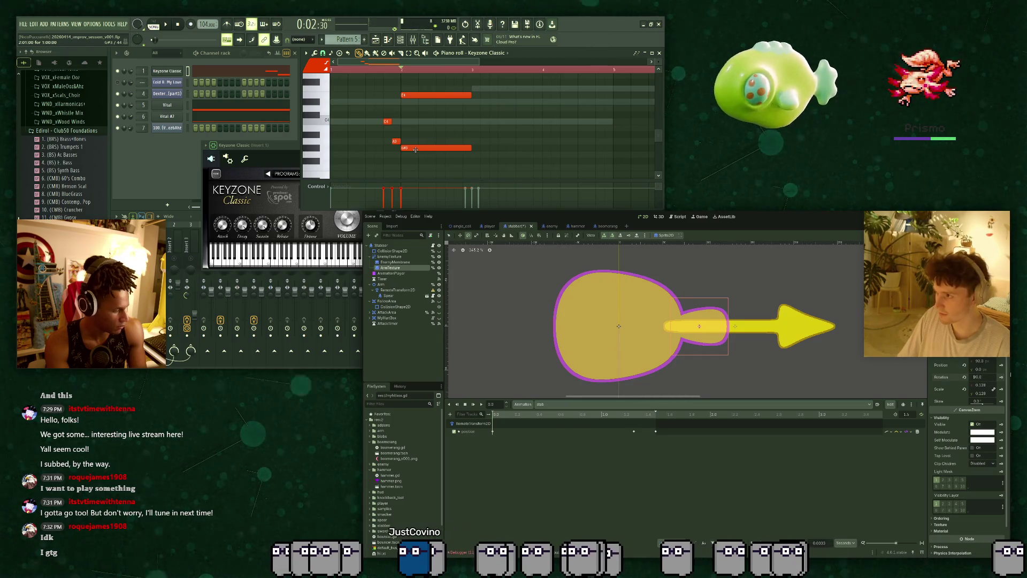
{"action": "type", "text": "-"}
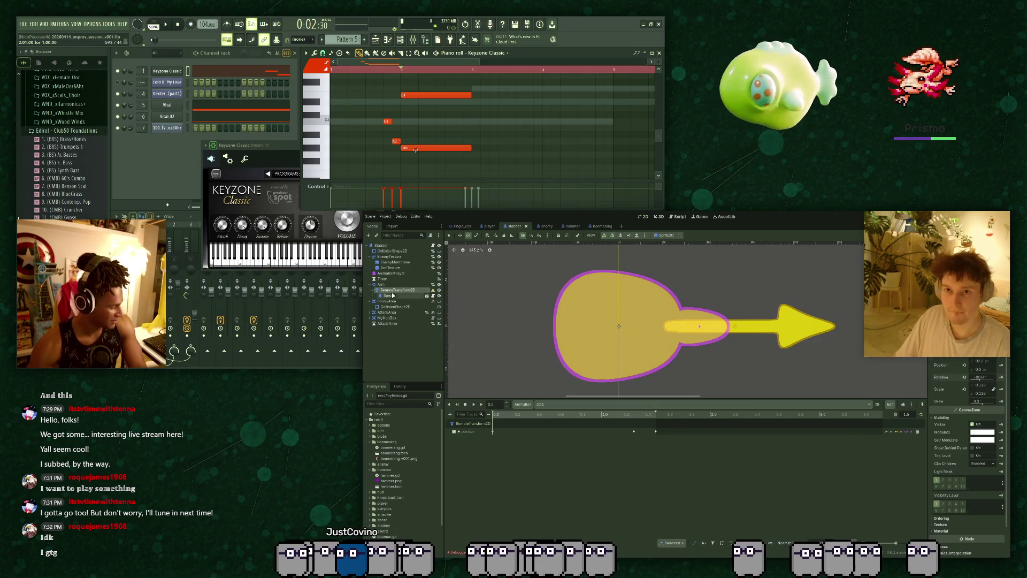
{"action": "left_click", "coordinate": [941, 417]}
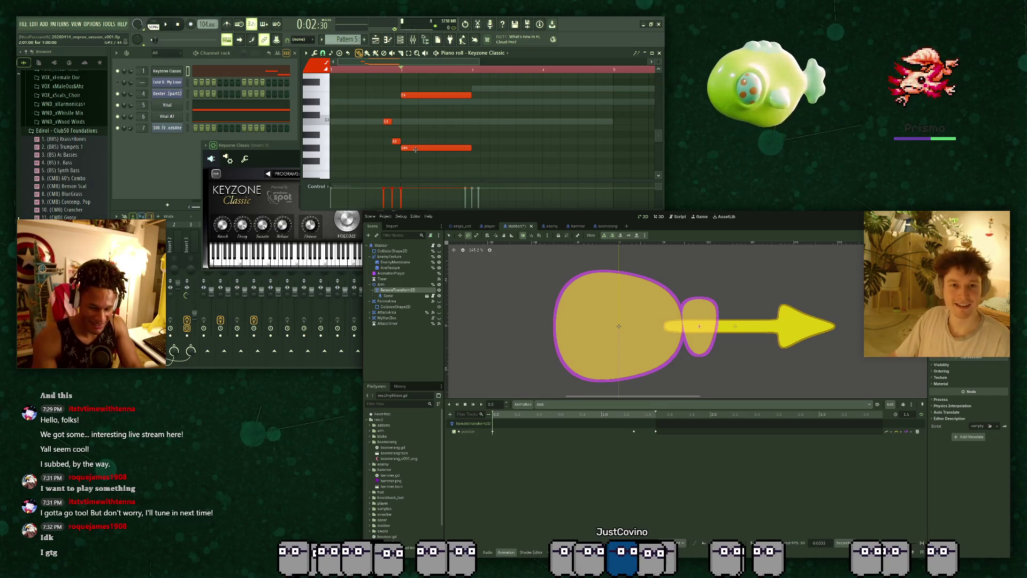
Restore the Spear so it points horizontally right along the arm.
{"action": "key", "text": "space"}
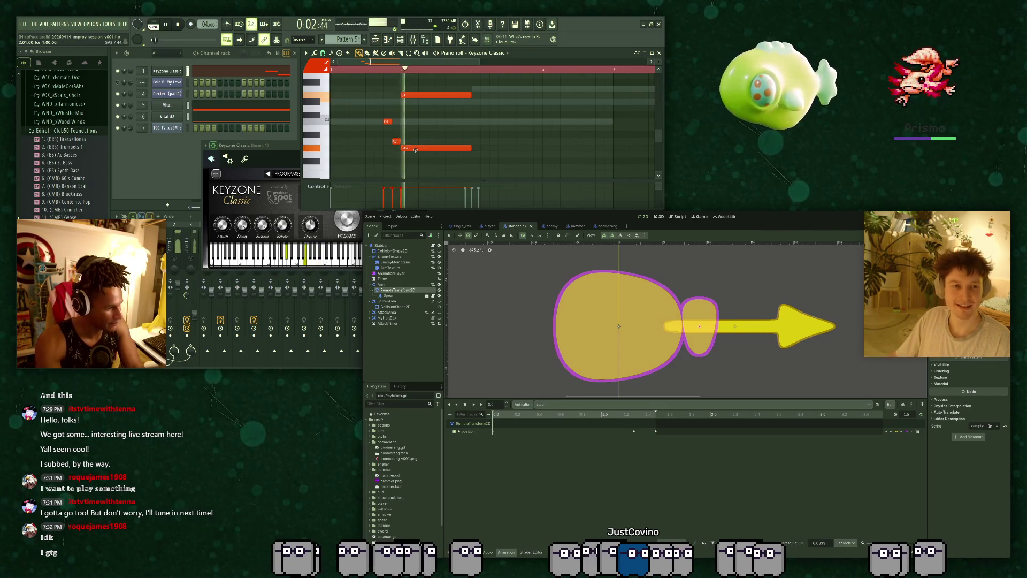
{"action": "key", "text": "space"}
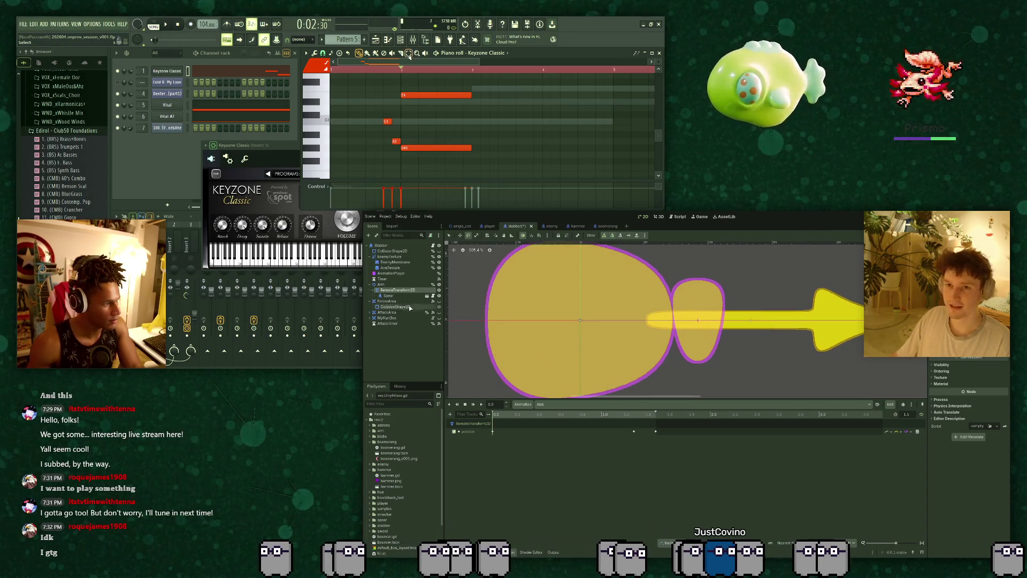
{"action": "key", "text": "space"}
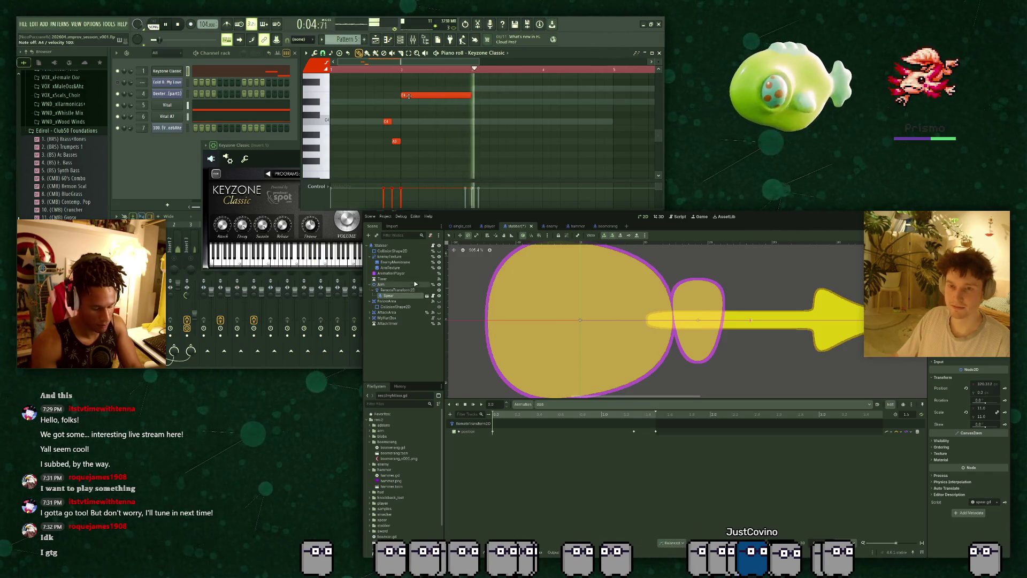
{"action": "key", "text": "t"}
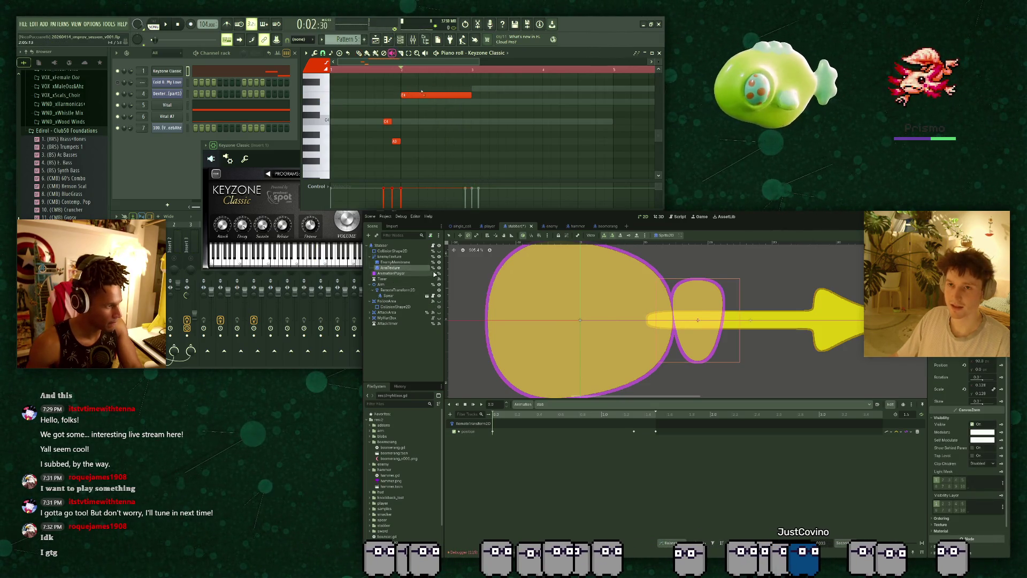
{"action": "left_click", "coordinate": [422, 95]}
{"action": "key", "text": "space"}
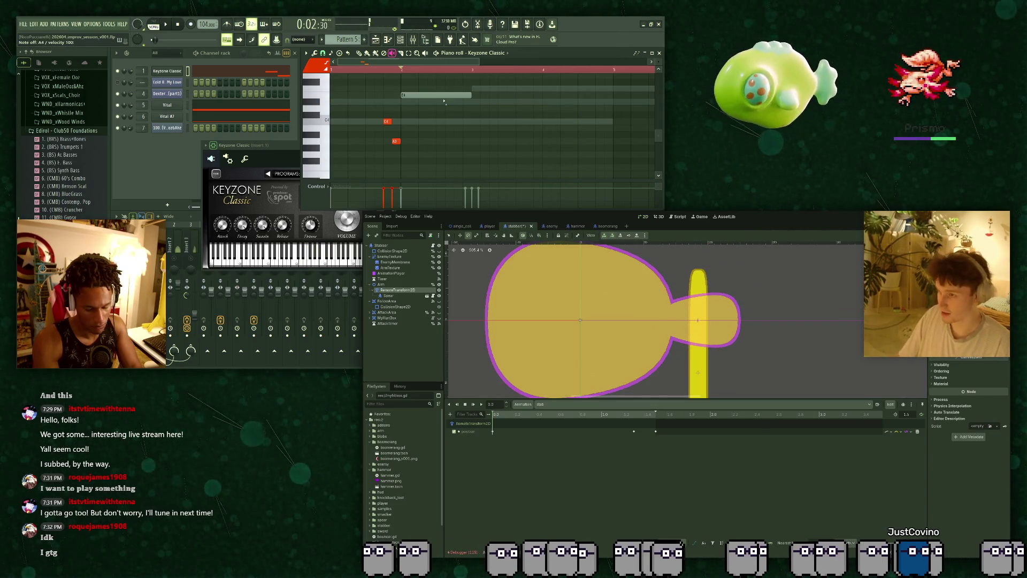
{"action": "key", "text": "space"}
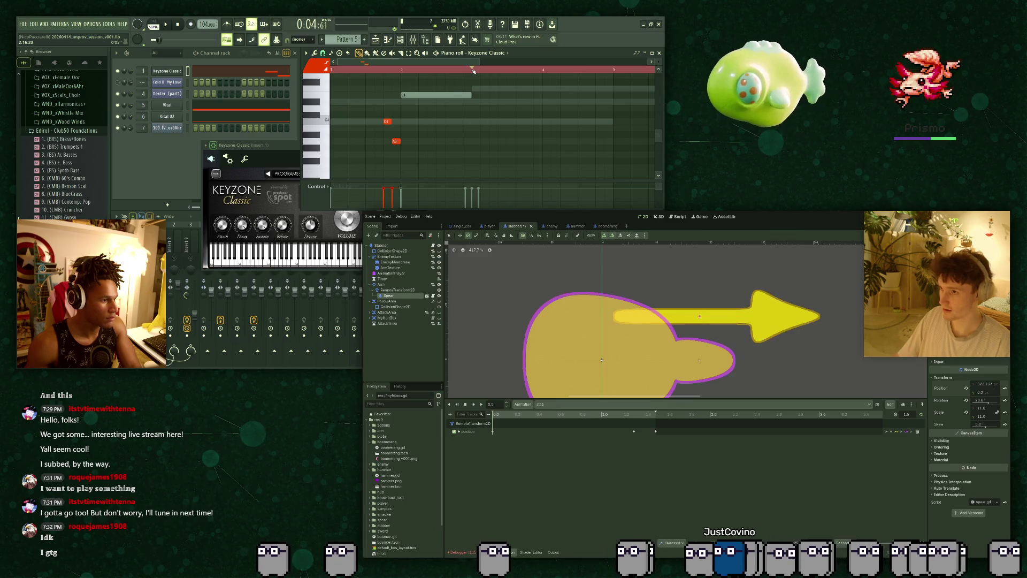
{"action": "key", "text": "space"}
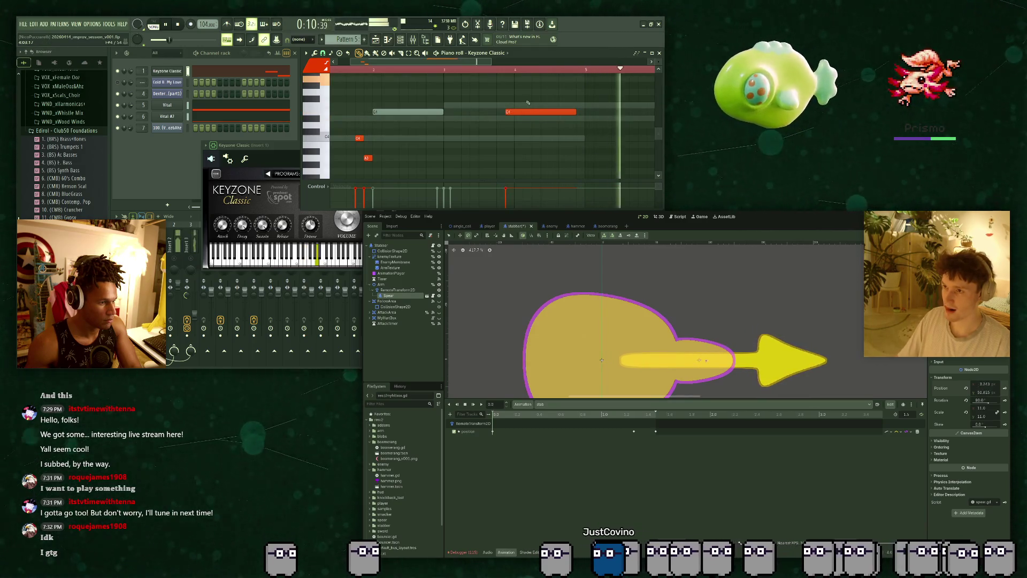
Add and adjust A4, C4 and E4 notes in the piano roll, and select the stabber's arm sprite.
{"action": "scroll", "coordinate": [529, 105], "scroll_direction": "up", "scroll_amount": 1}
{"action": "left_click", "coordinate": [535, 98]}
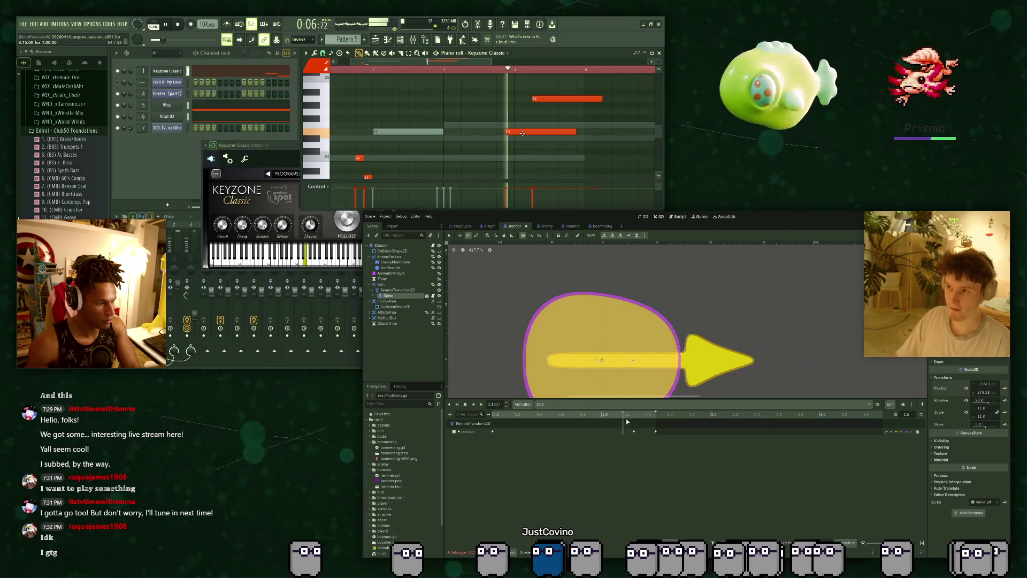
{"action": "left_click_drag", "start_coordinate": [535, 100], "coordinate": [526, 100]}
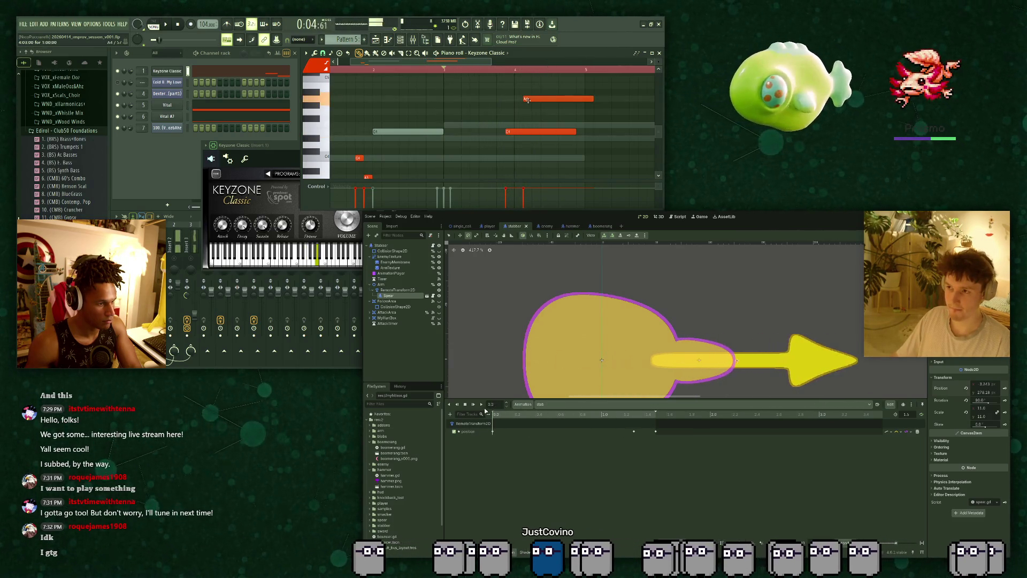
{"action": "left_click_drag", "start_coordinate": [575, 132], "coordinate": [522, 132]}
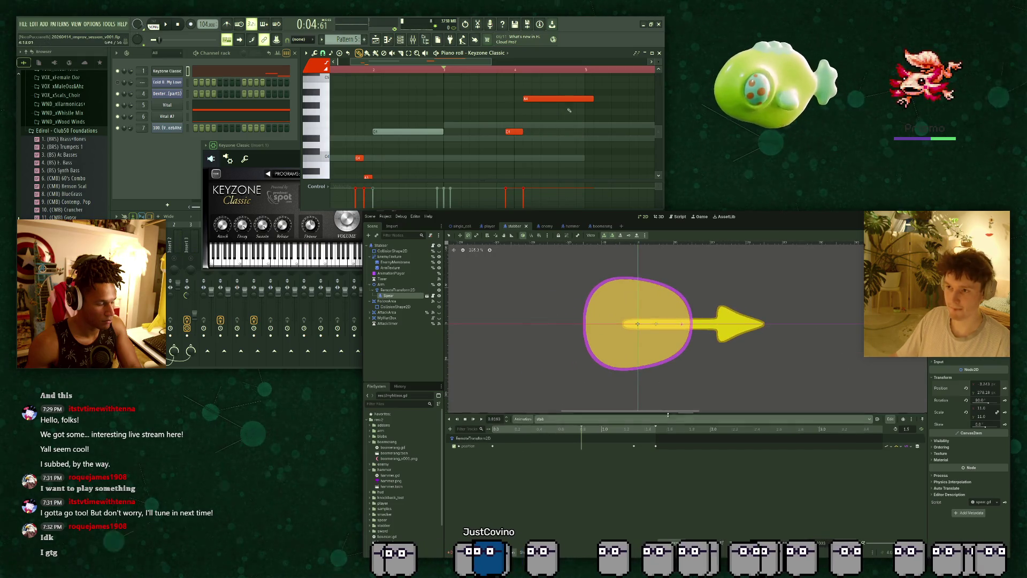
{"action": "left_click", "coordinate": [559, 132]}
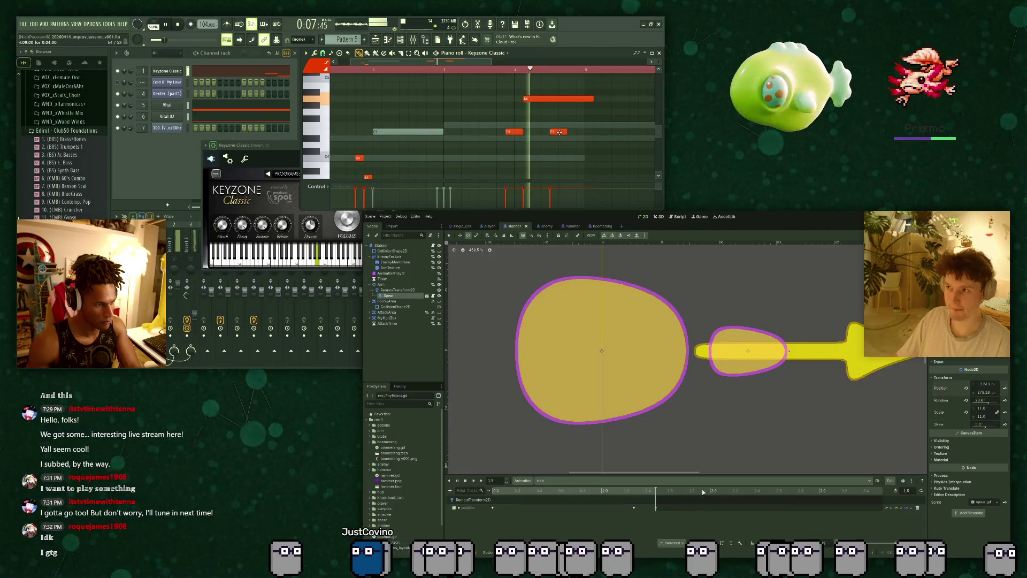
{"action": "left_click_drag", "start_coordinate": [559, 132], "coordinate": [574, 151]}
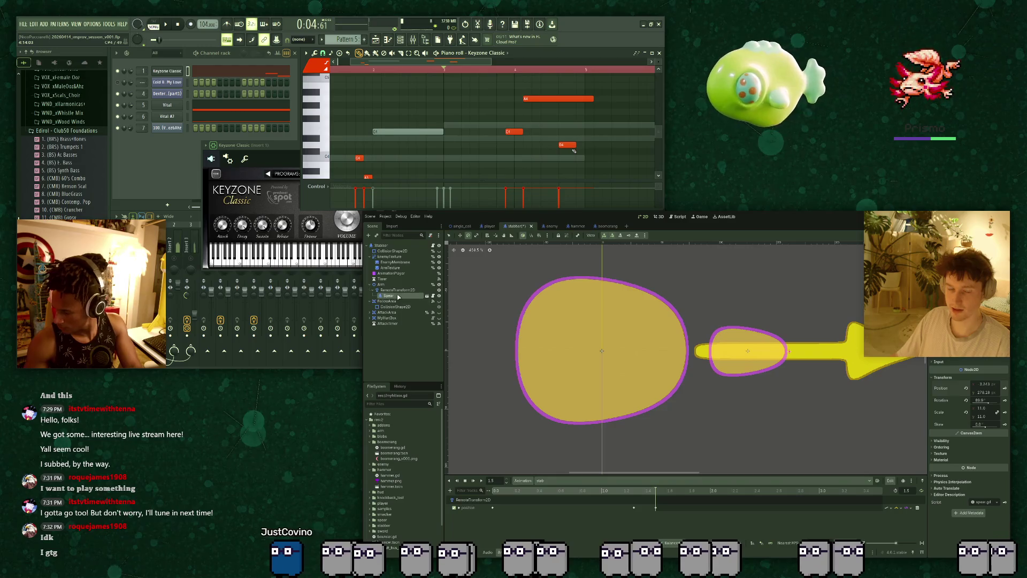
{"action": "left_click", "coordinate": [749, 376]}
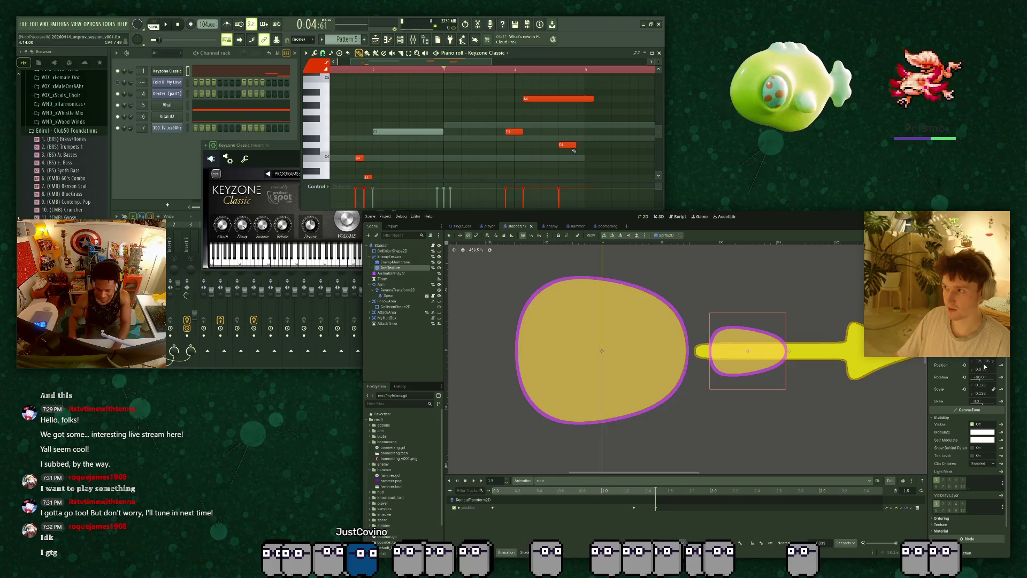
{"action": "left_click_drag", "start_coordinate": [443, 112], "coordinate": [423, 112]}
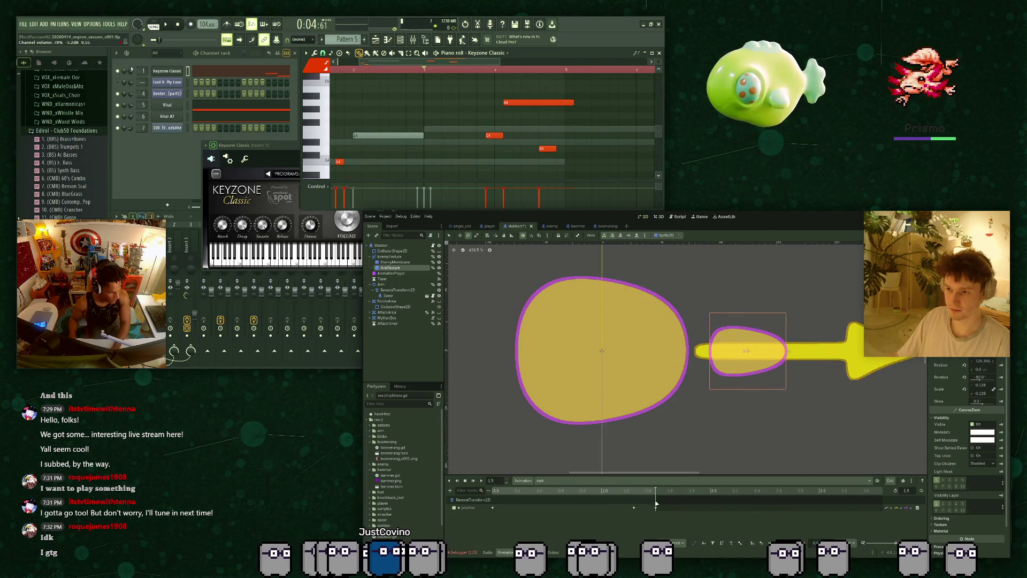
{"action": "key", "text": "space"}
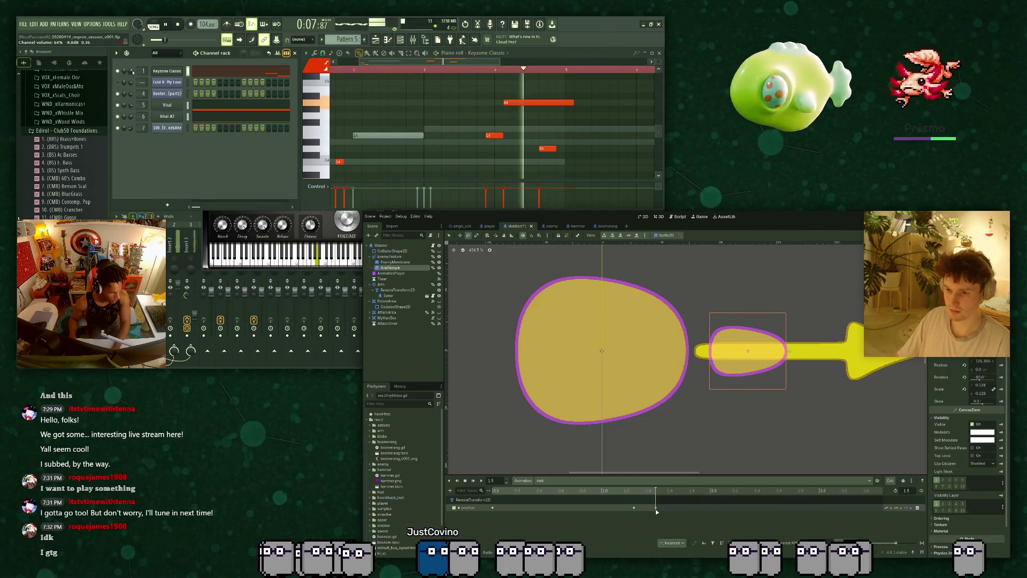
{"action": "key", "text": "space"}
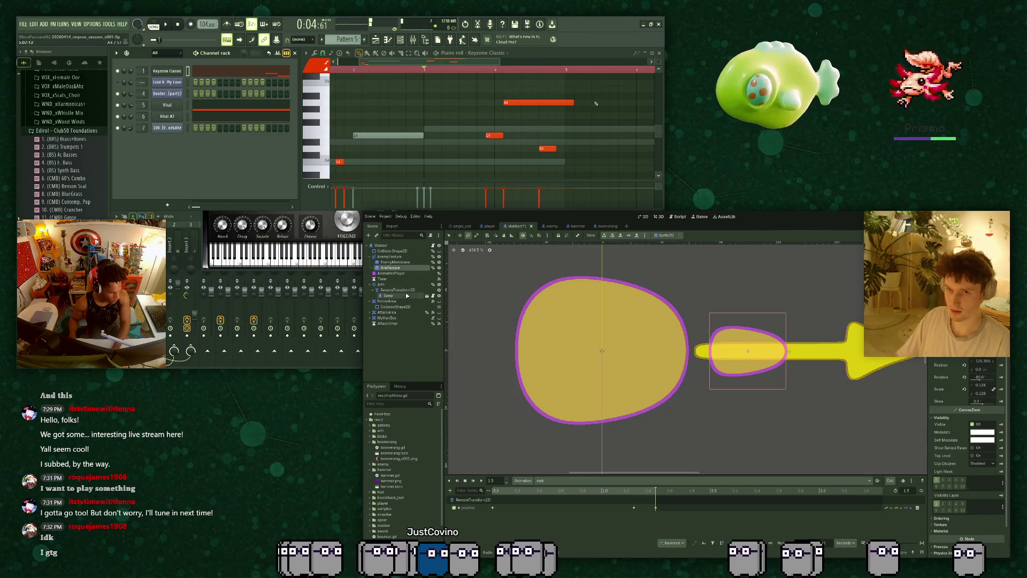
Select RemoteTransform2D and insert a position keyframe at 1.5 in the stab animation.
{"action": "left_click", "coordinate": [397, 289]}
{"action": "left_click_drag", "start_coordinate": [573, 102], "coordinate": [539, 102]}
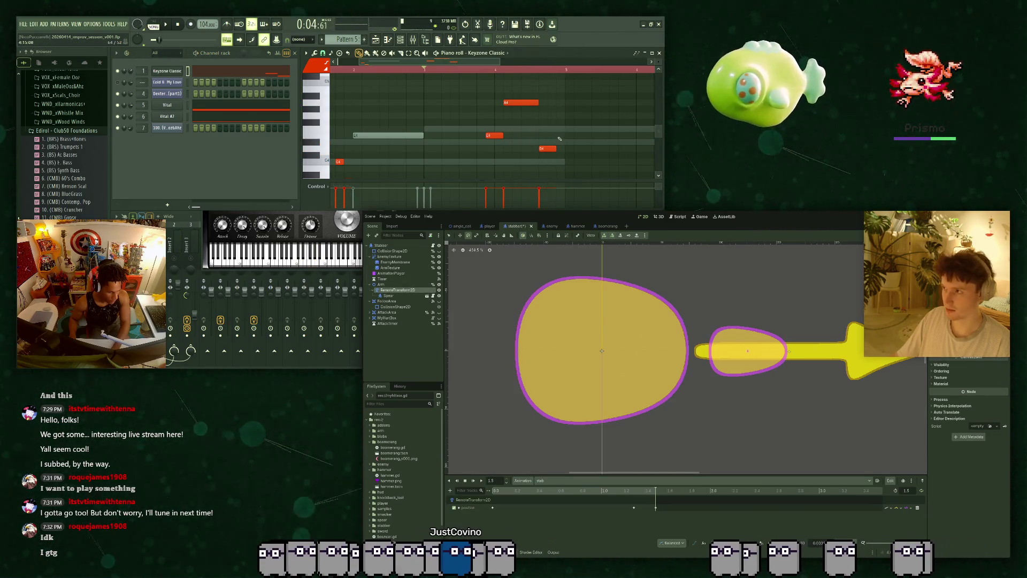
{"action": "left_click", "coordinate": [559, 128]}
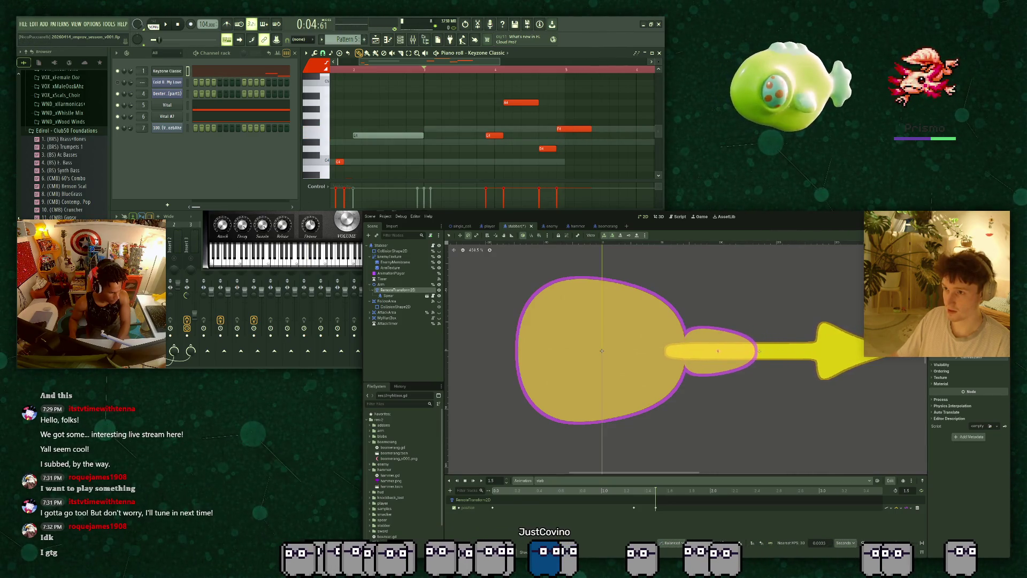
{"action": "left_click", "coordinate": [219, 234]}
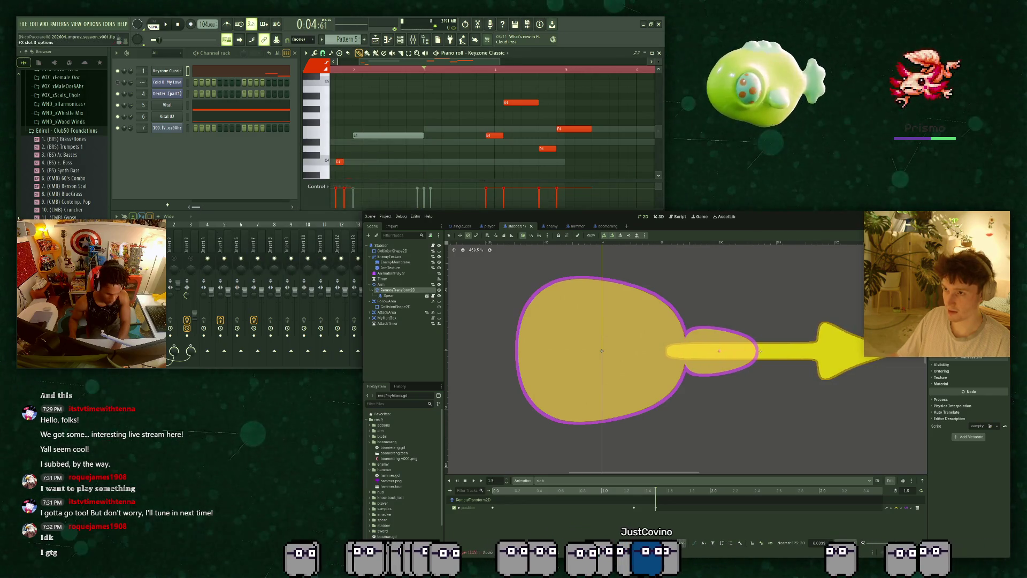
{"action": "left_click", "coordinate": [655, 490]}
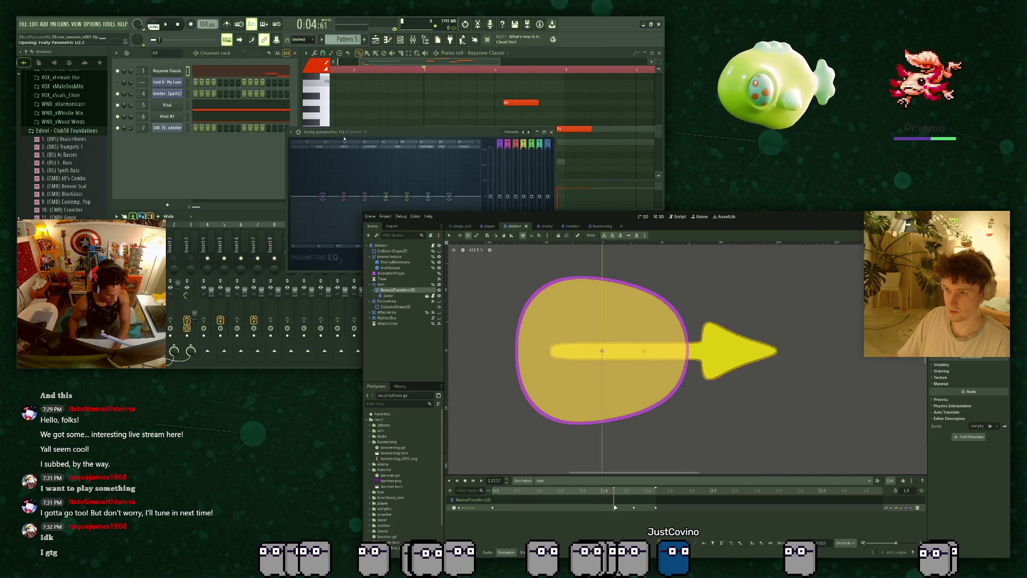
{"action": "left_click", "coordinate": [657, 511]}
{"action": "left_click", "coordinate": [657, 508]}
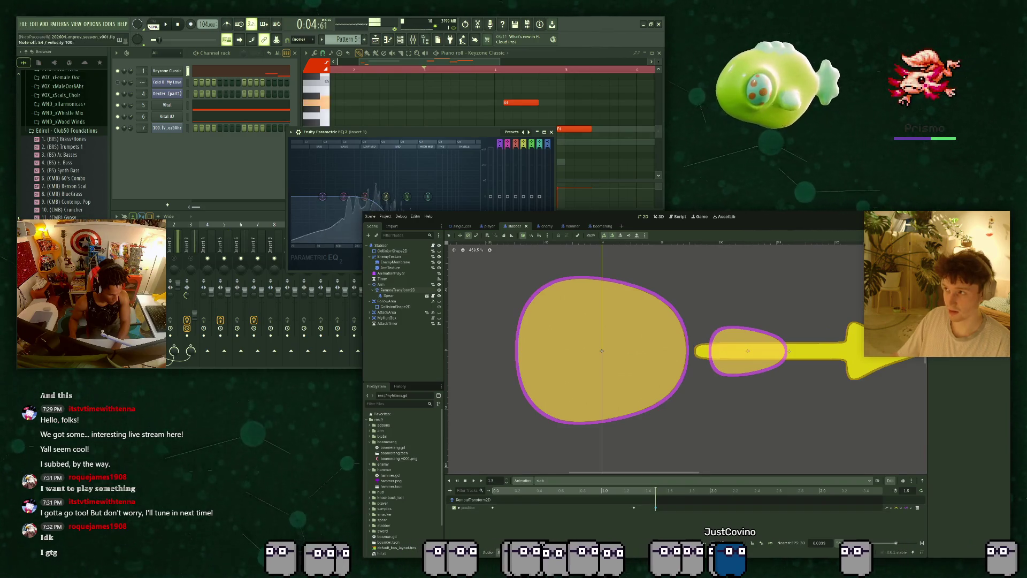
{"action": "left_click", "coordinate": [551, 132]}
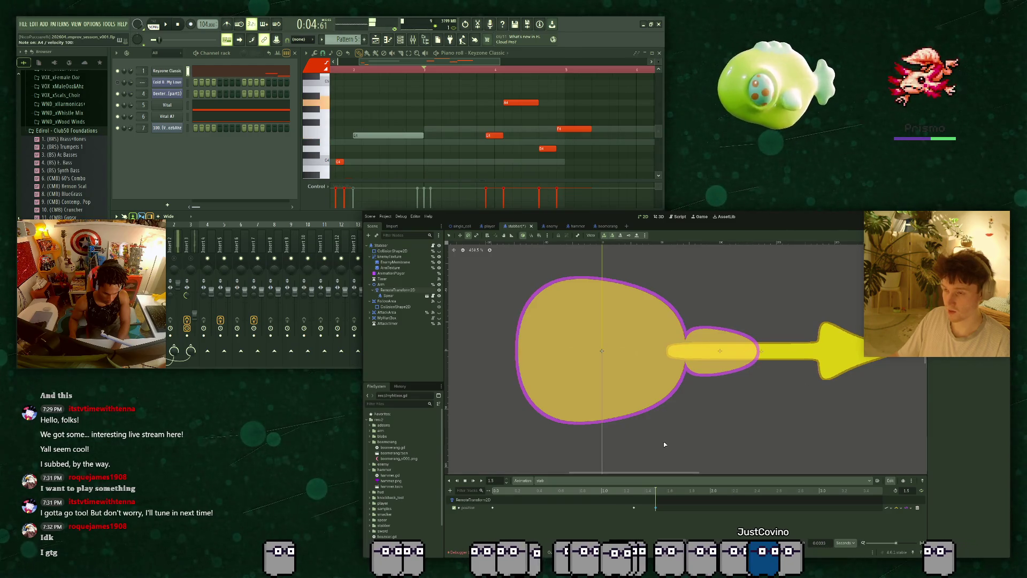
Preview the spear thrust starting from the retracted keyframe.
{"action": "left_click", "coordinate": [634, 508]}
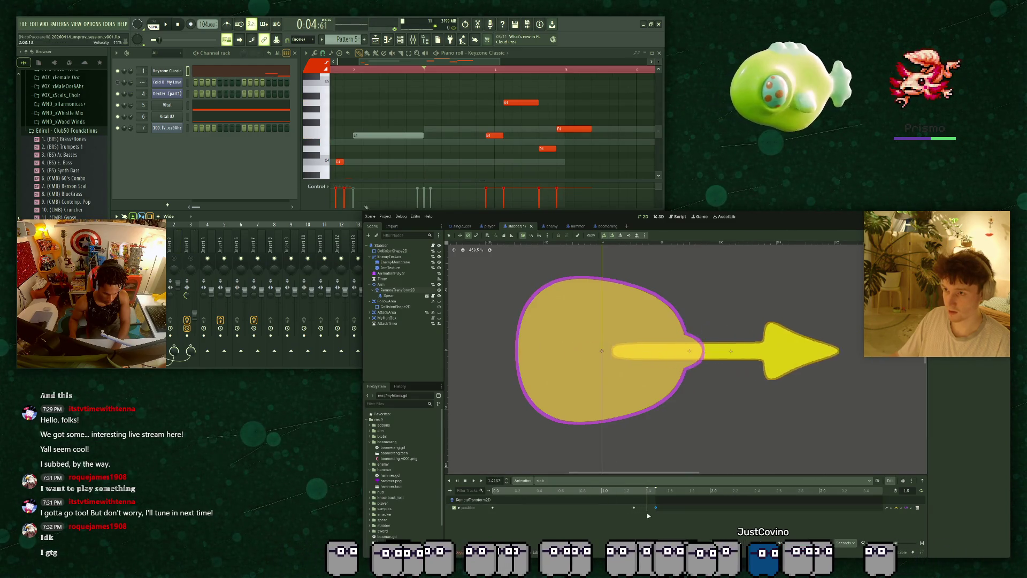
{"action": "left_click", "coordinate": [515, 498]}
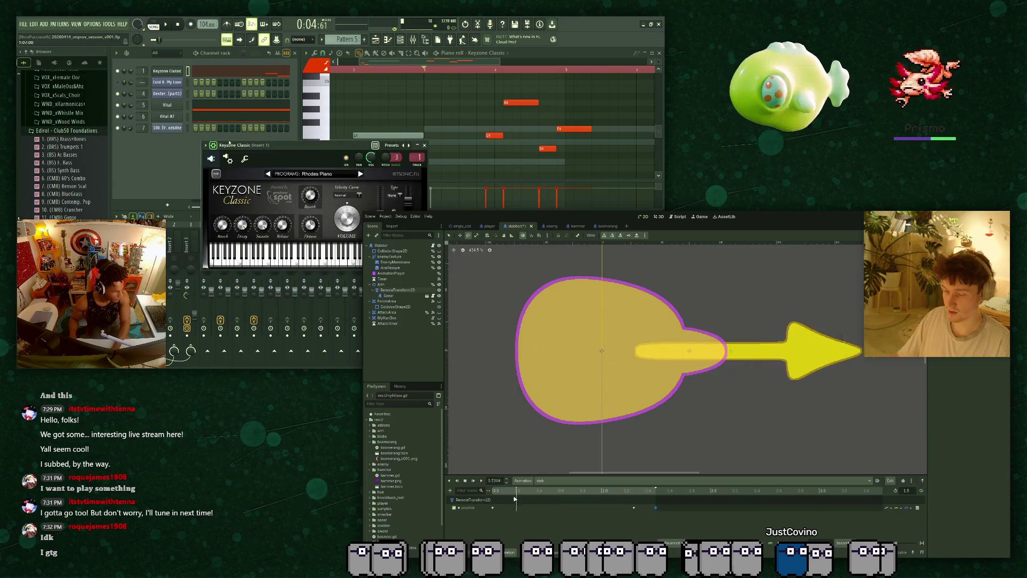
{"action": "left_click", "coordinate": [481, 481]}
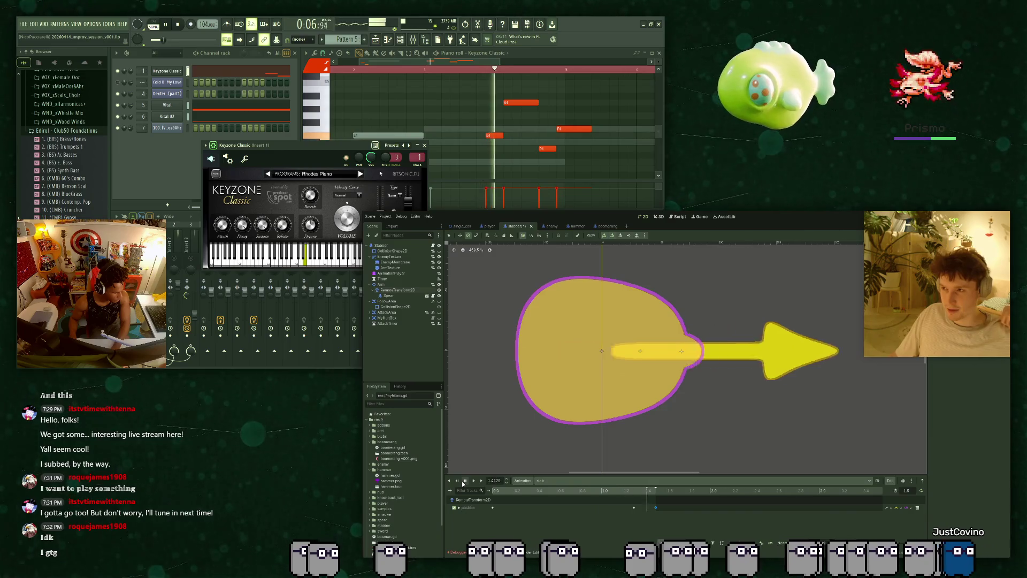
{"action": "key", "text": "space"}
Nudge the Spear's Position x slightly lower, replay the thrust, and switch to single_coll.
{"action": "left_click", "coordinate": [425, 145]}
{"action": "left_click", "coordinate": [415, 296]}
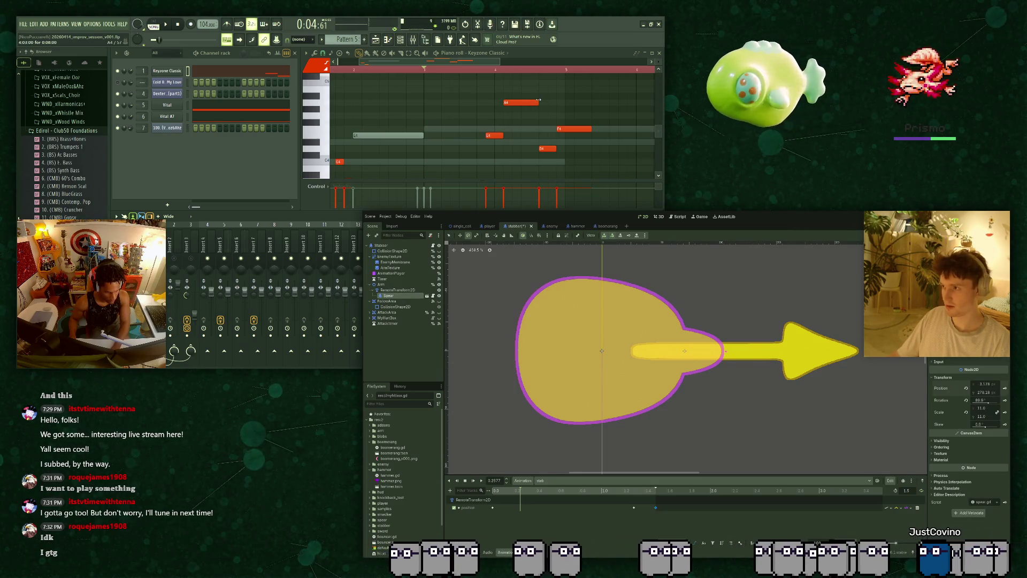
{"action": "left_click_drag", "start_coordinate": [983, 386], "coordinate": [987, 392]}
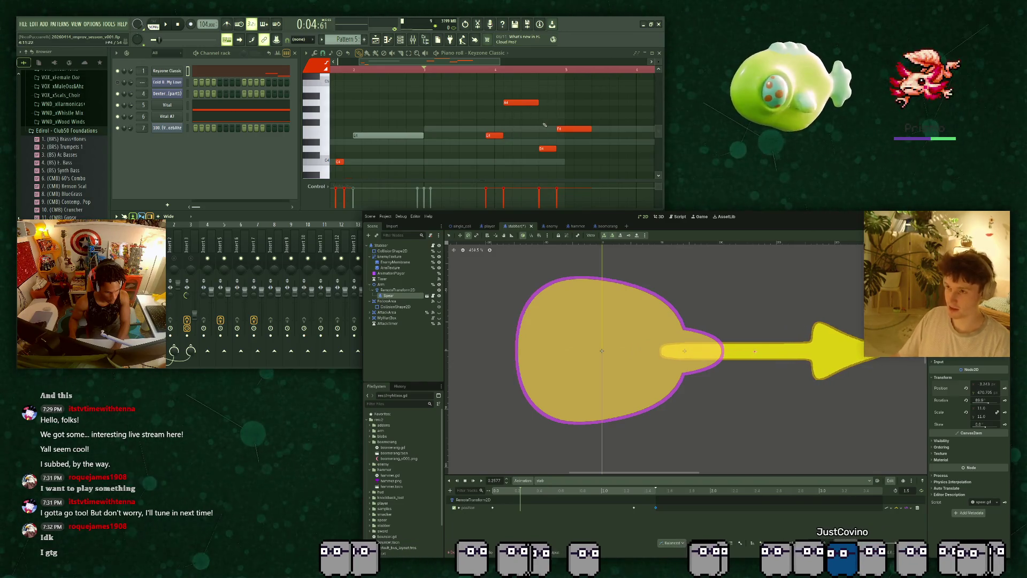
{"action": "left_click_drag", "start_coordinate": [543, 149], "coordinate": [543, 109]}
{"action": "left_click", "coordinate": [473, 480]}
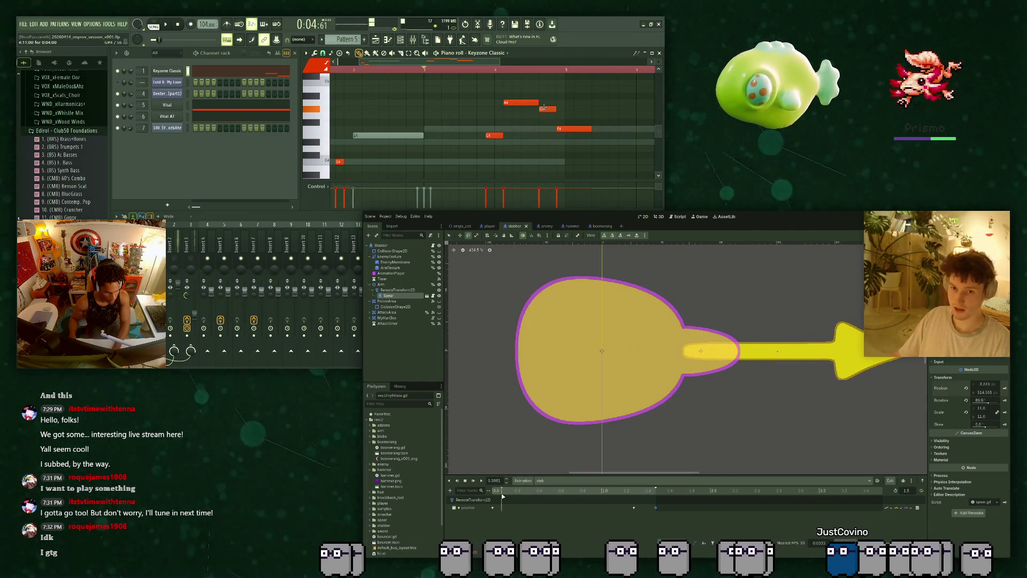
{"action": "left_click", "coordinate": [479, 71]}
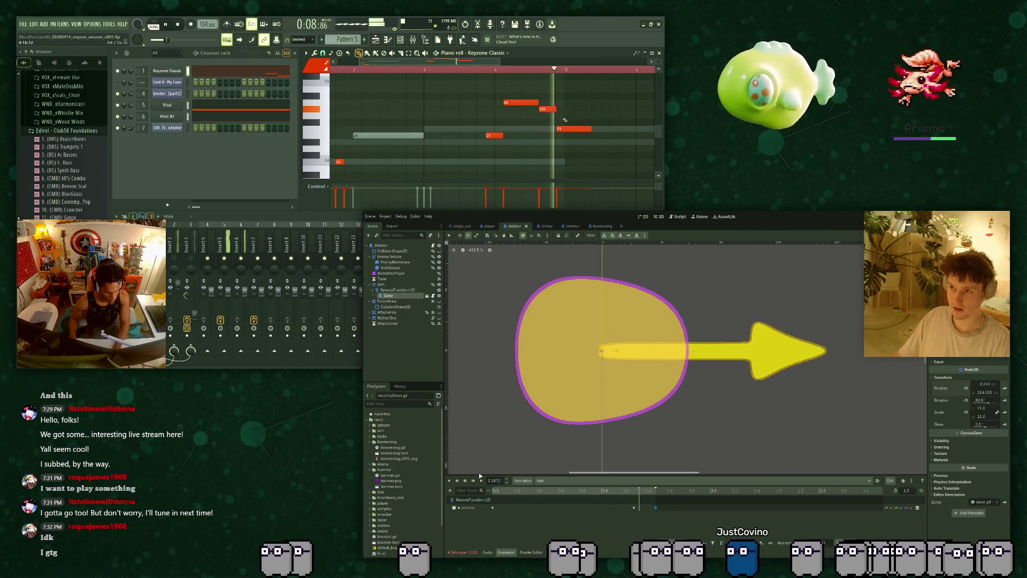
{"action": "left_click_drag", "start_coordinate": [542, 109], "coordinate": [545, 116]}
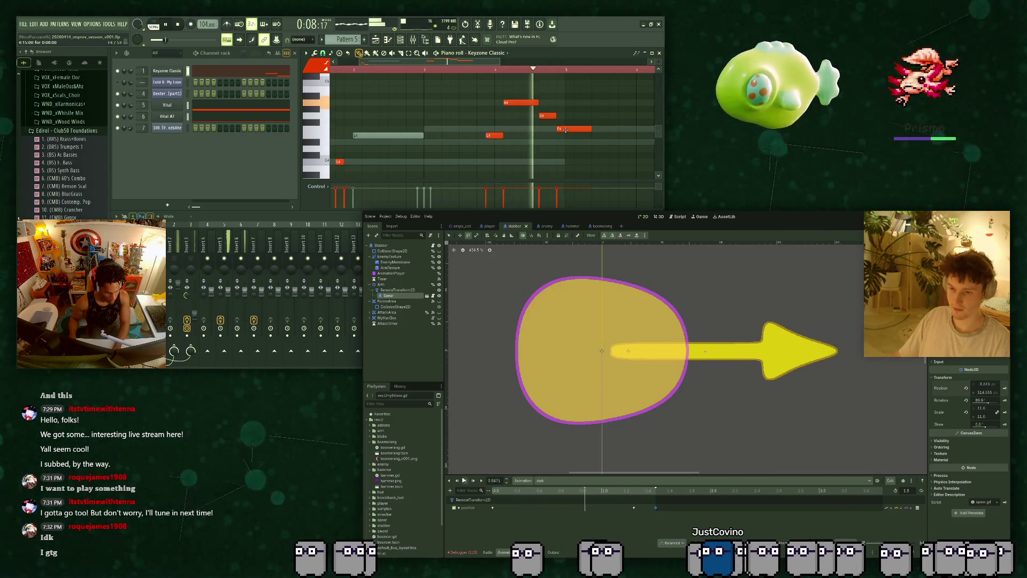
{"action": "left_click", "coordinate": [465, 480]}
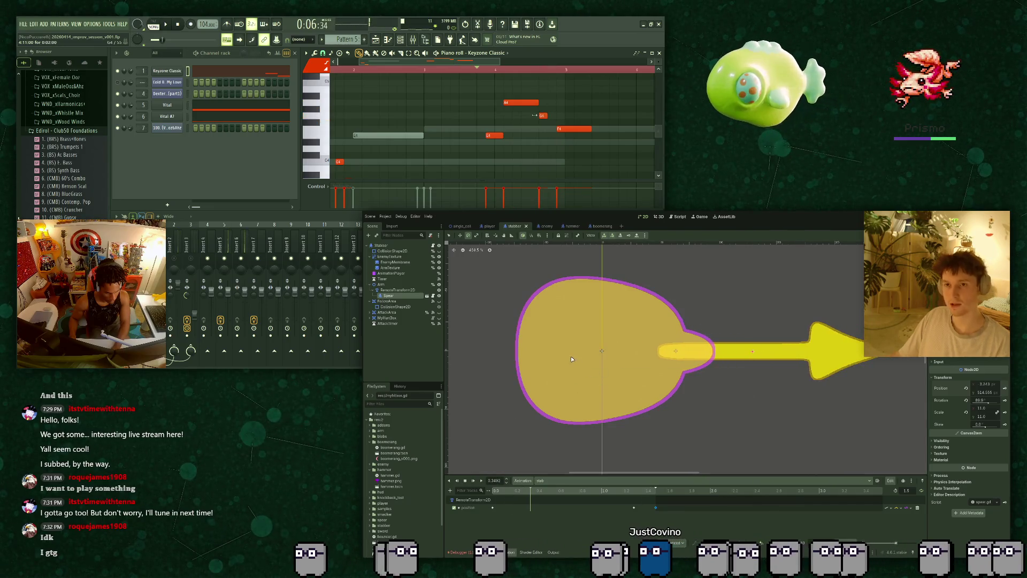
{"action": "left_click", "coordinate": [460, 226]}
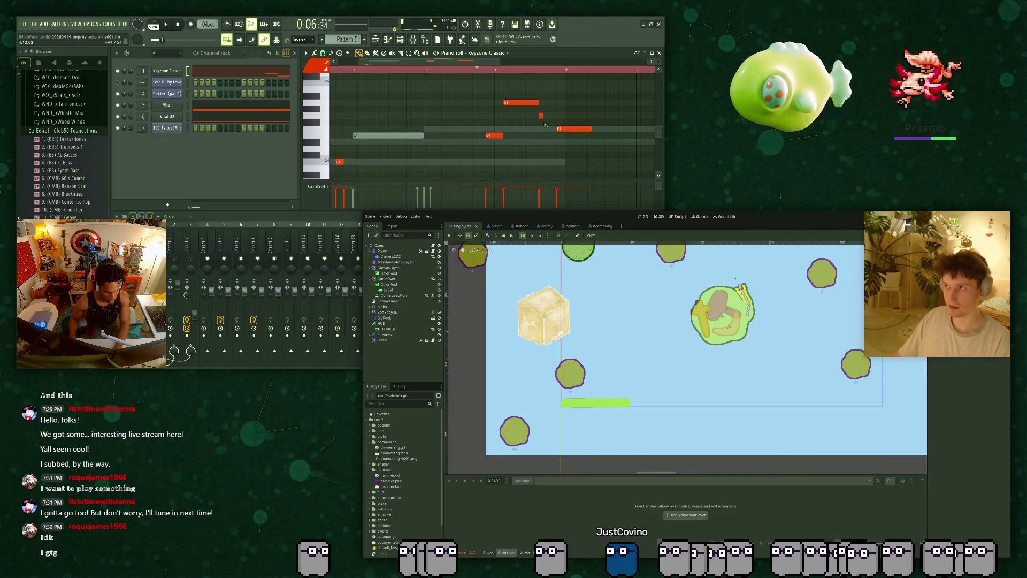
Test-run the level with F6, stop it with F8, and reopen the stabber scene.
{"action": "left_click", "coordinate": [545, 123]}
{"action": "key", "text": "F6"}
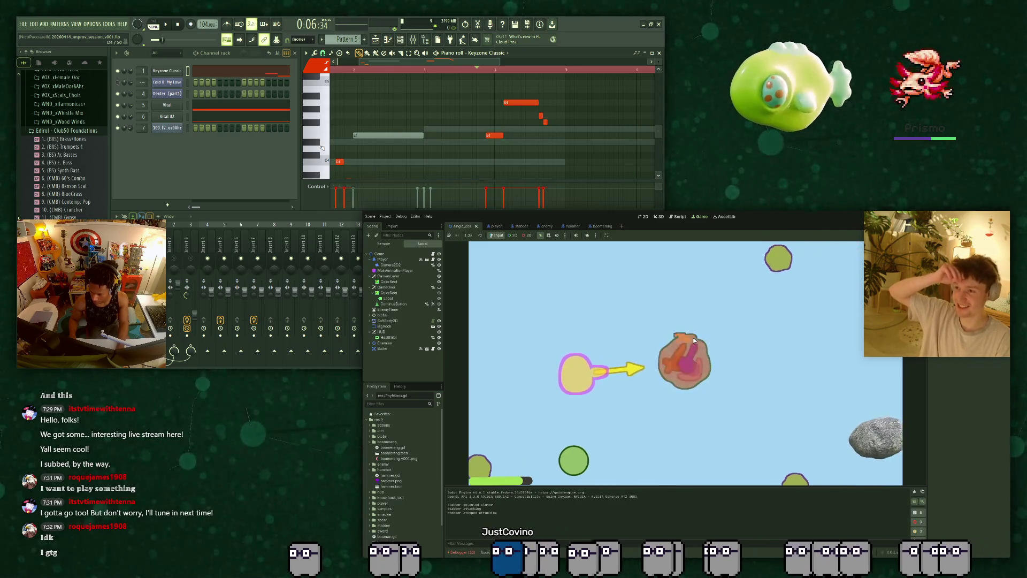
{"action": "key", "text": "space"}
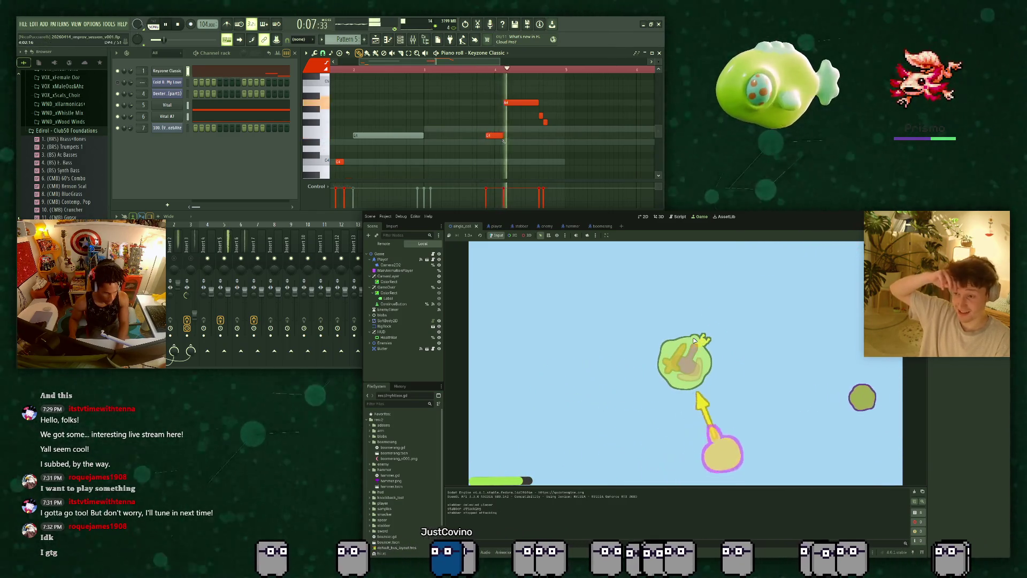
{"action": "key", "text": "space"}
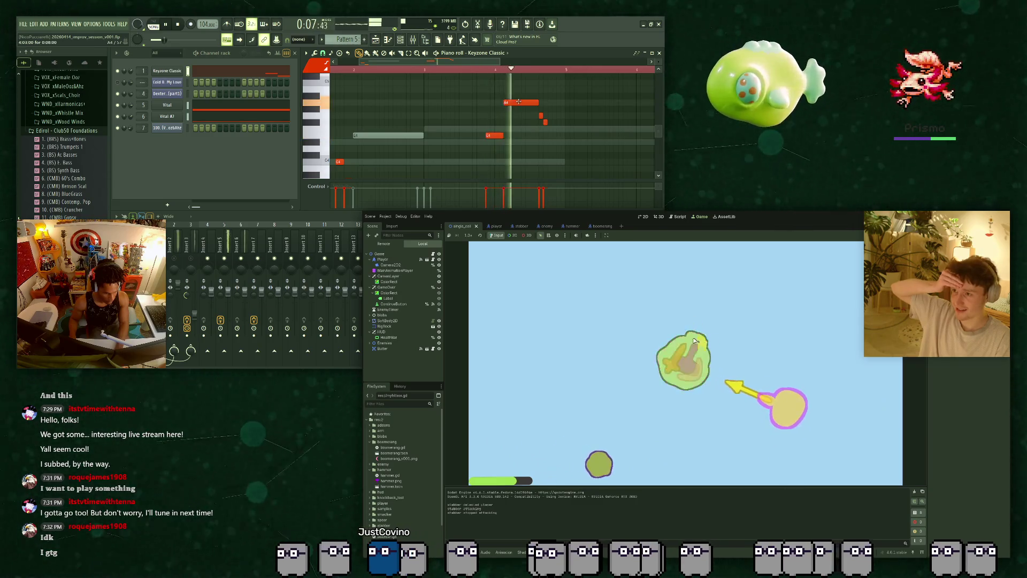
{"action": "left_click_drag", "start_coordinate": [544, 122], "coordinate": [545, 131]}
{"action": "key", "text": "space"}
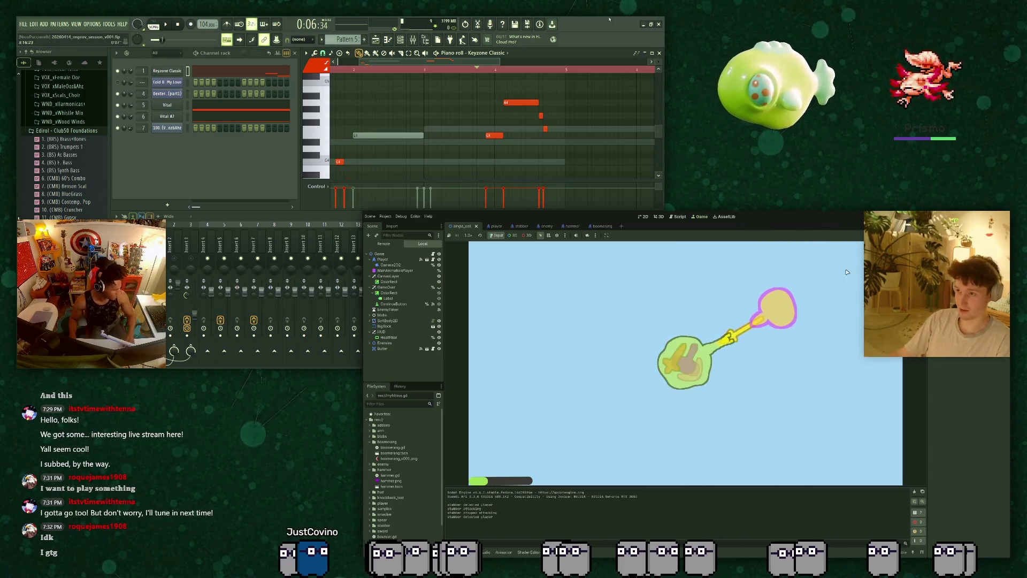
{"action": "key", "text": "F8"}
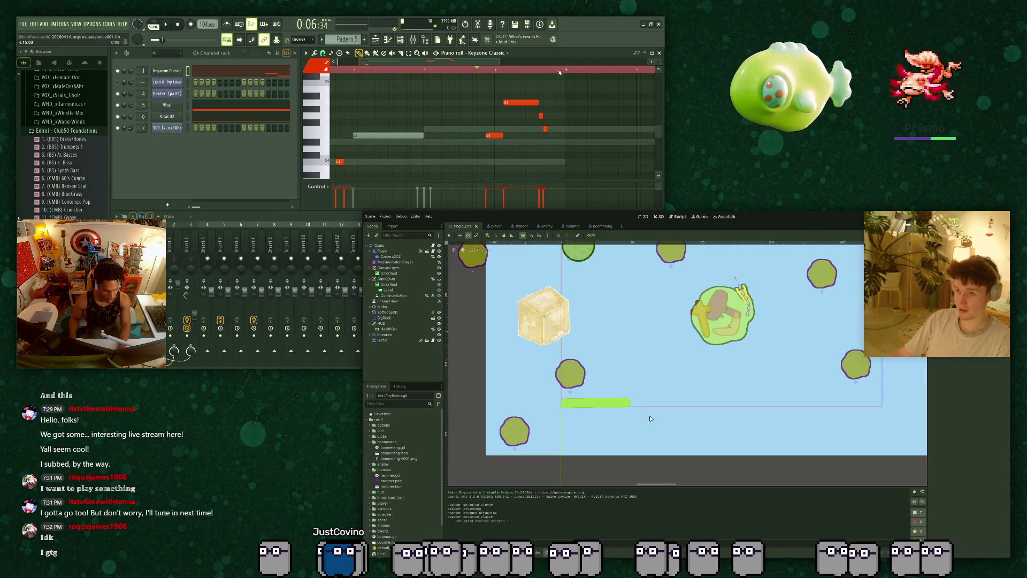
{"action": "scroll", "coordinate": [590, 332], "scroll_direction": "down", "scroll_amount": 4}
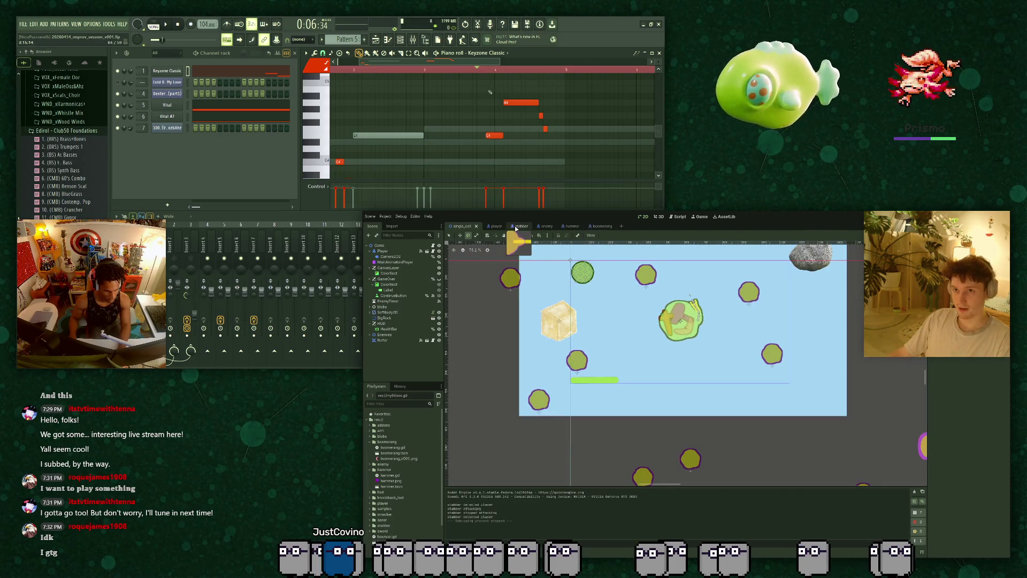
{"action": "left_click", "coordinate": [518, 225]}
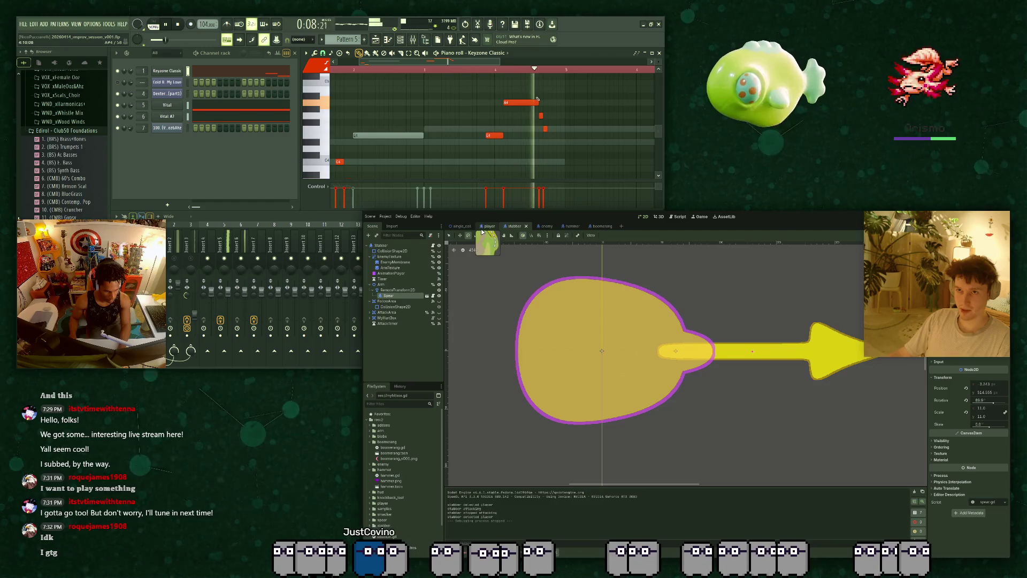
Make the AttackArea circle visible, leaving FollowArea hidden.
{"action": "key", "text": "space"}
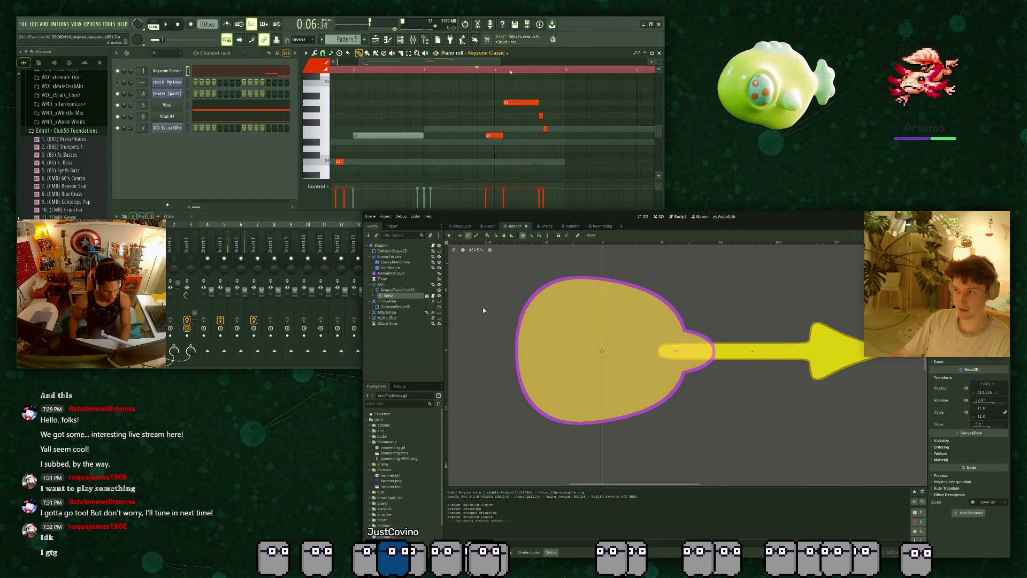
{"action": "scroll", "coordinate": [551, 116], "scroll_direction": "down", "scroll_amount": 2}
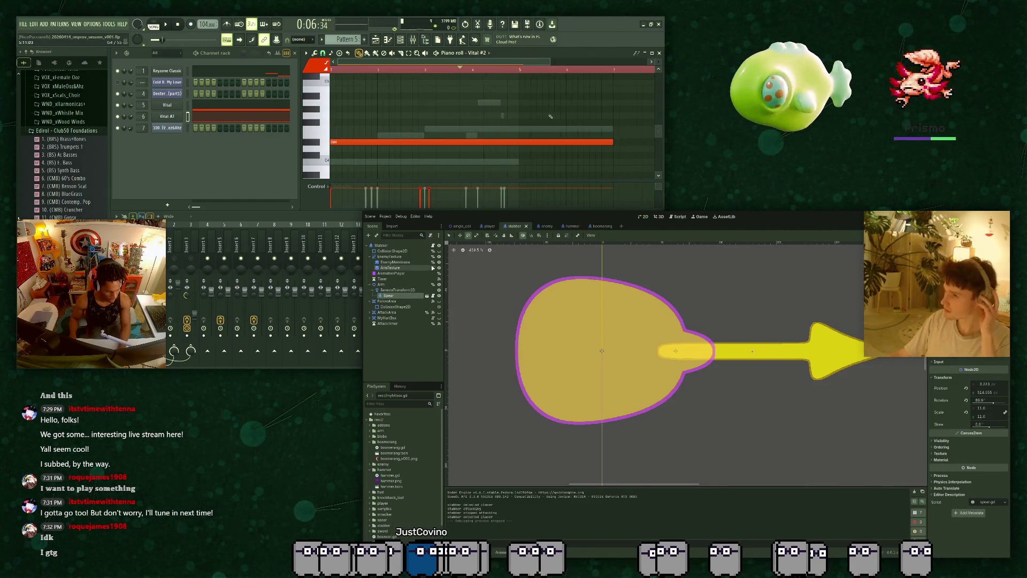
{"action": "left_click_drag", "start_coordinate": [618, 140], "coordinate": [473, 134]}
{"action": "left_click", "coordinate": [439, 302]}
{"action": "scroll", "coordinate": [599, 377], "scroll_direction": "down", "scroll_amount": 3}
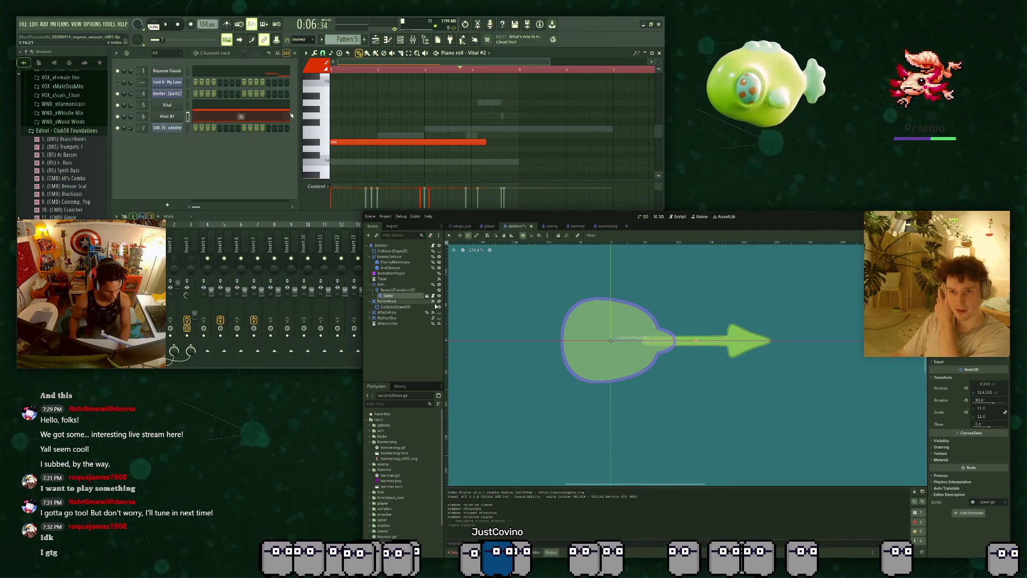
{"action": "left_click", "coordinate": [439, 302]}
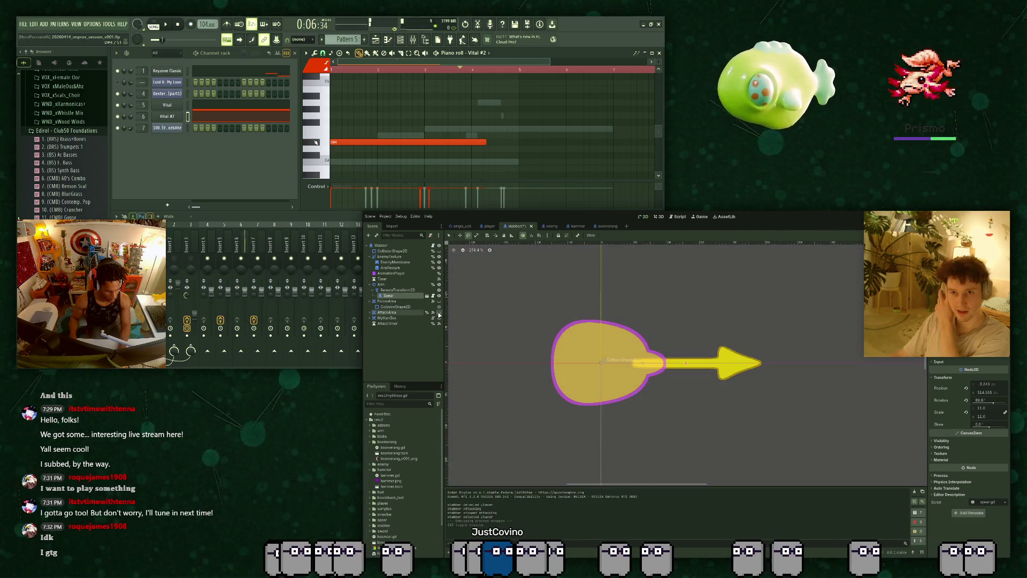
{"action": "left_click", "coordinate": [439, 314]}
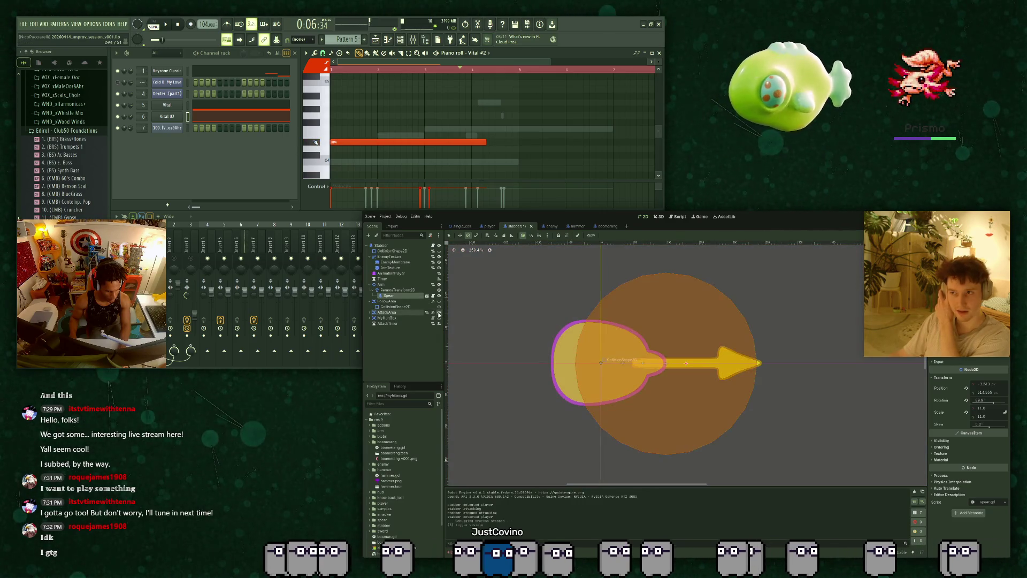
Try reparenting AttackArea under Spear, then undo to keep it directly under Stabber.
{"action": "left_click", "coordinate": [175, 120]}
{"action": "left_click", "coordinate": [395, 313]}
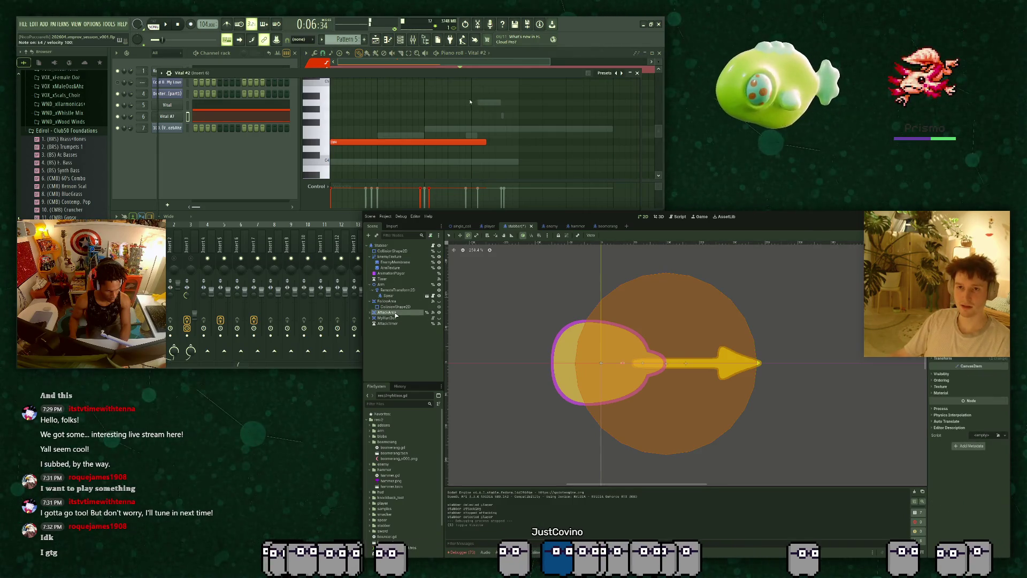
{"action": "left_click_drag", "start_coordinate": [401, 307], "coordinate": [403, 297]}
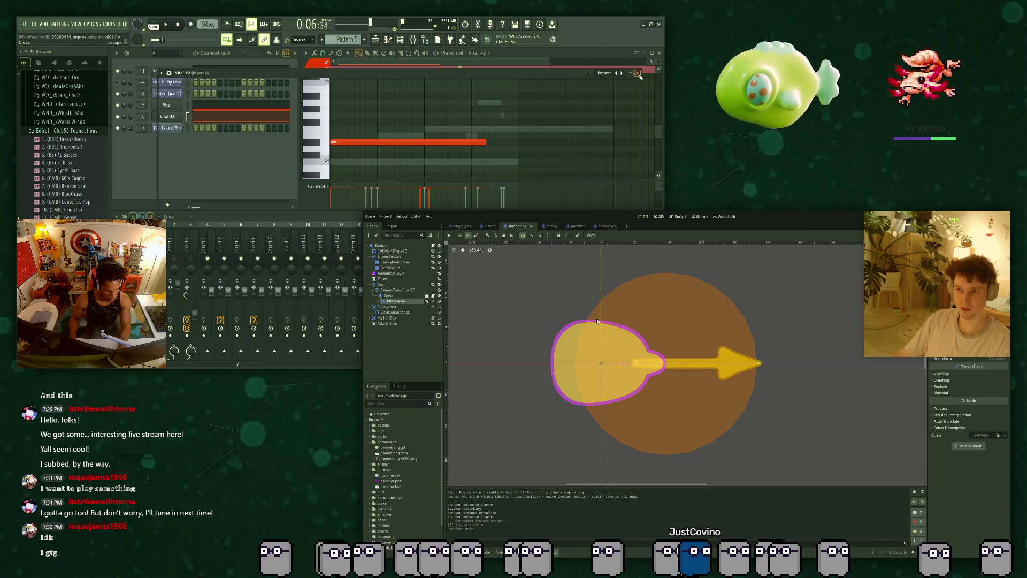
{"action": "key", "text": "space"}
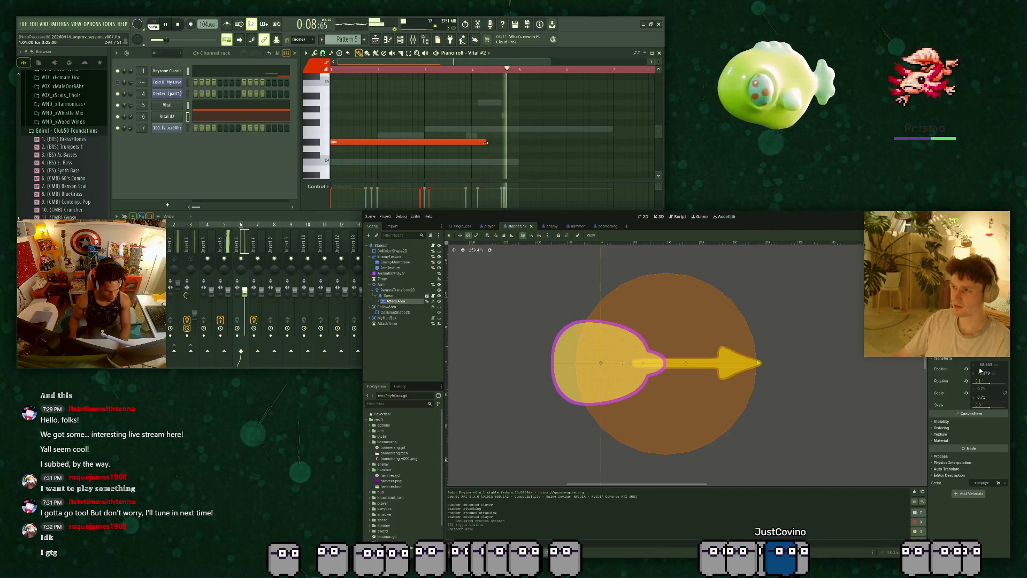
{"action": "key", "text": "space"}
{"action": "key", "text": "ctrl+z"}
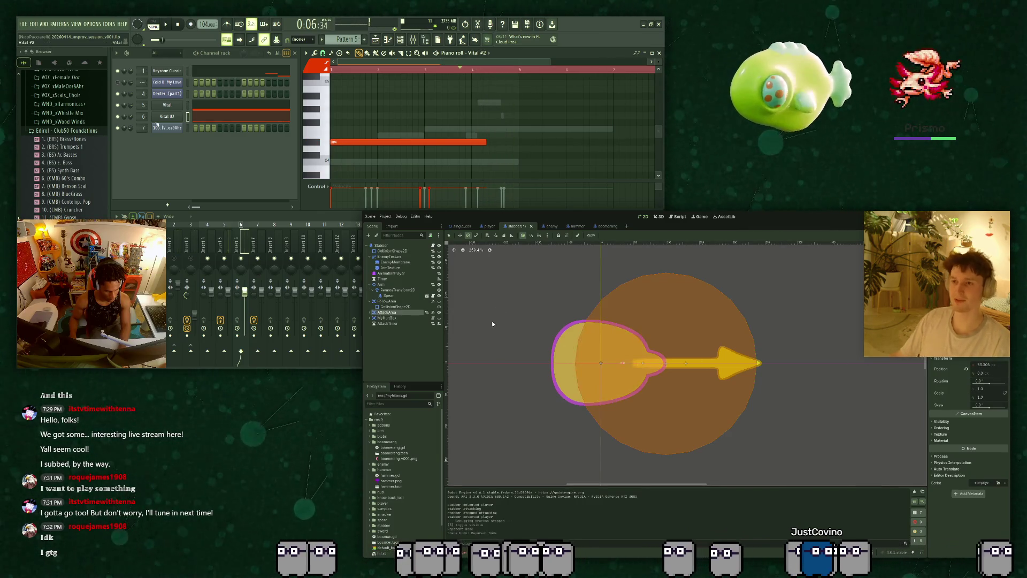
{"action": "key", "text": "ctrl+shift+z"}
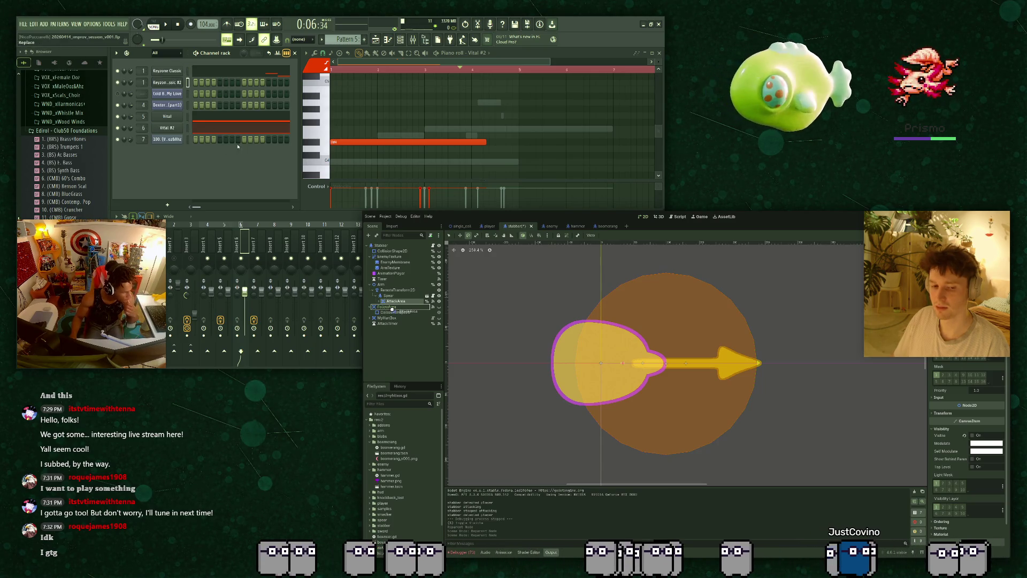
{"action": "left_click_drag", "start_coordinate": [392, 317], "coordinate": [410, 342]}
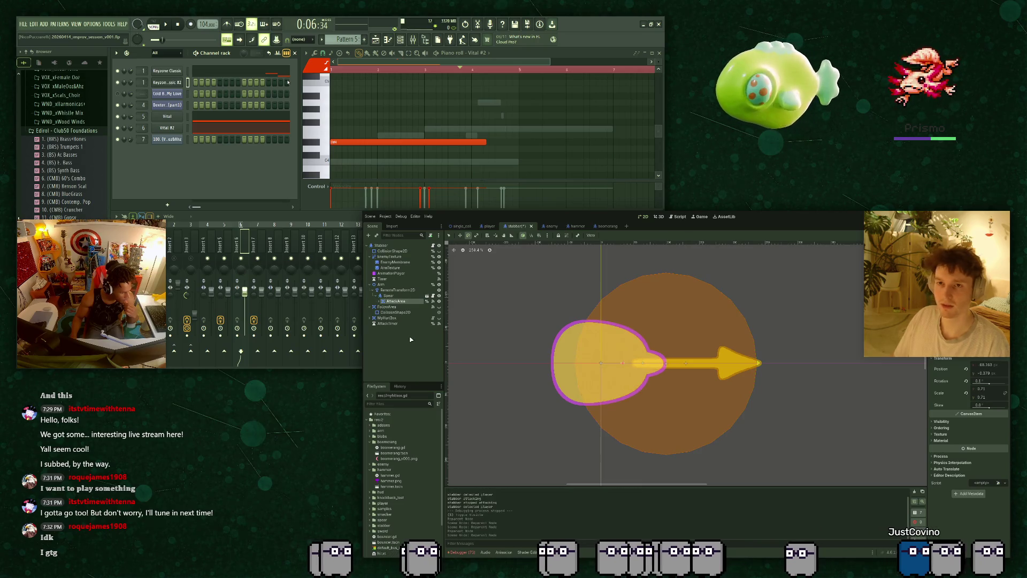
{"action": "key", "text": "ctrl+z"}
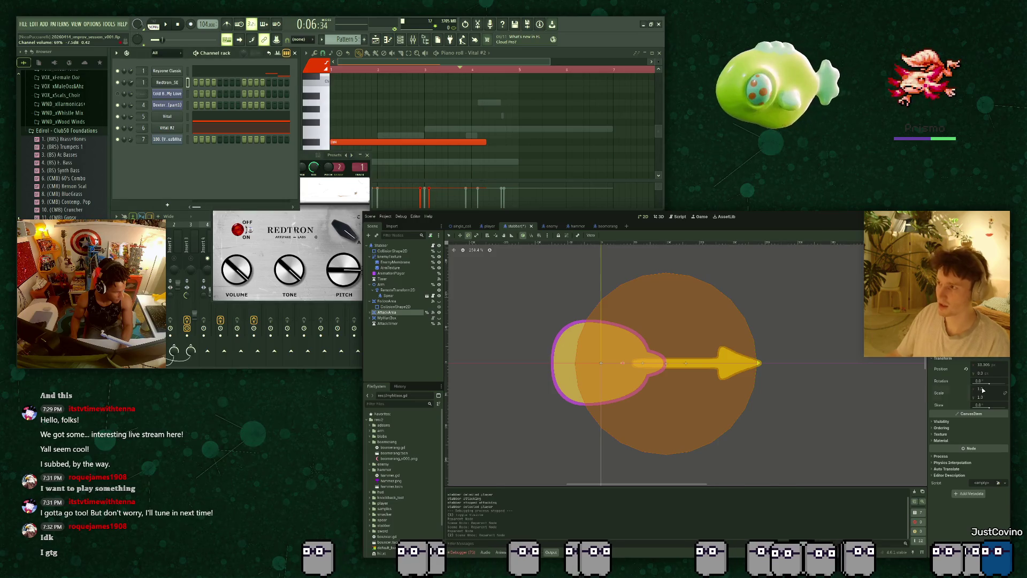
Enlarge the AttackArea scale to about 1.525 by 1.175 and run the game with F5.
{"action": "left_click_drag", "start_coordinate": [990, 389], "coordinate": [996, 389]}
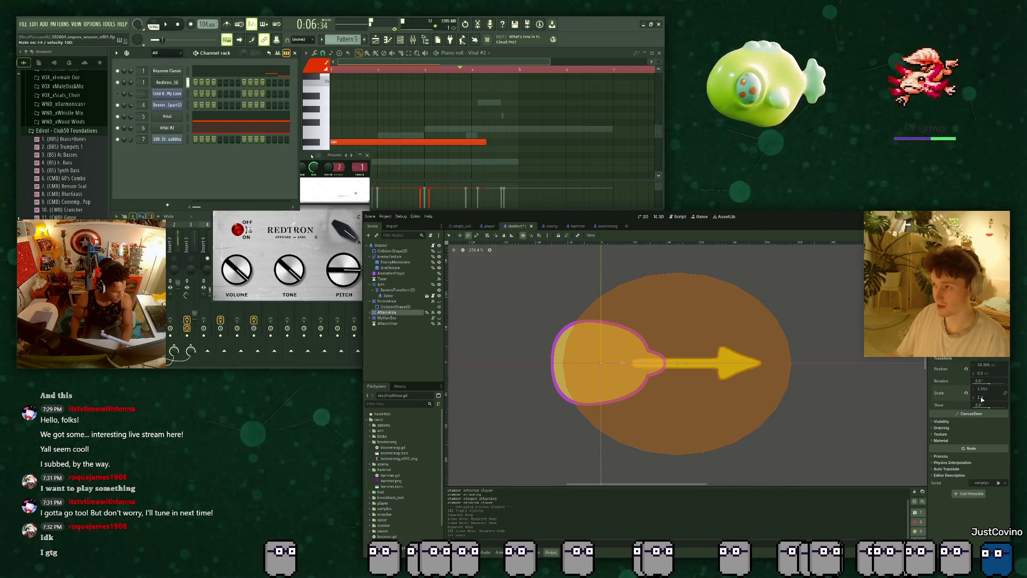
{"action": "key", "text": "ctrl+z"}
{"action": "left_click_drag", "start_coordinate": [980, 393], "coordinate": [1004, 393]}
{"action": "left_click", "coordinate": [374, 153]}
{"action": "scroll", "coordinate": [524, 94], "scroll_direction": "down", "scroll_amount": 2}
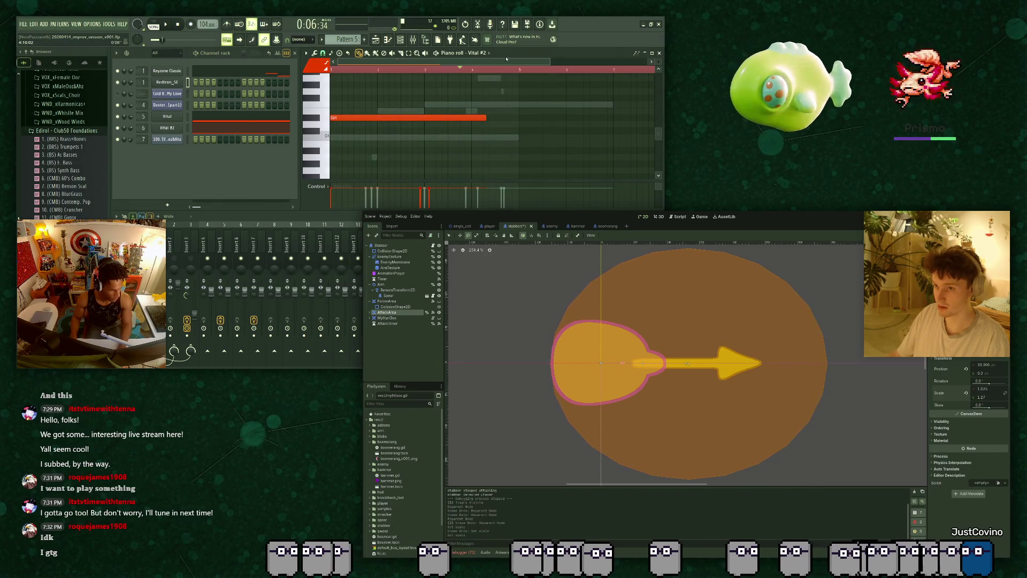
{"action": "key", "text": "F5"}
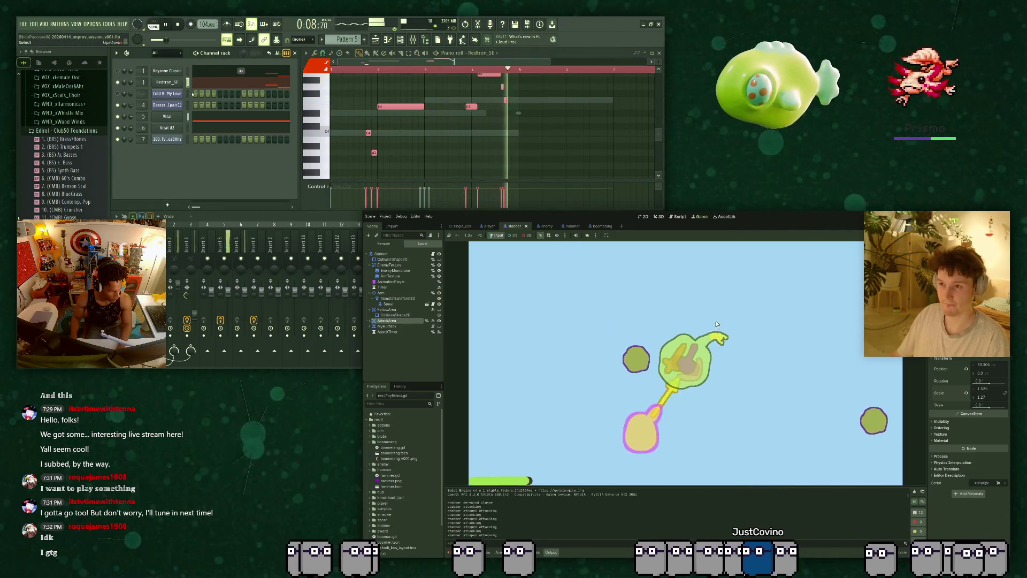
Stop the music and end the test run with F8.
{"action": "scroll", "coordinate": [392, 120], "scroll_direction": "up", "scroll_amount": 1}
{"action": "key", "text": "space"}
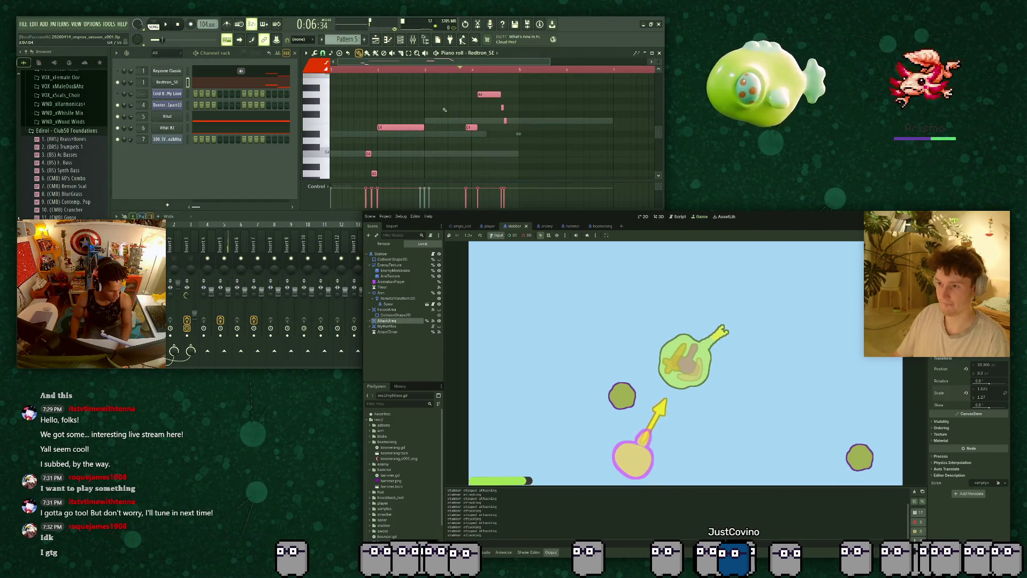
{"action": "key", "text": "F8"}
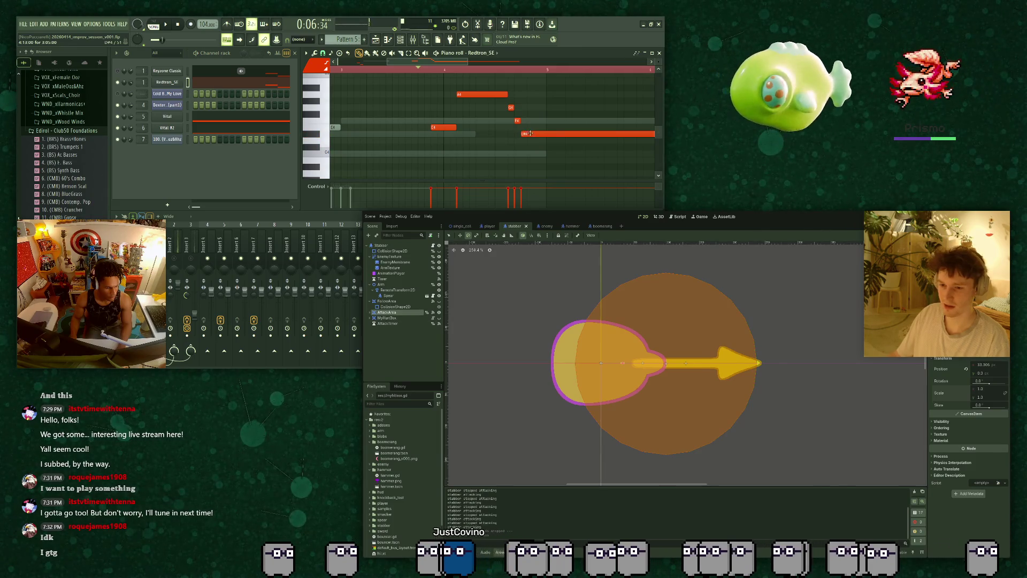
At animation time 1.5, move the AttackArea circle forward over the spear, then run the game and approach the stabber.
{"action": "left_click", "coordinate": [500, 552]}
{"action": "left_click_drag", "start_coordinate": [511, 491], "coordinate": [677, 493]}
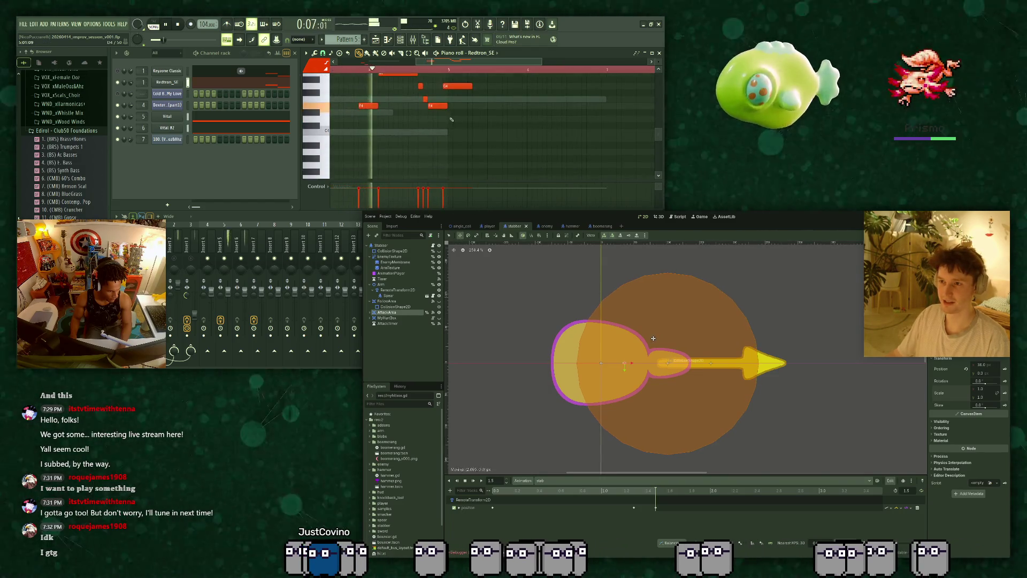
{"action": "mouse_move", "coordinate": [651, 339]}
{"action": "left_mouse_down"}
{"action": "mouse_move", "coordinate": [729, 336]}
{"action": "mouse_move", "coordinate": [675, 340]}
{"action": "left_mouse_up"}
{"action": "key", "text": "F5"}
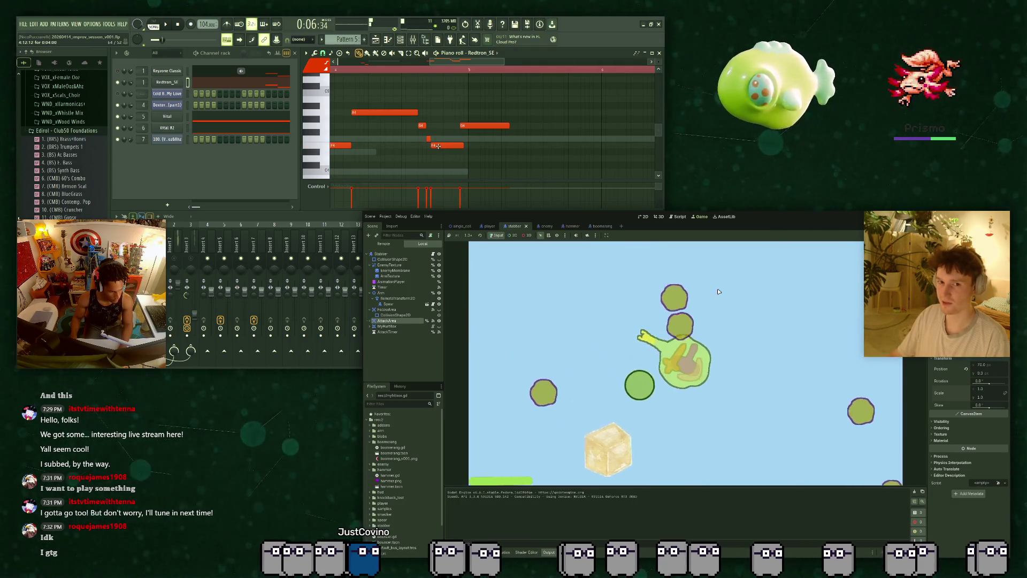
{"action": "key", "text": "w+a"}
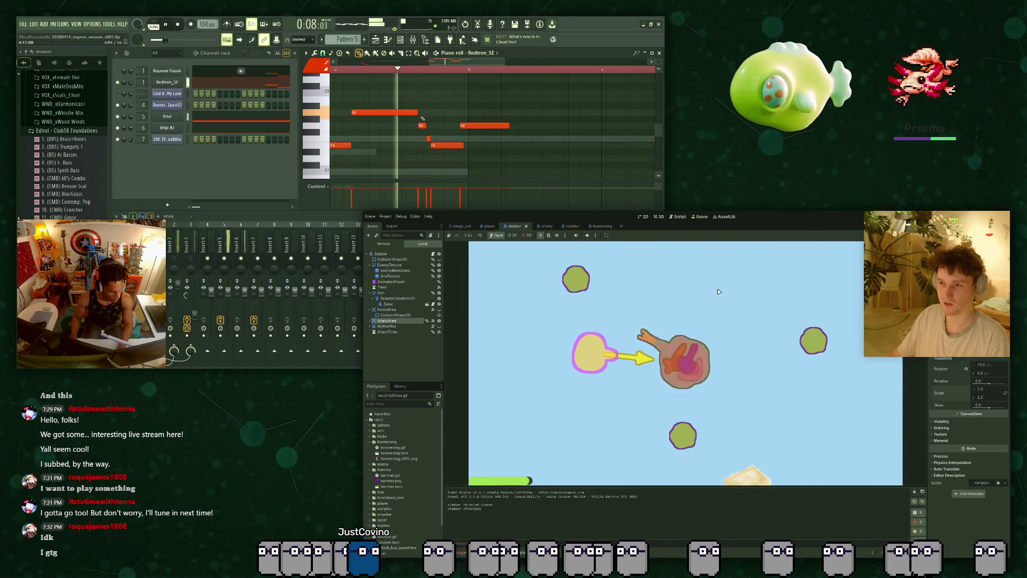
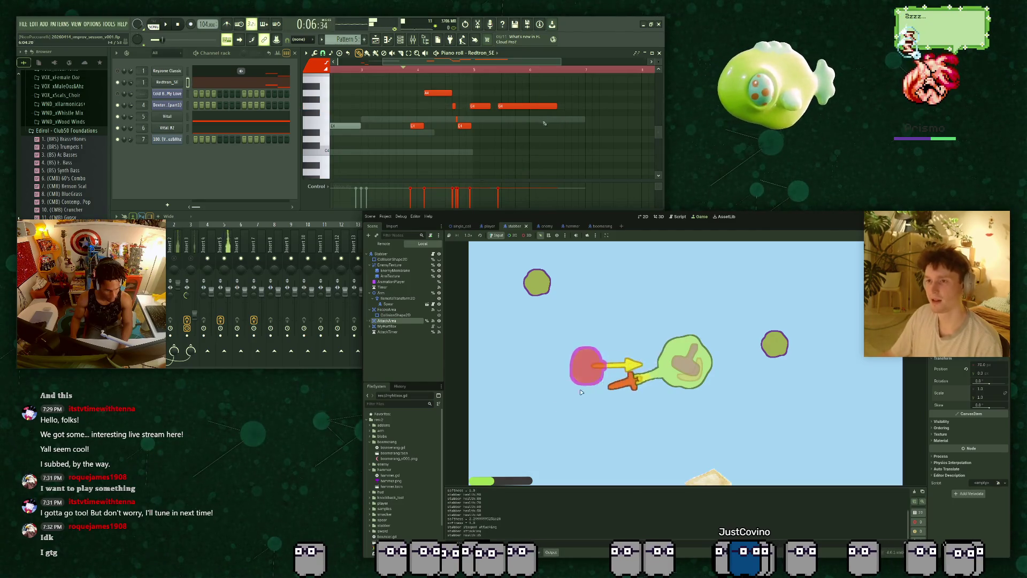
Stop the running game with F8 and open the Stabber node's stabber.gd script.
{"action": "left_click_drag", "start_coordinate": [543, 120], "coordinate": [544, 127]}
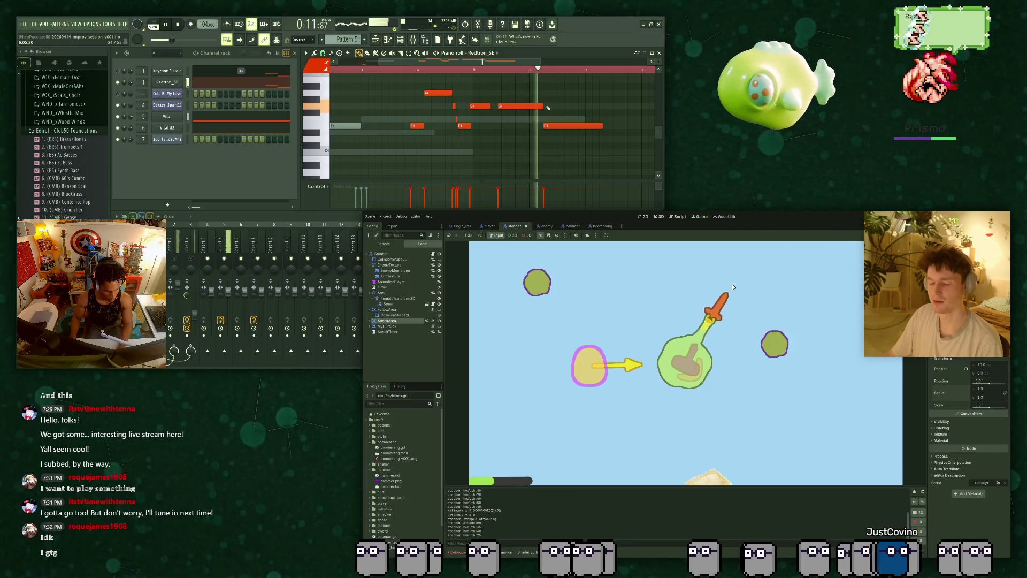
{"action": "key", "text": "F8"}
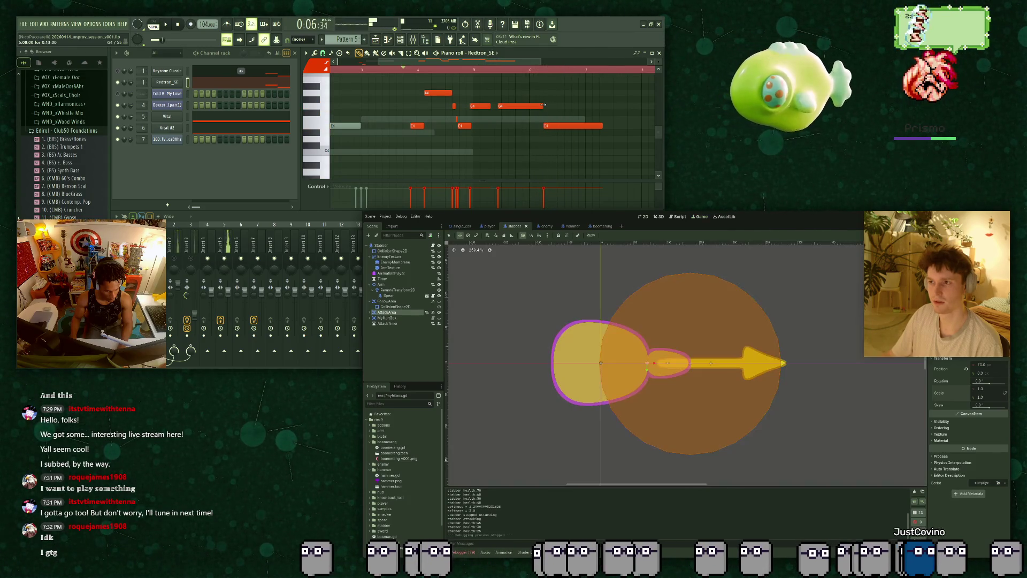
{"action": "scroll", "coordinate": [541, 108], "scroll_direction": "down", "scroll_amount": 2}
{"action": "left_click", "coordinate": [432, 245]}
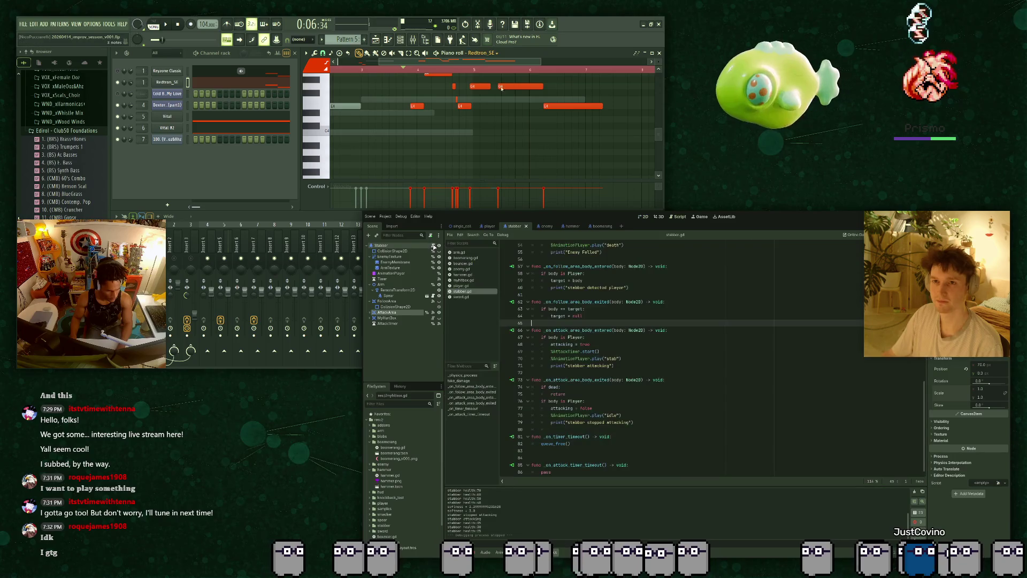
Review take_damage in stabber.gd, checking the hurt animation call and the health print line.
{"action": "scroll", "coordinate": [551, 346], "scroll_direction": "down", "scroll_amount": 1}
{"action": "scroll", "coordinate": [572, 362], "scroll_direction": "up", "scroll_amount": 8}
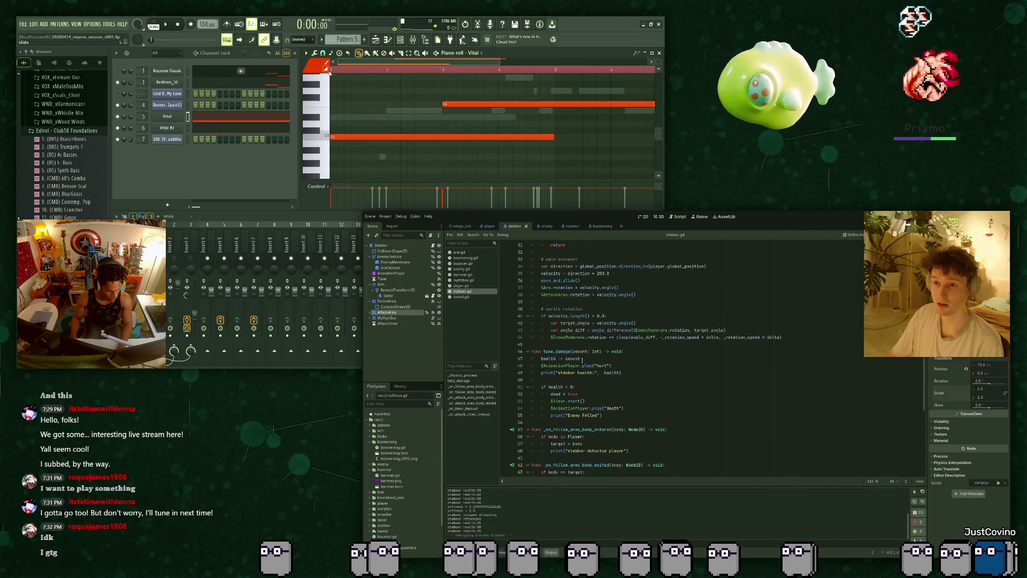
{"action": "key", "text": "space"}
{"action": "left_click", "coordinate": [608, 365]}
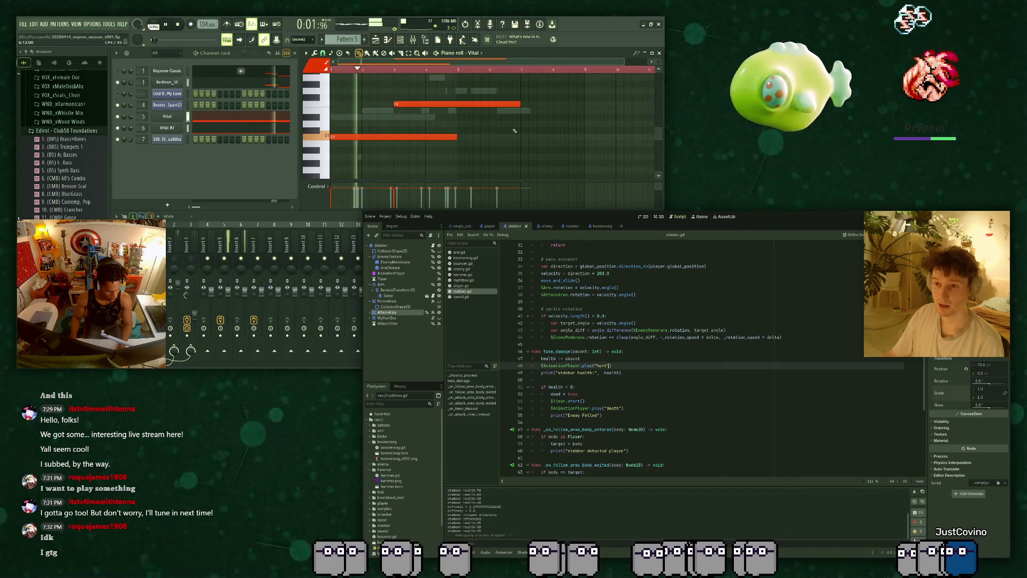
{"action": "left_click", "coordinate": [619, 372]}
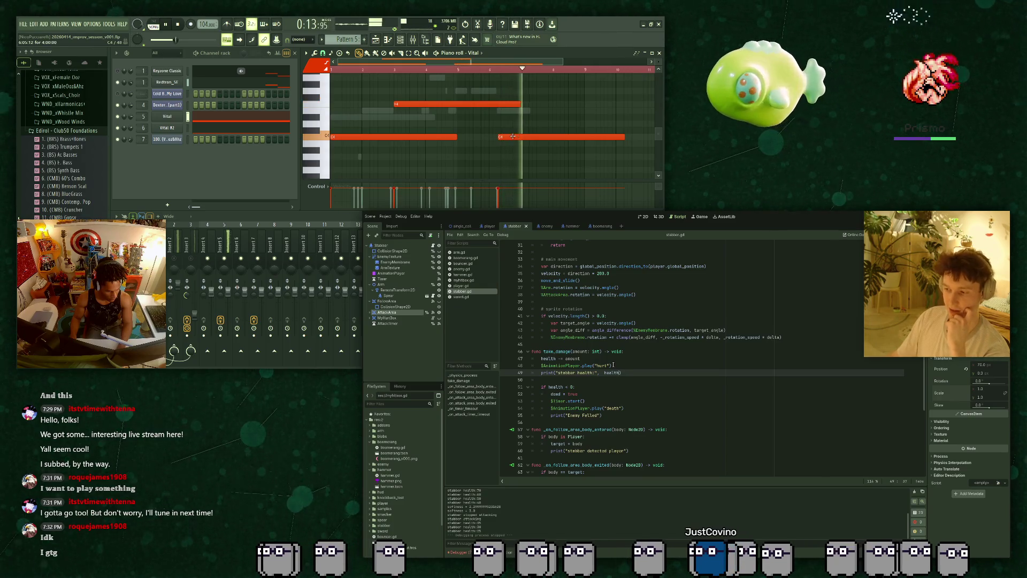
{"action": "left_click_drag", "start_coordinate": [458, 63], "coordinate": [484, 65]}
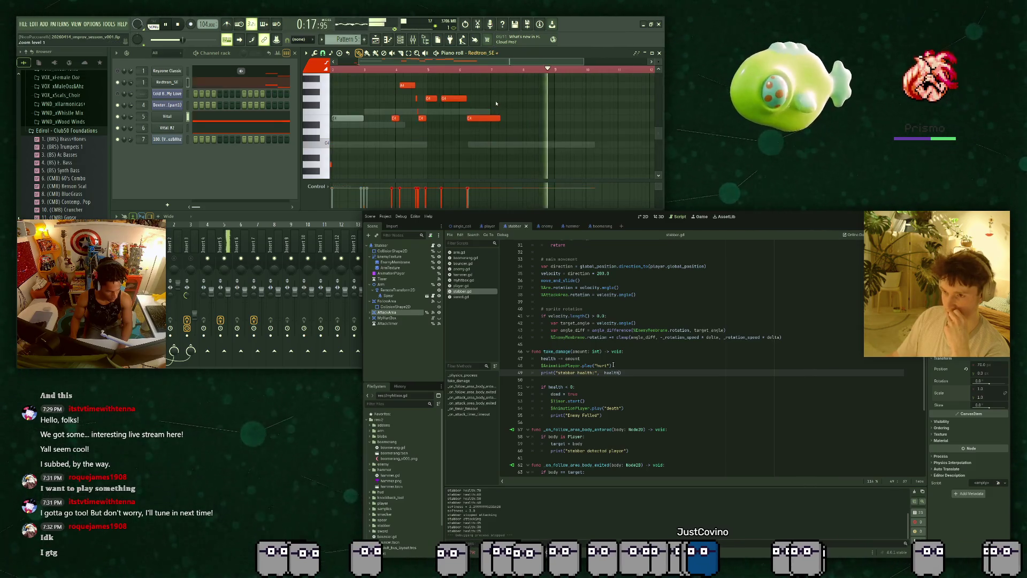
{"action": "left_click_drag", "start_coordinate": [457, 111], "coordinate": [476, 111]}
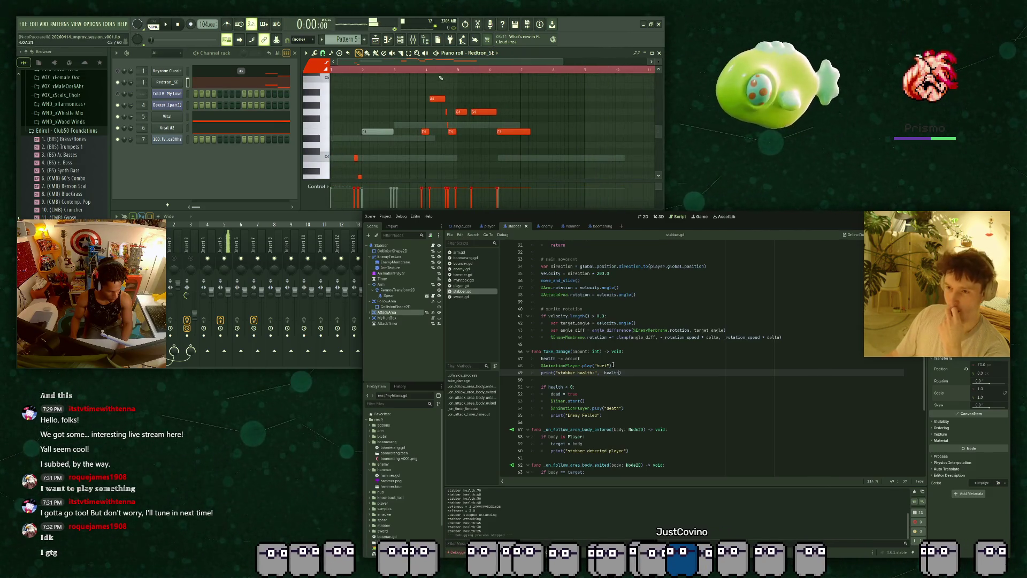
Add an AnimationTree child node to the stabber scene and return to the 2D view.
{"action": "scroll", "coordinate": [482, 100], "scroll_direction": "up", "scroll_amount": 2}
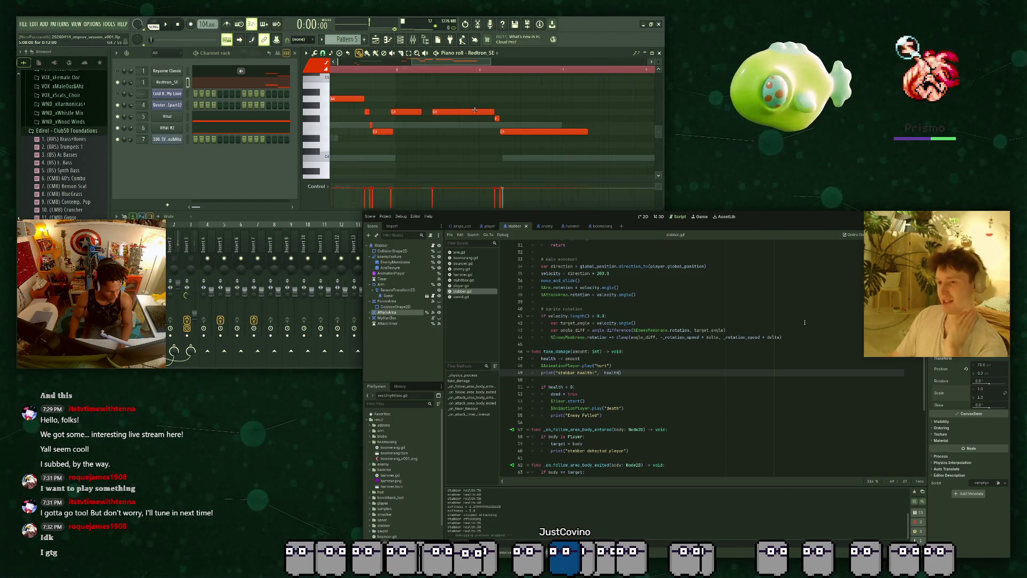
{"action": "scroll", "coordinate": [540, 114], "scroll_direction": "up", "scroll_amount": 2}
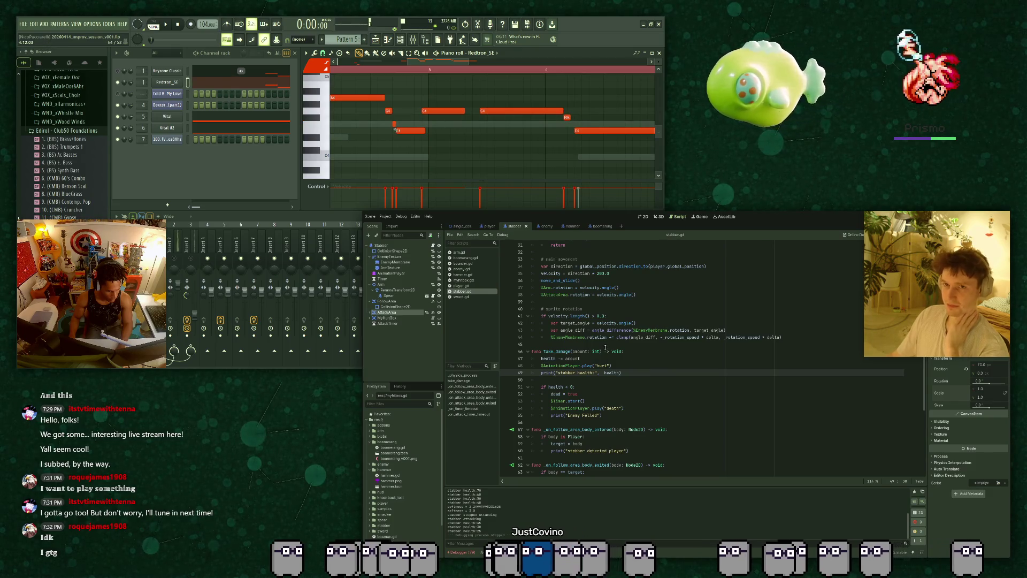
{"action": "scroll", "coordinate": [572, 124], "scroll_direction": "down", "scroll_amount": 2}
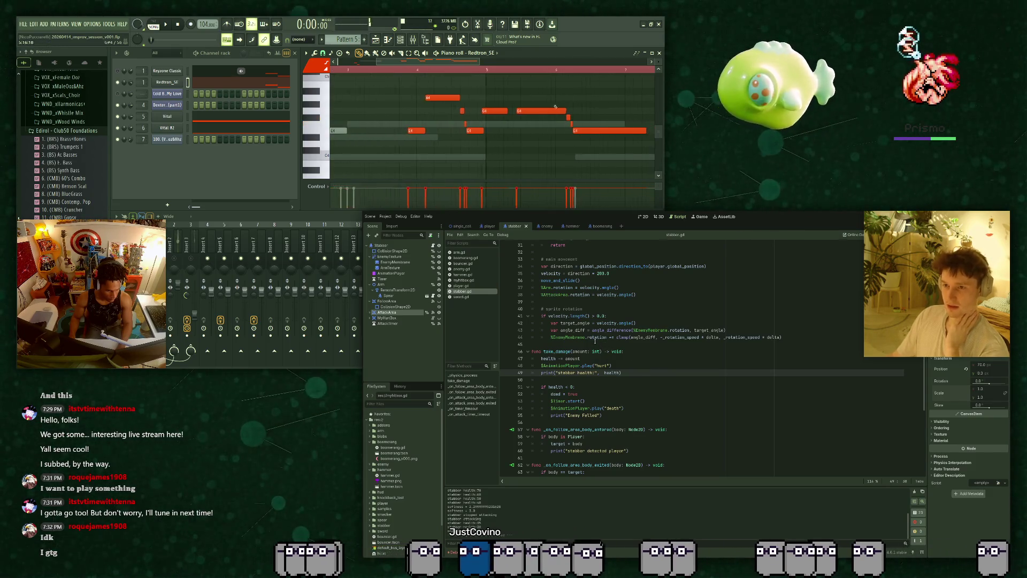
{"action": "scroll", "coordinate": [594, 342], "scroll_direction": "up", "scroll_amount": 3}
{"action": "left_click", "coordinate": [422, 71]}
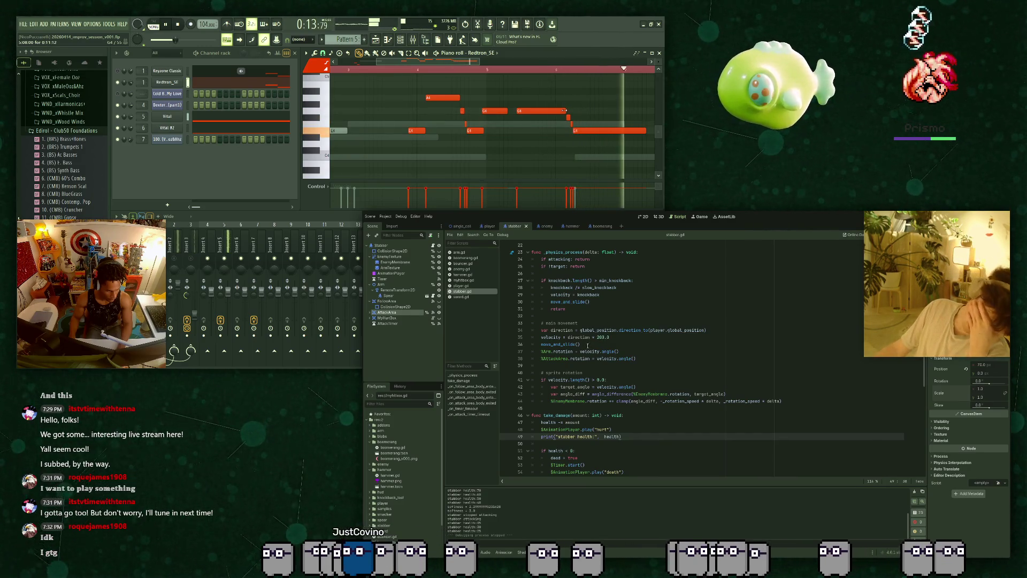
{"action": "scroll", "coordinate": [563, 115], "scroll_direction": "down", "scroll_amount": 2, "text": "ctrl"}
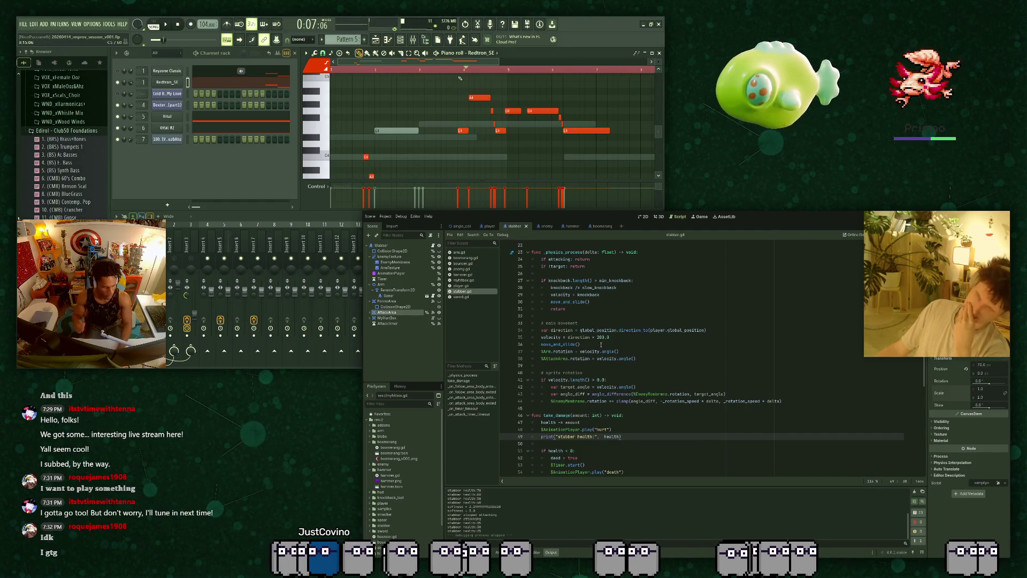
{"action": "key", "text": "space"}
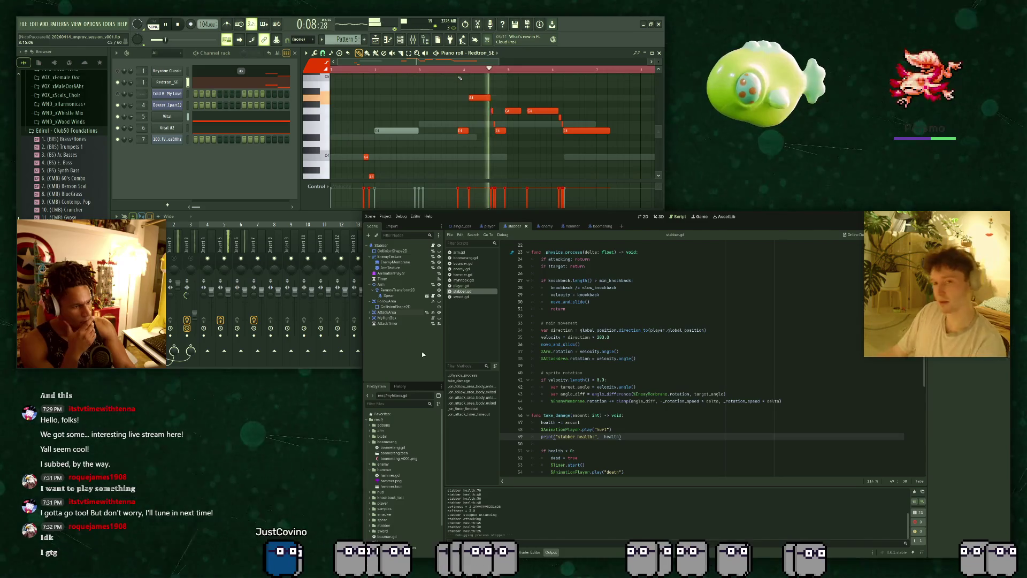
{"action": "key", "text": "space"}
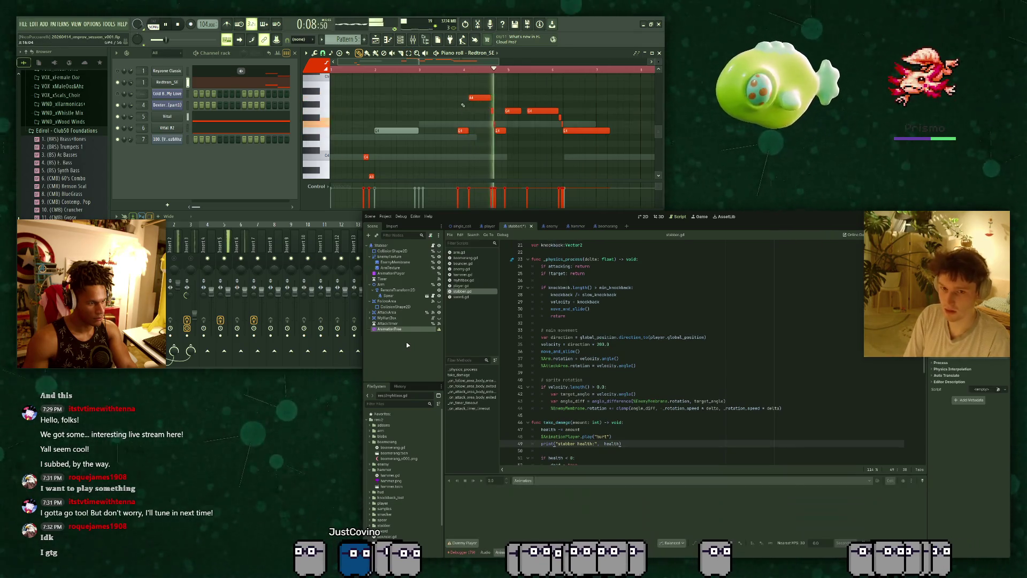
{"action": "key", "text": "space"}
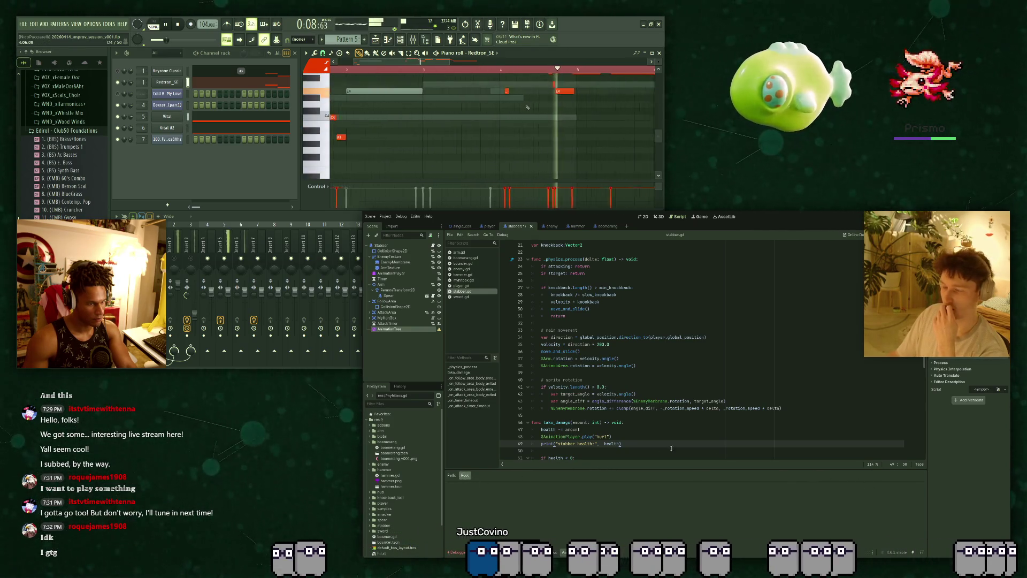
{"action": "scroll", "coordinate": [482, 123], "scroll_direction": "up", "scroll_amount": 2}
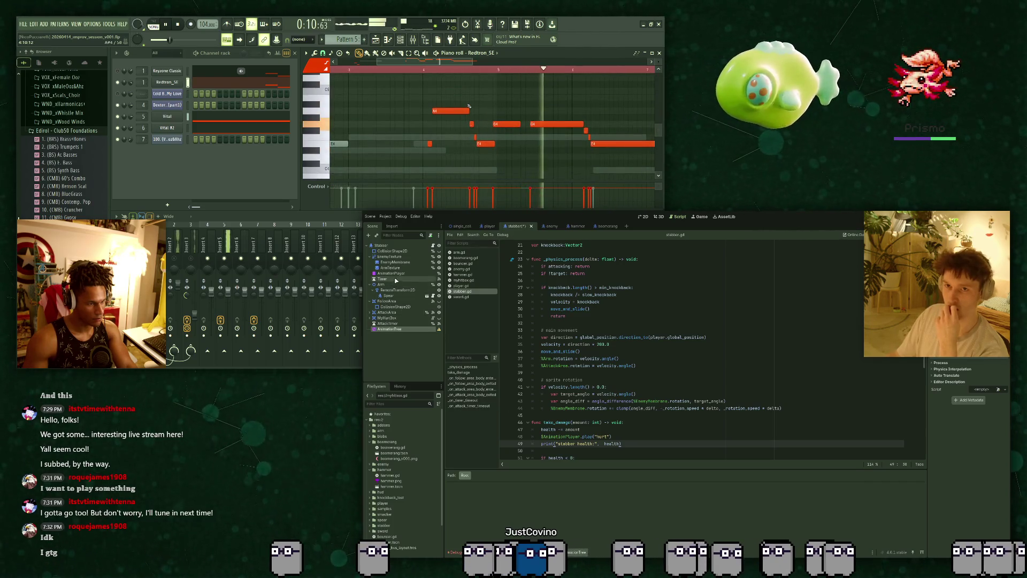
{"action": "key", "text": "space"}
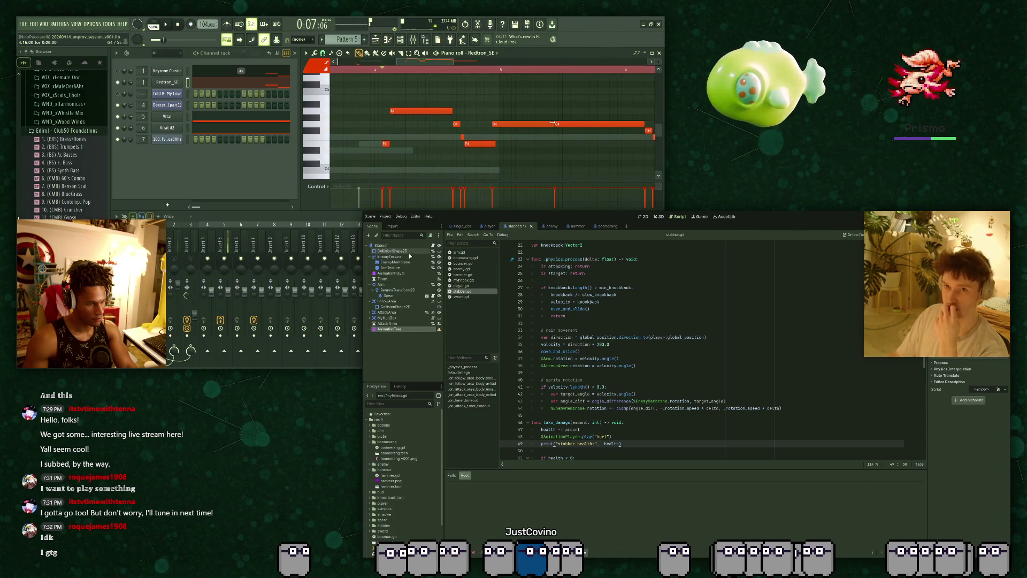
{"action": "key", "text": "space"}
{"action": "left_click", "coordinate": [404, 263]}
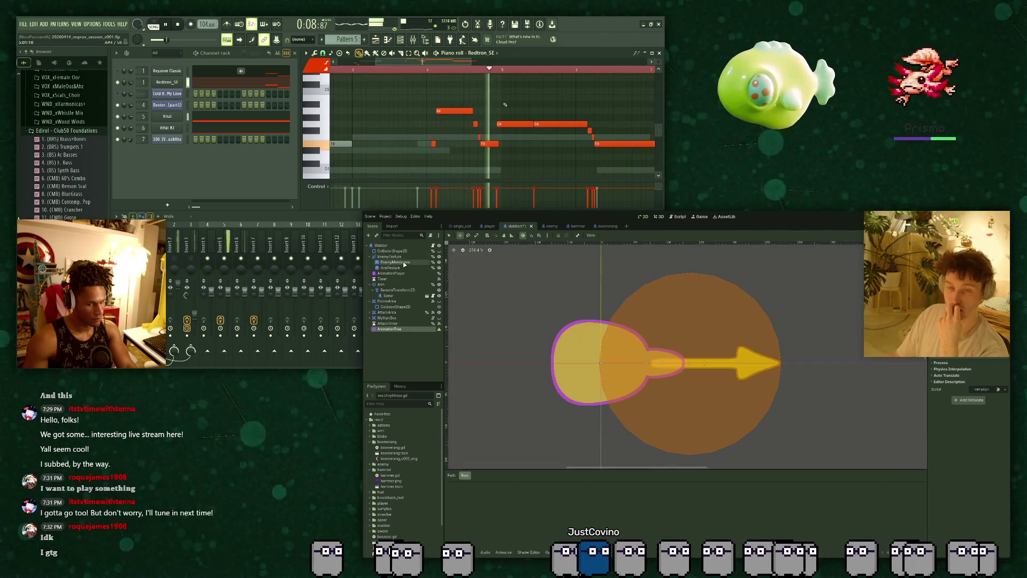
Select the stabber scene's AnimationTree node and remove it with Ctrl+Z.
{"action": "left_click", "coordinate": [402, 262]}
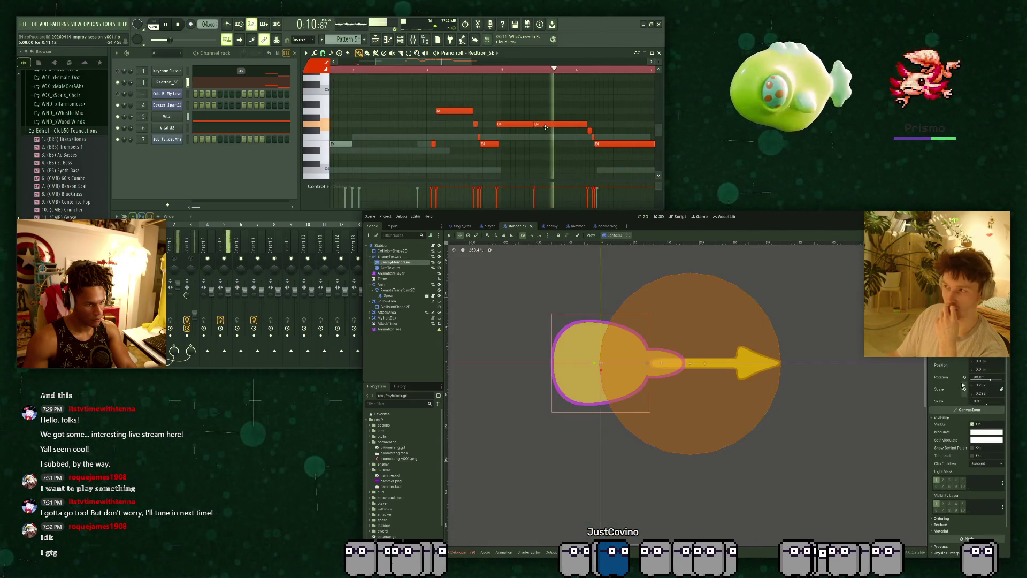
{"action": "key", "text": "space"}
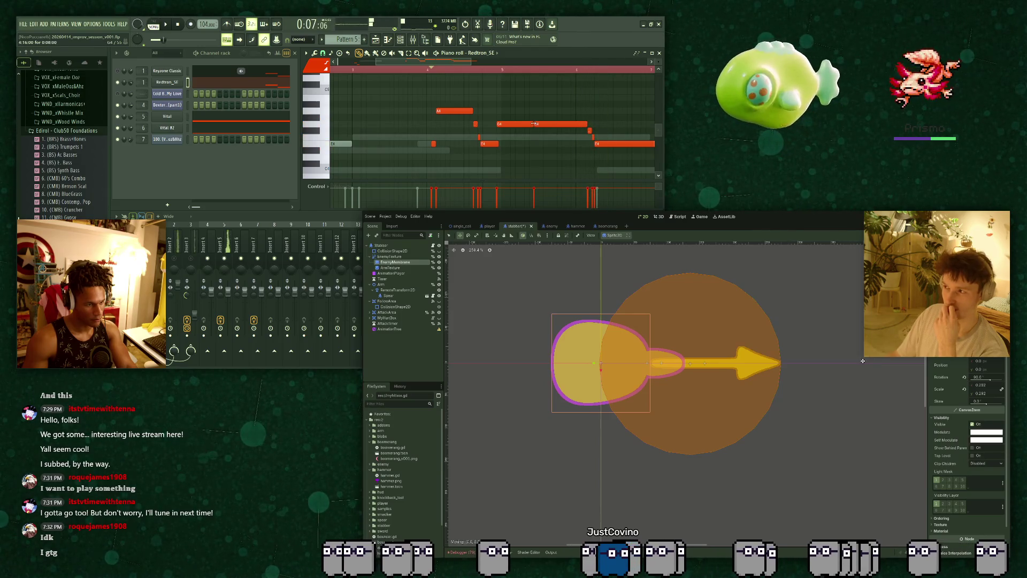
{"action": "key", "text": "space"}
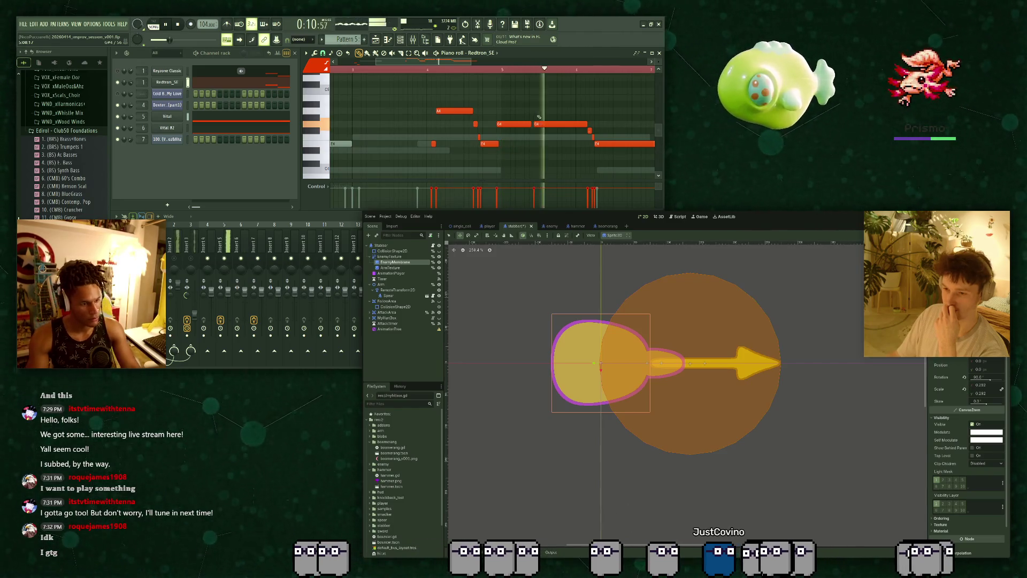
{"action": "left_click", "coordinate": [389, 328]}
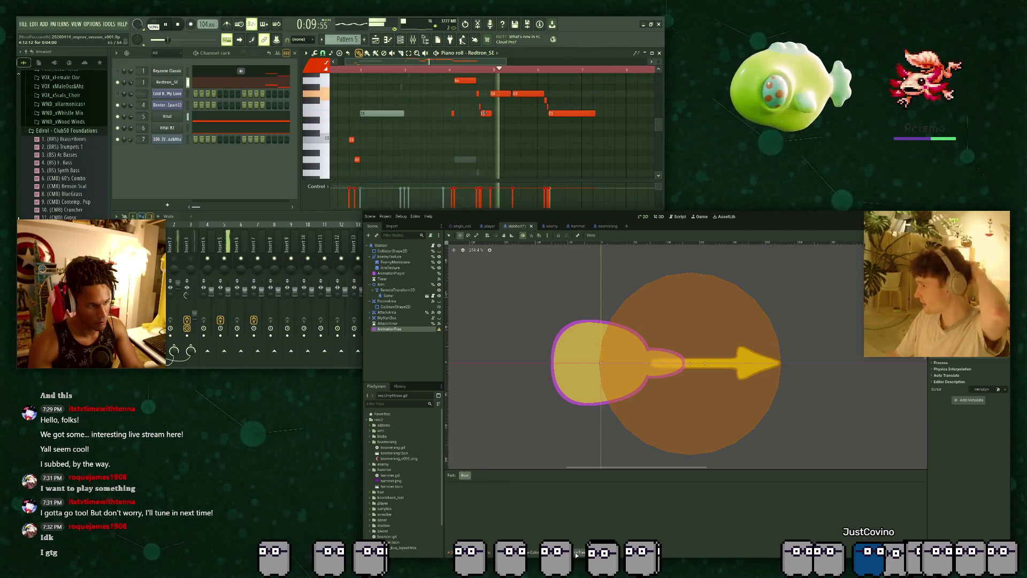
{"action": "key", "text": "space"}
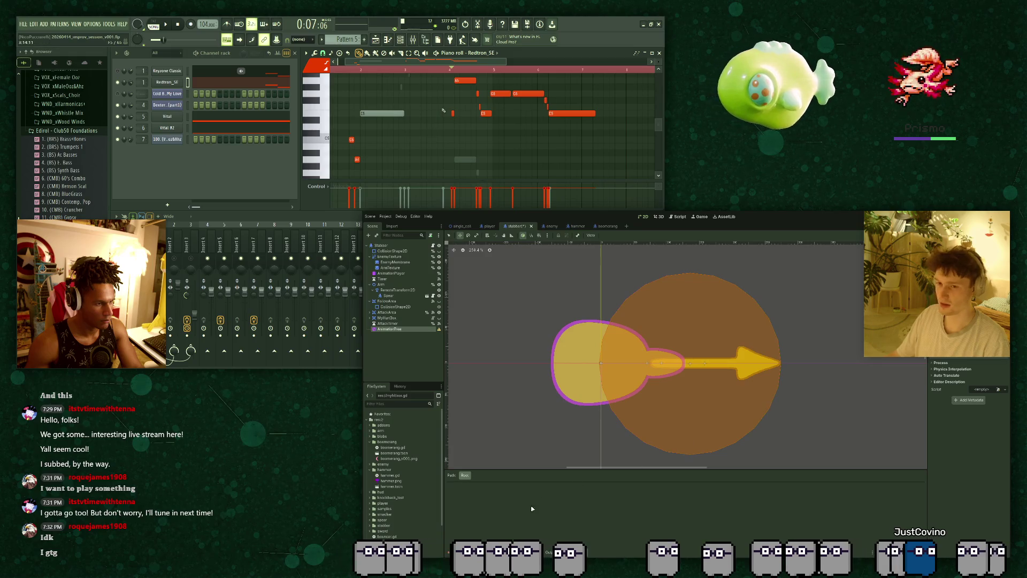
{"action": "scroll", "coordinate": [463, 127], "scroll_direction": "down", "scroll_amount": 1}
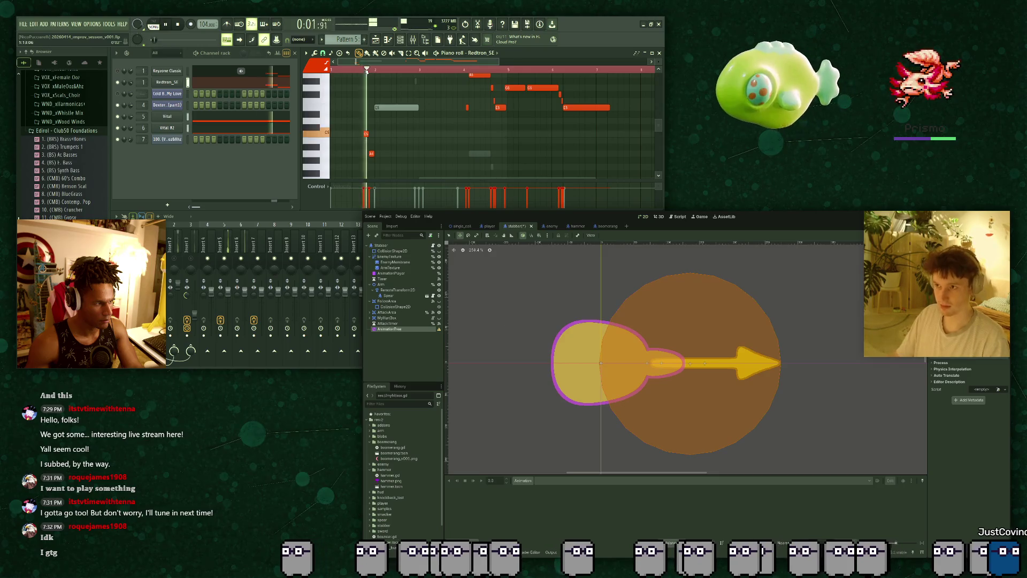
{"action": "key", "text": "ctrl+z"}
{"action": "key", "text": "space"}
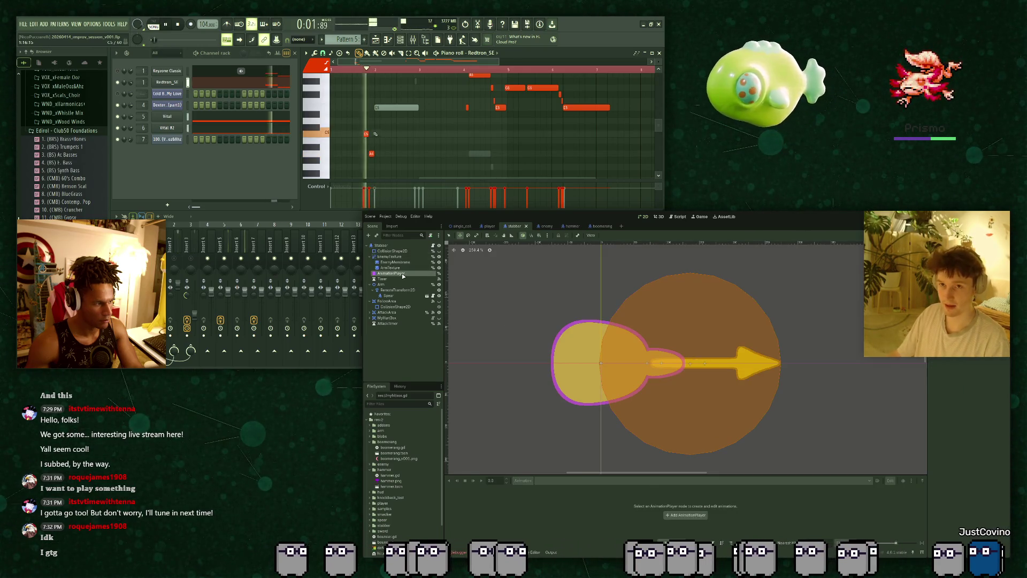
Select the AnimationPlayer node and duplicate it with Ctrl+D.
{"action": "left_click", "coordinate": [403, 274]}
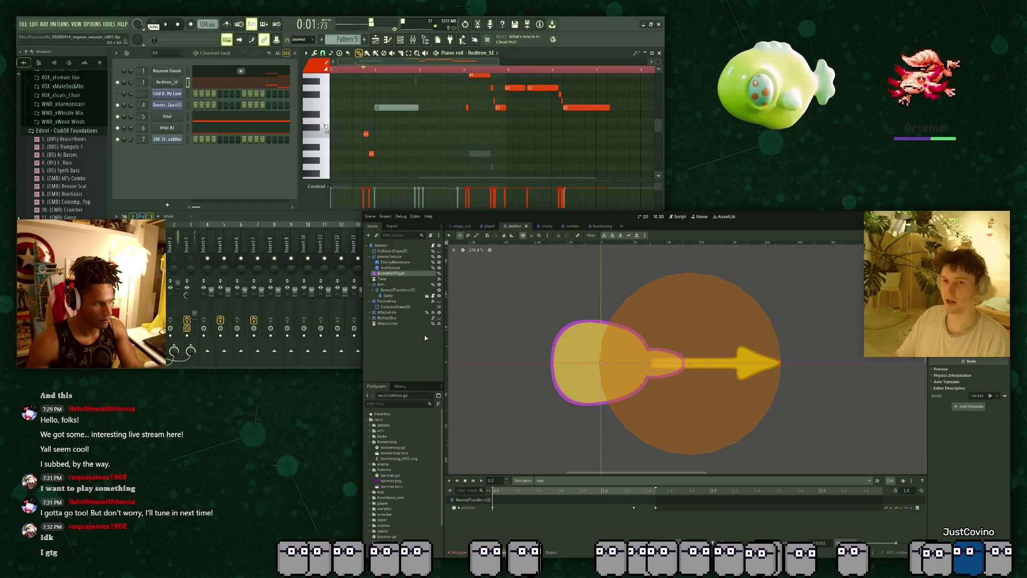
{"action": "left_click", "coordinate": [409, 268]}
{"action": "left_click", "coordinate": [410, 273]}
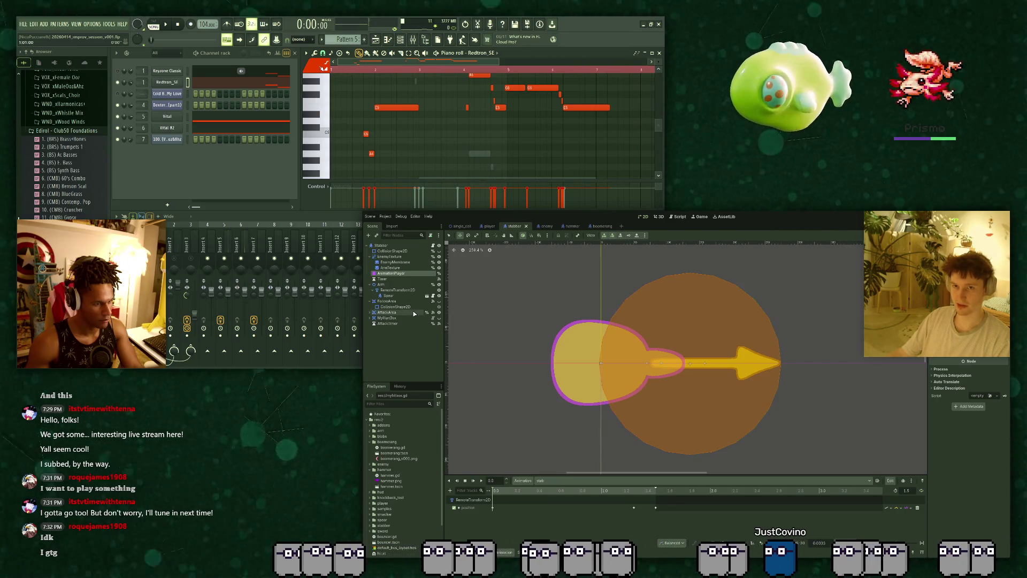
{"action": "key", "text": "ctrl+d"}
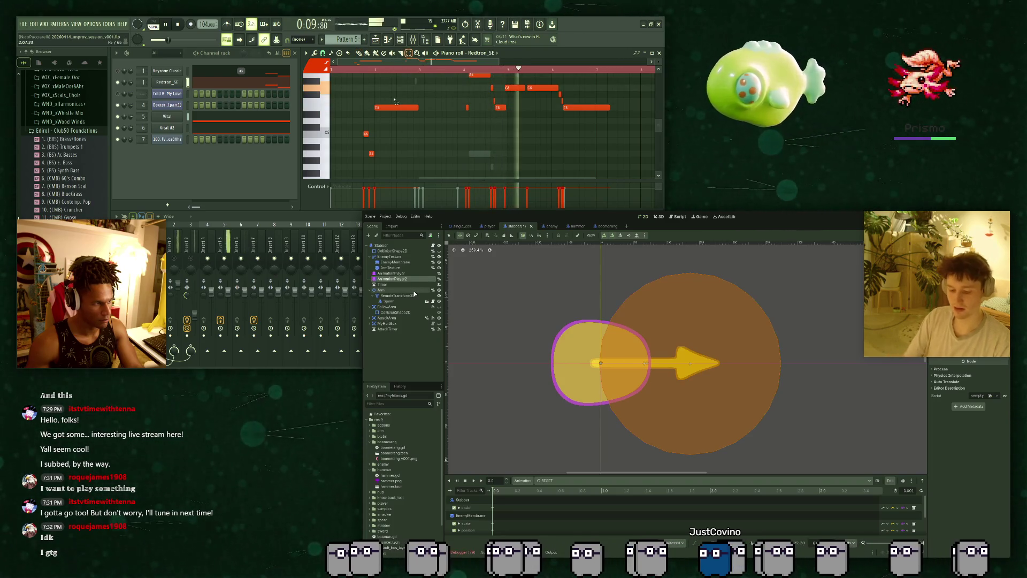
Drag the Animation panel's top edge upward to show more RESET animation tracks.
{"action": "key", "text": "space"}
{"action": "left_click", "coordinate": [377, 105]}
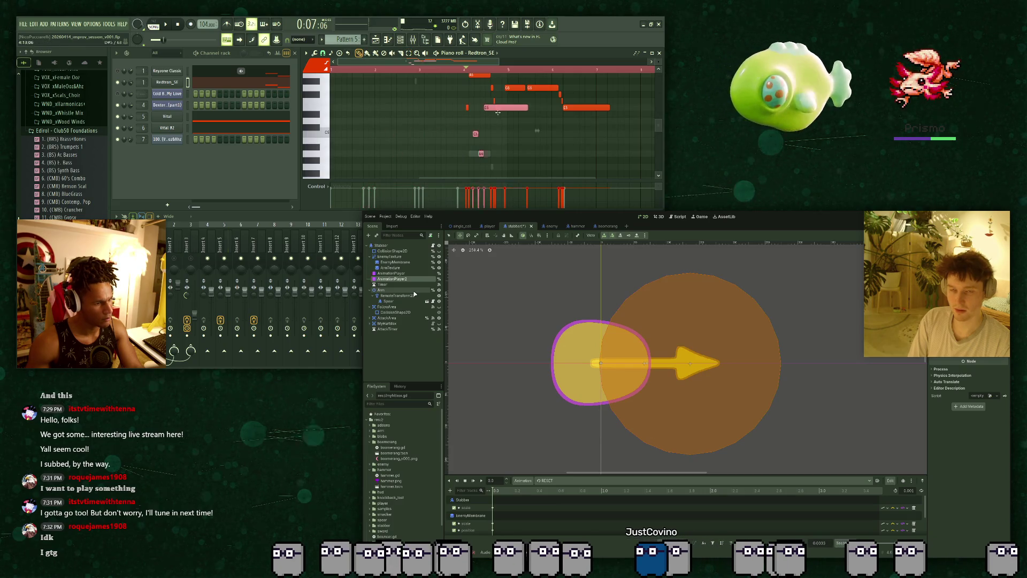
{"action": "left_click_drag", "start_coordinate": [497, 113], "coordinate": [543, 111]}
{"action": "key", "text": "space"}
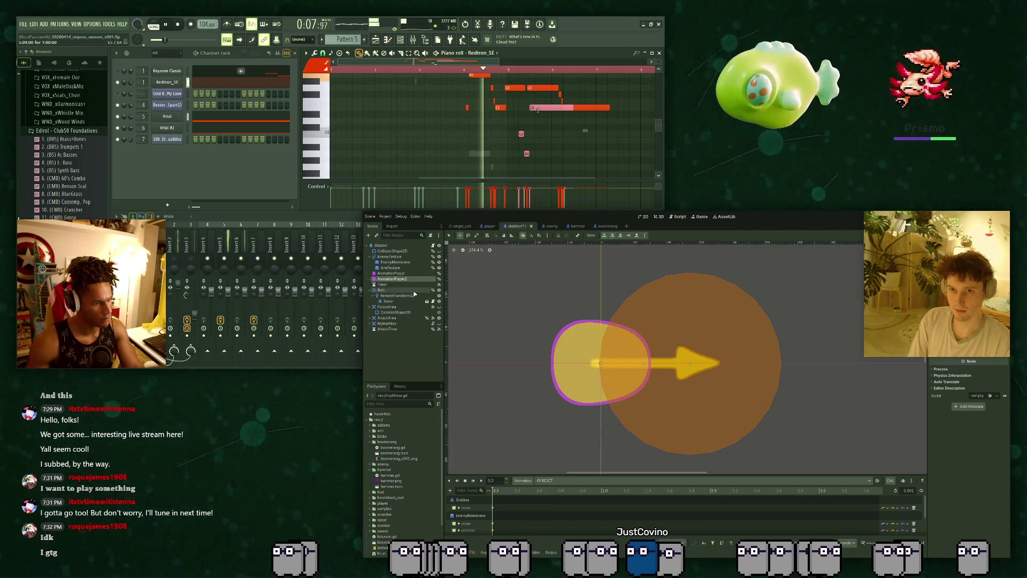
{"action": "scroll", "coordinate": [543, 111], "scroll_direction": "up", "scroll_amount": 3}
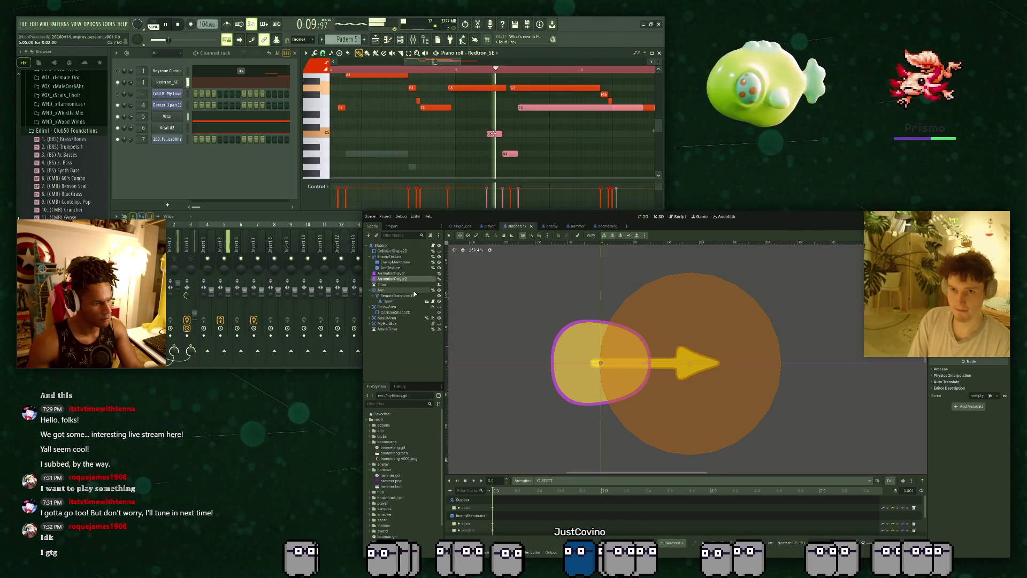
{"action": "key", "text": "space"}
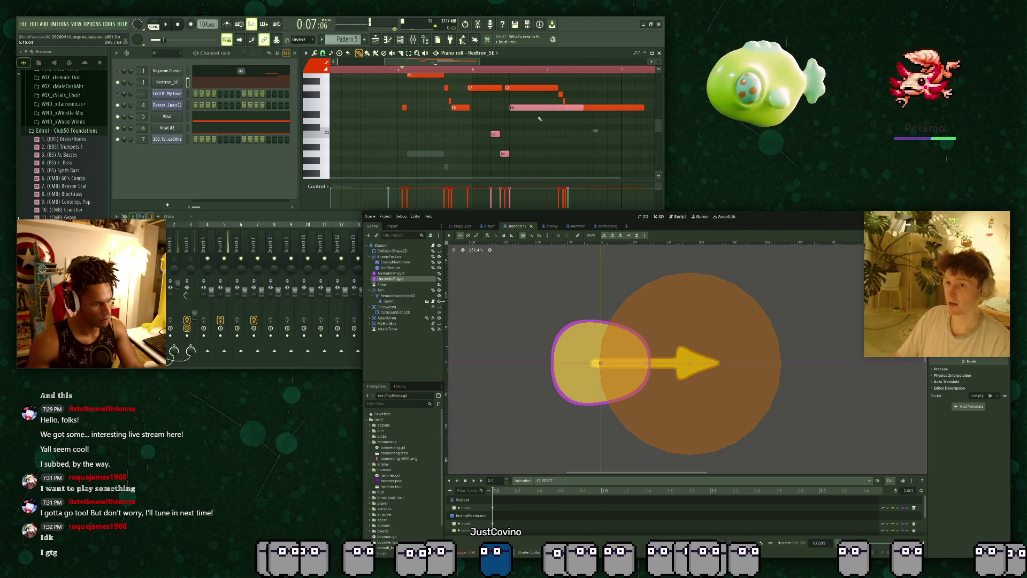
{"action": "key", "text": "space"}
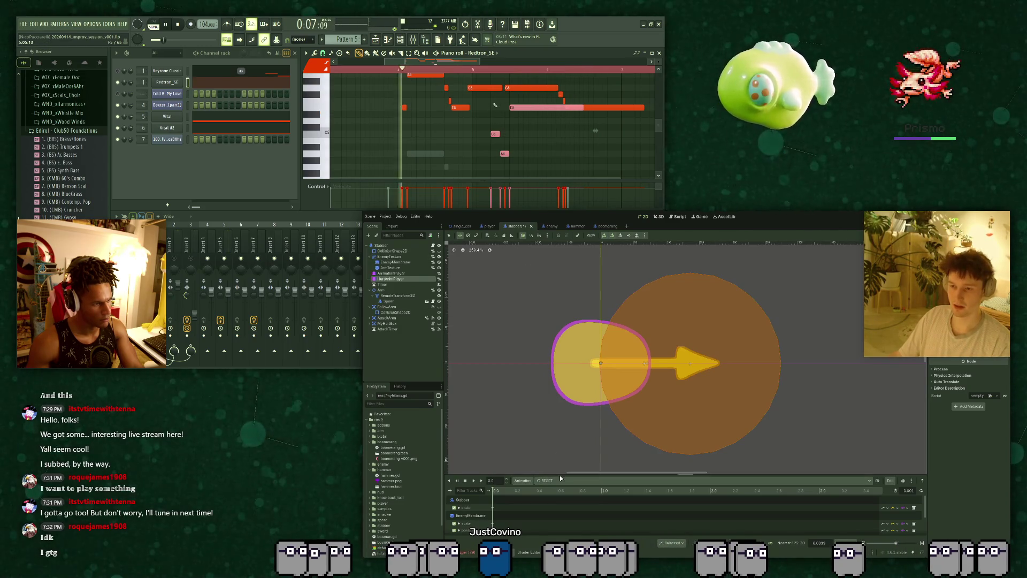
{"action": "left_click_drag", "start_coordinate": [561, 477], "coordinate": [561, 381]}
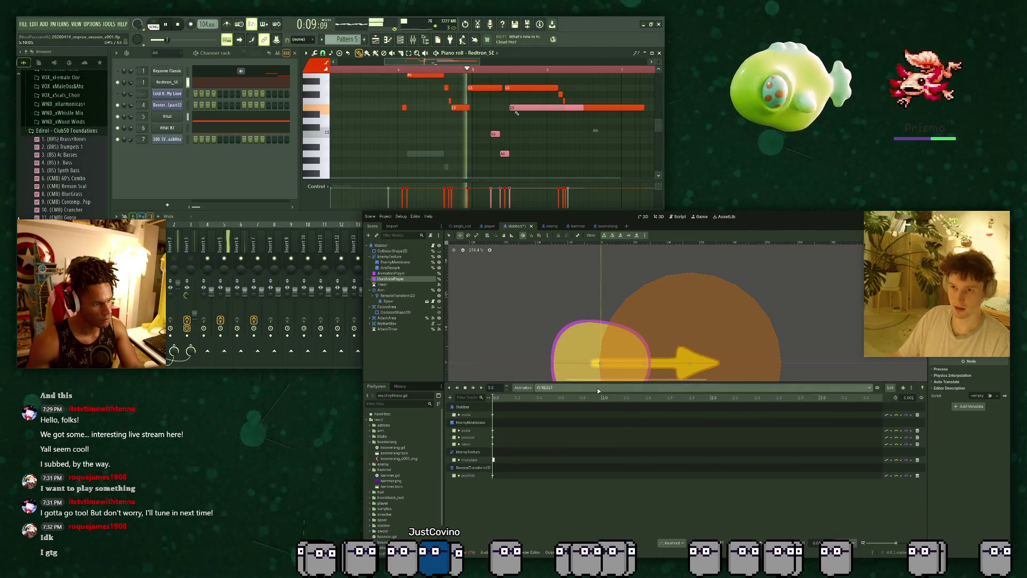
Show the hurt animation's keyframe tracks and select the HurtAnimPlayer node.
{"action": "left_click", "coordinate": [543, 387]}
{"action": "left_click", "coordinate": [571, 410]}
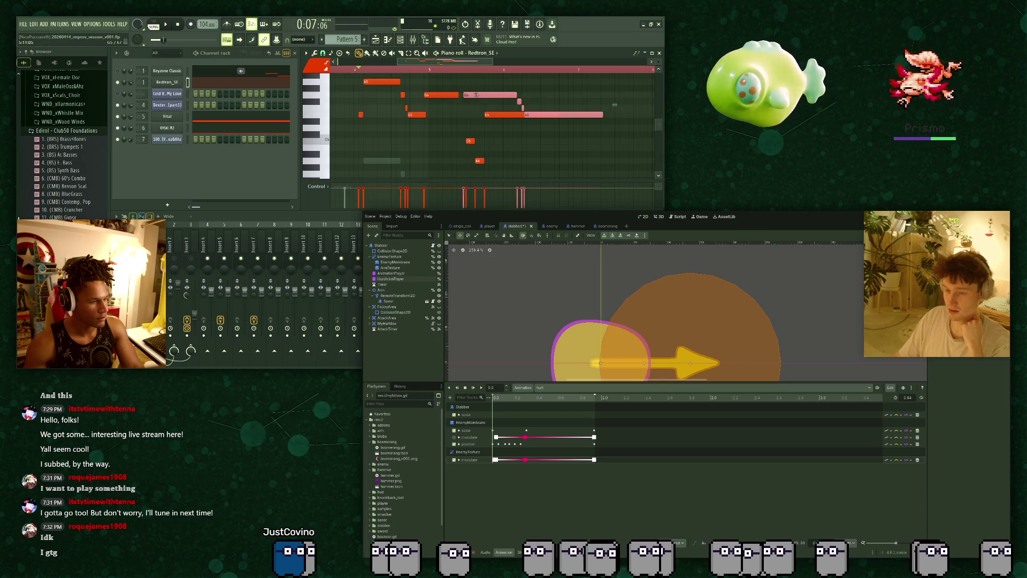
{"action": "key", "text": "space"}
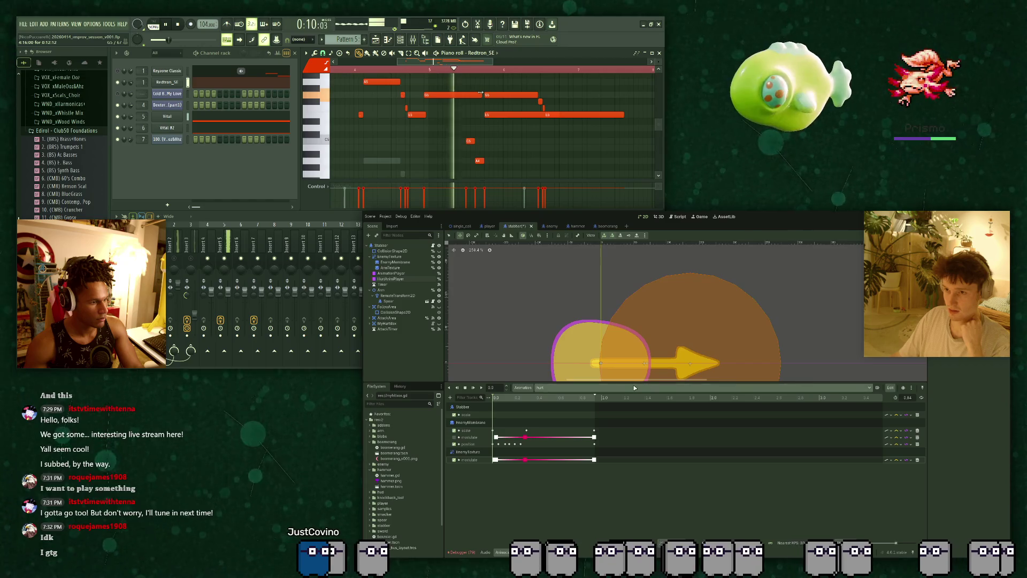
{"action": "left_click", "coordinate": [400, 279]}
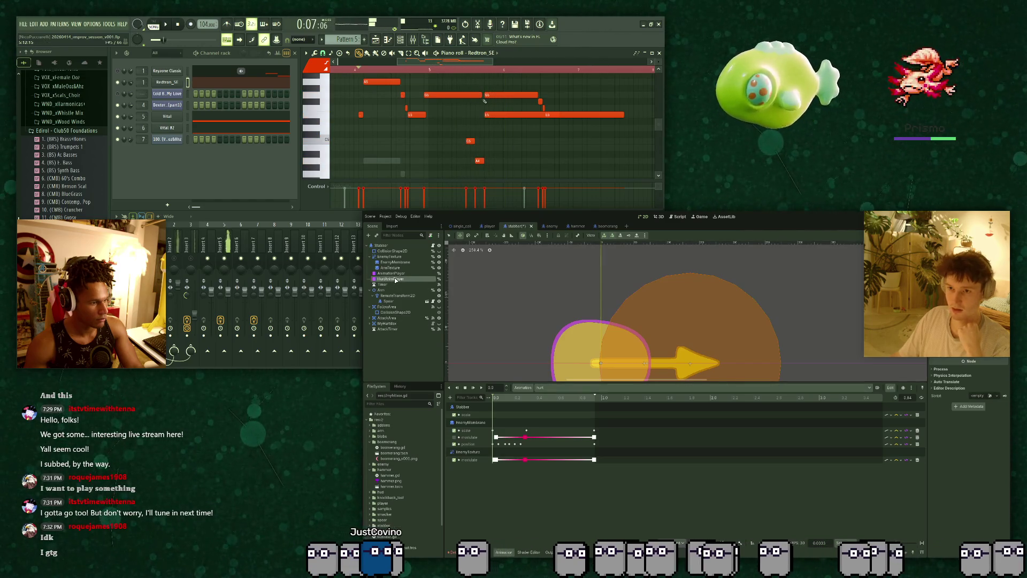
{"action": "left_click_drag", "start_coordinate": [523, 115], "coordinate": [523, 129]}
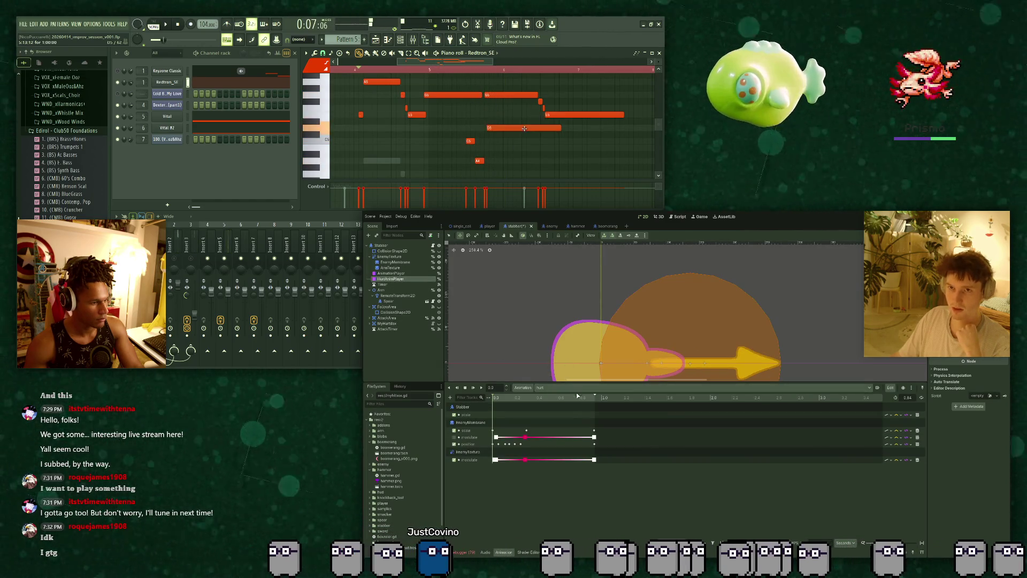
{"action": "key", "text": "space"}
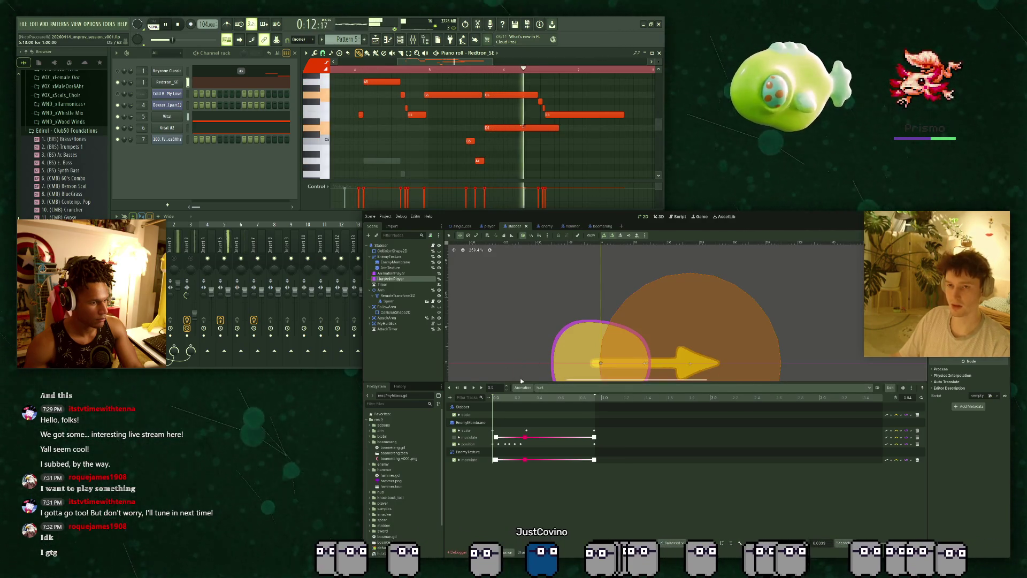
Select AnimationPlayer to view the stab animation, then bring up stabber.gd with Ctrl+F3.
{"action": "left_click", "coordinate": [396, 272]}
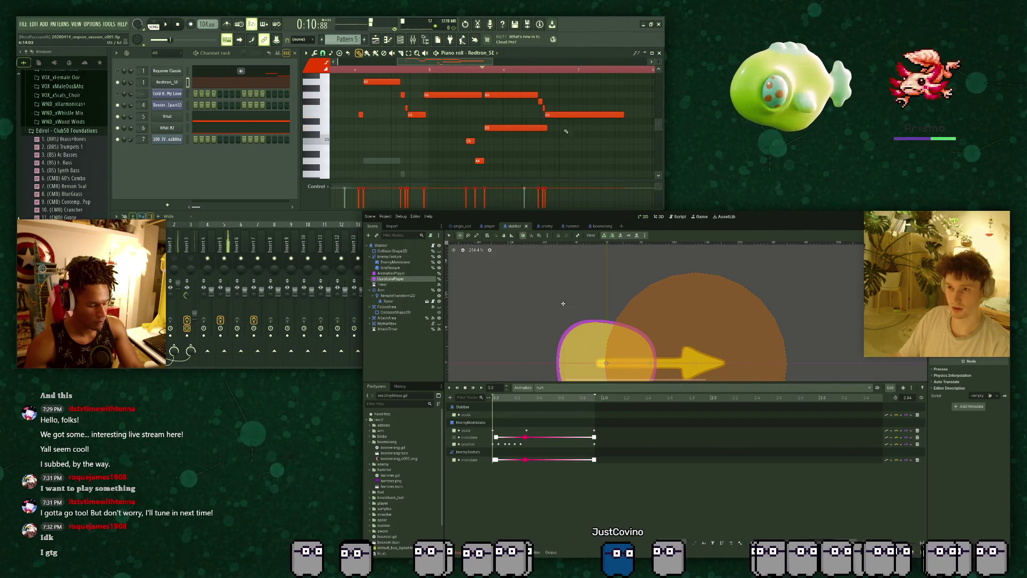
{"action": "scroll", "coordinate": [615, 321], "scroll_direction": "up", "scroll_amount": 3}
{"action": "key", "text": "space"}
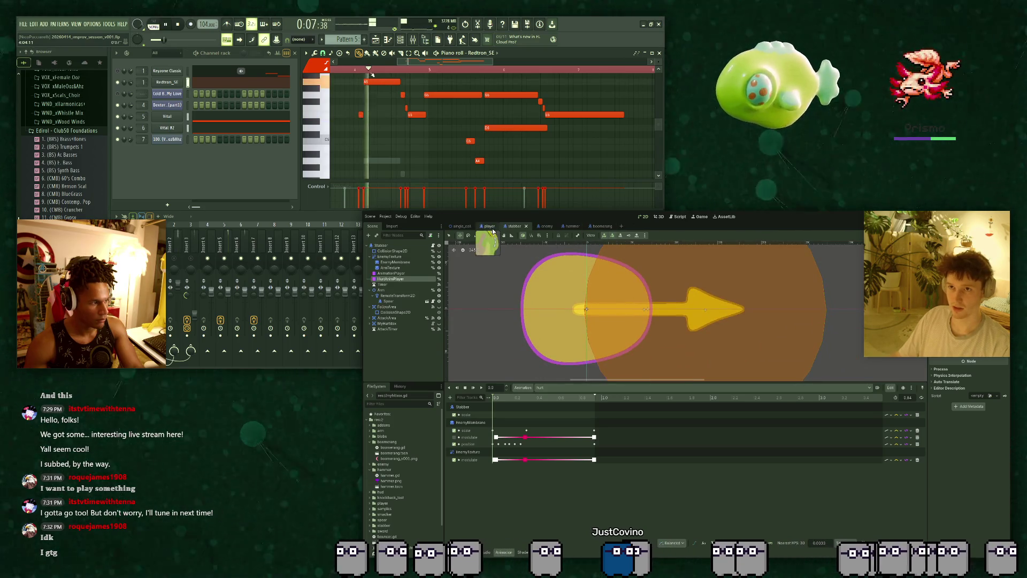
{"action": "key", "text": "ctrl+F3"}
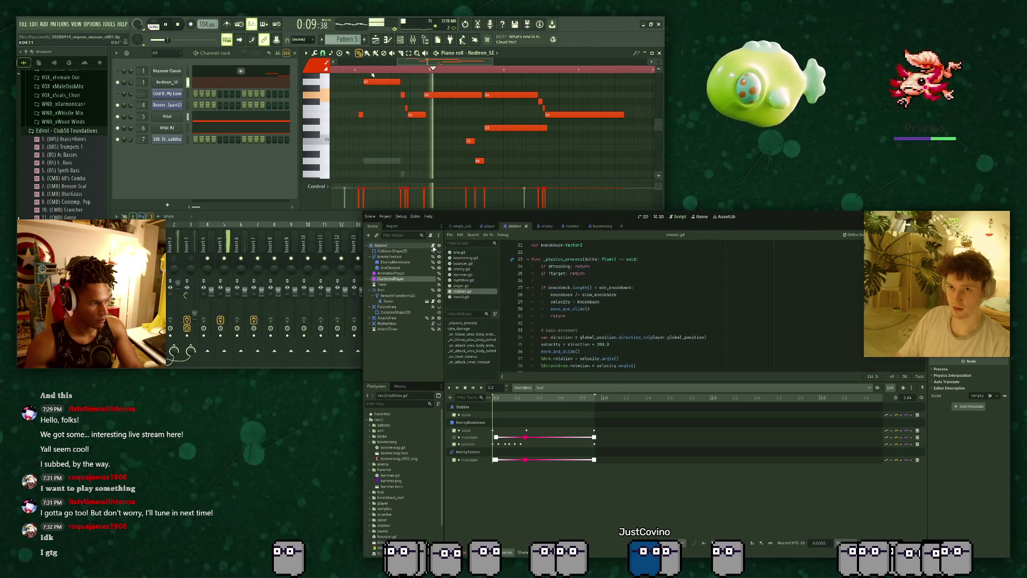
Replace $AnimationPlayer with %HurtAnimPlayer on line 48 and run the game with F5.
{"action": "left_click_drag", "start_coordinate": [660, 382], "coordinate": [660, 463]}
{"action": "scroll", "coordinate": [583, 404], "scroll_direction": "down", "scroll_amount": 6}
{"action": "scroll", "coordinate": [520, 94], "scroll_direction": "up", "scroll_amount": 2}
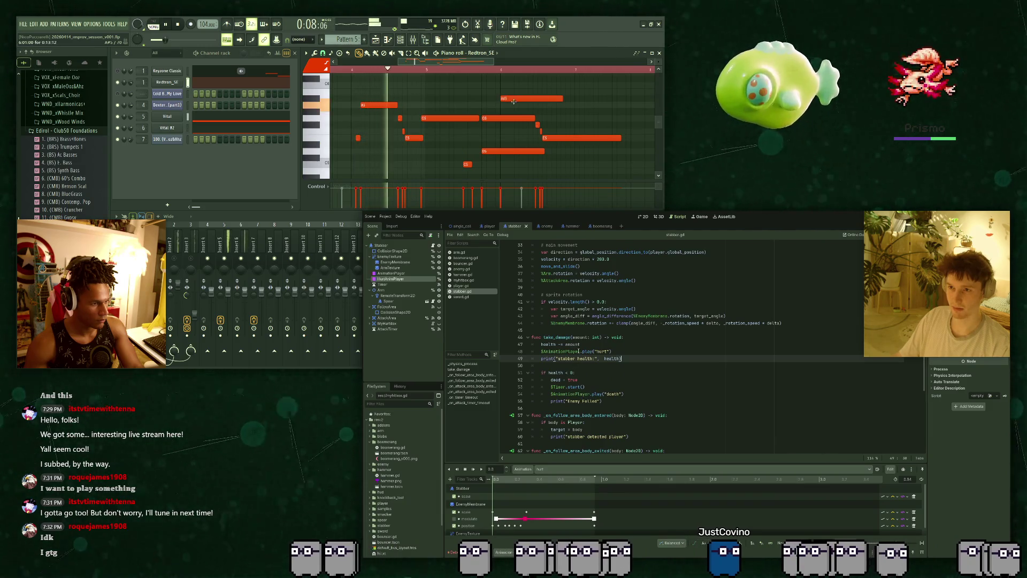
{"action": "left_click", "coordinate": [516, 98]}
{"action": "left_click_drag", "start_coordinate": [583, 352], "coordinate": [542, 352]}
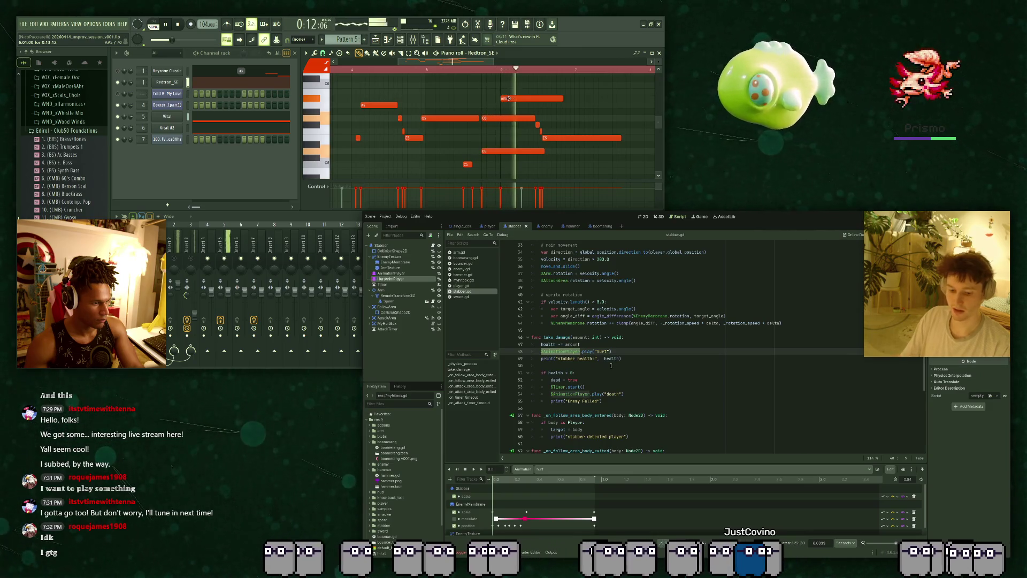
{"action": "type", "text": "%Hurt"}
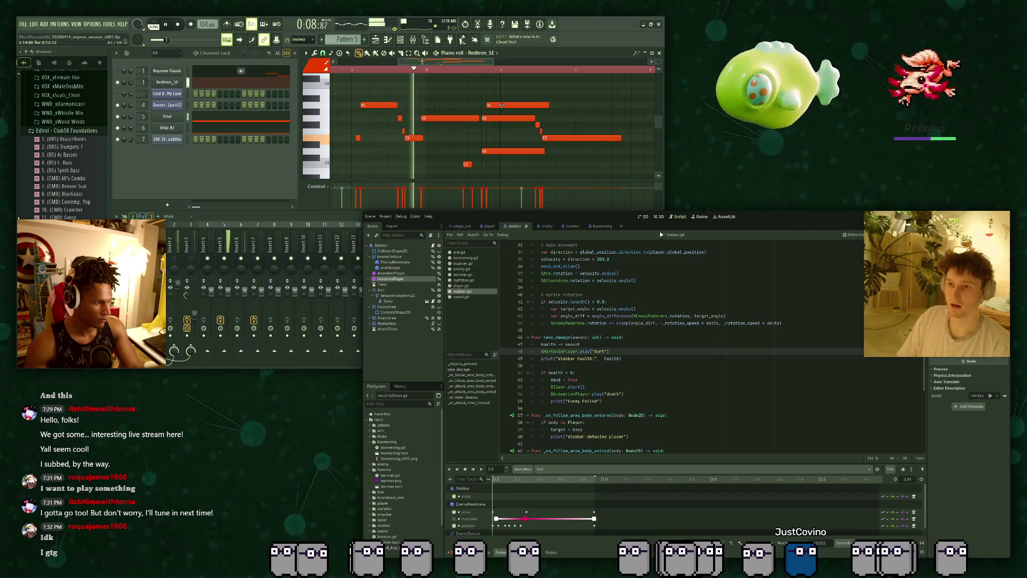
{"action": "key", "text": "Up"}
{"action": "key", "text": "Up"}
{"action": "key", "text": "Up"}
{"action": "key", "text": "F5"}
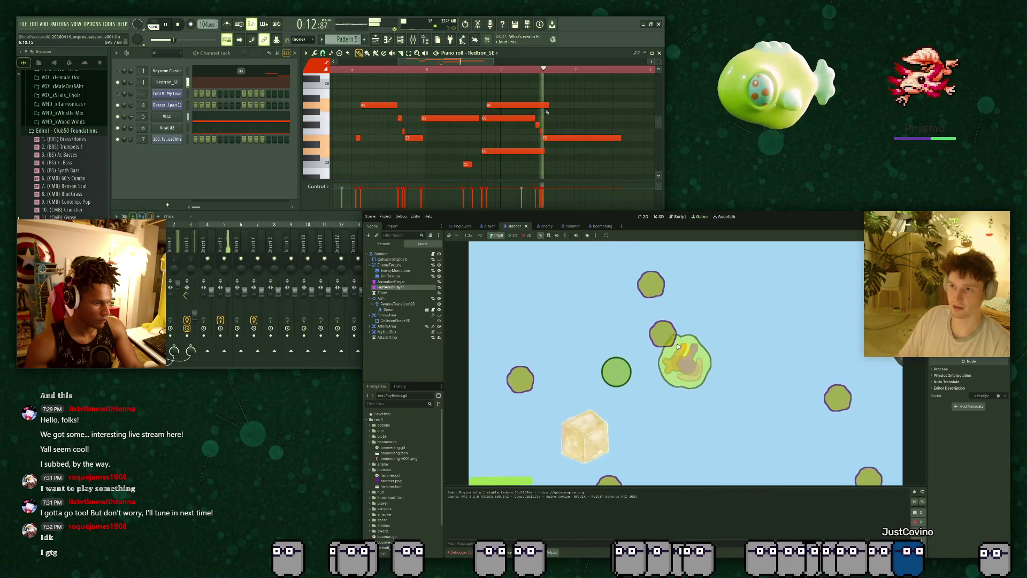
Walk the player right to the stabber and strike it.
{"action": "key", "text": "d"}
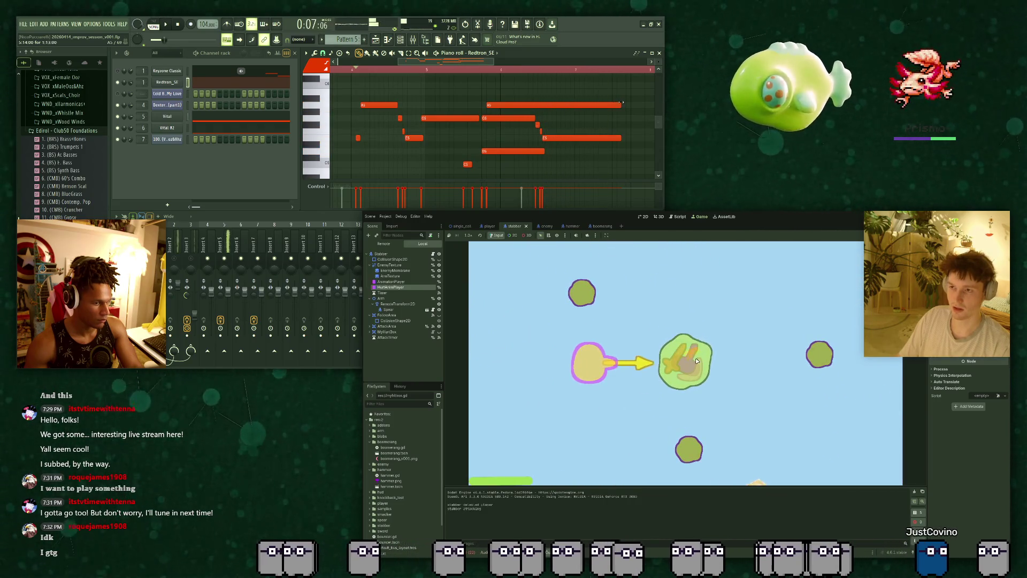
{"action": "key", "text": "d"}
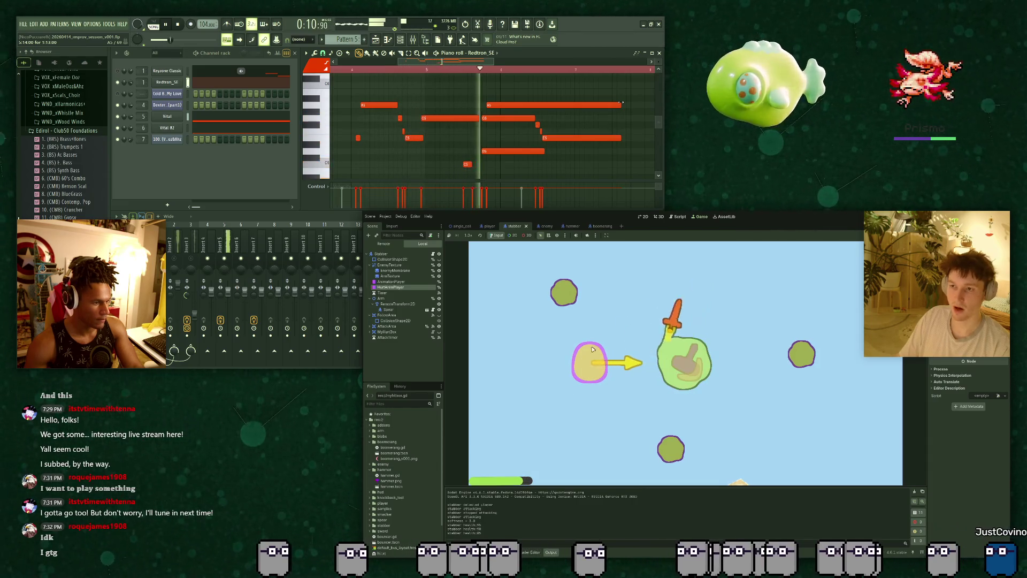
{"action": "left_click", "coordinate": [682, 322]}
{"action": "key", "text": "d"}
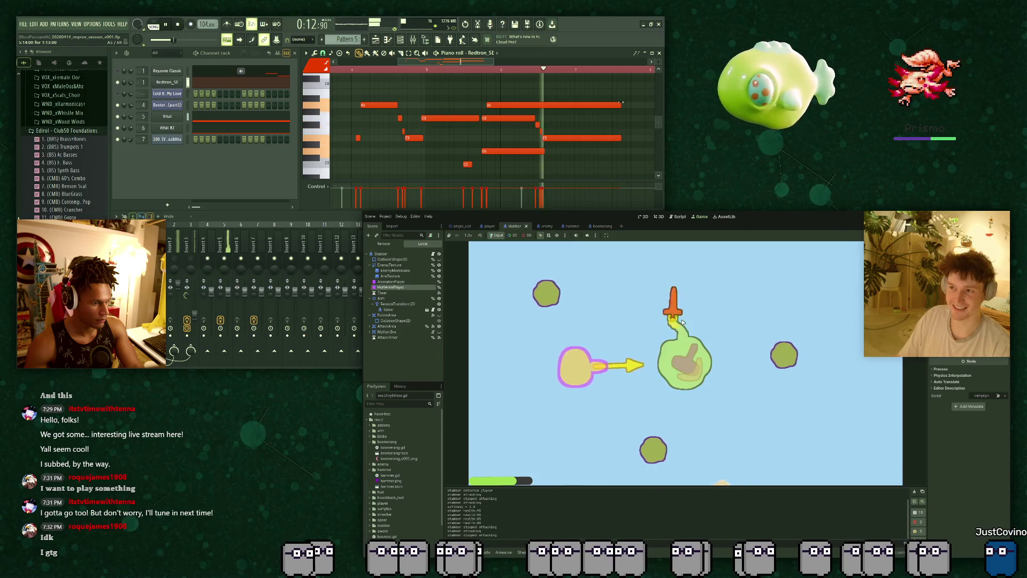
{"action": "key", "text": "d"}
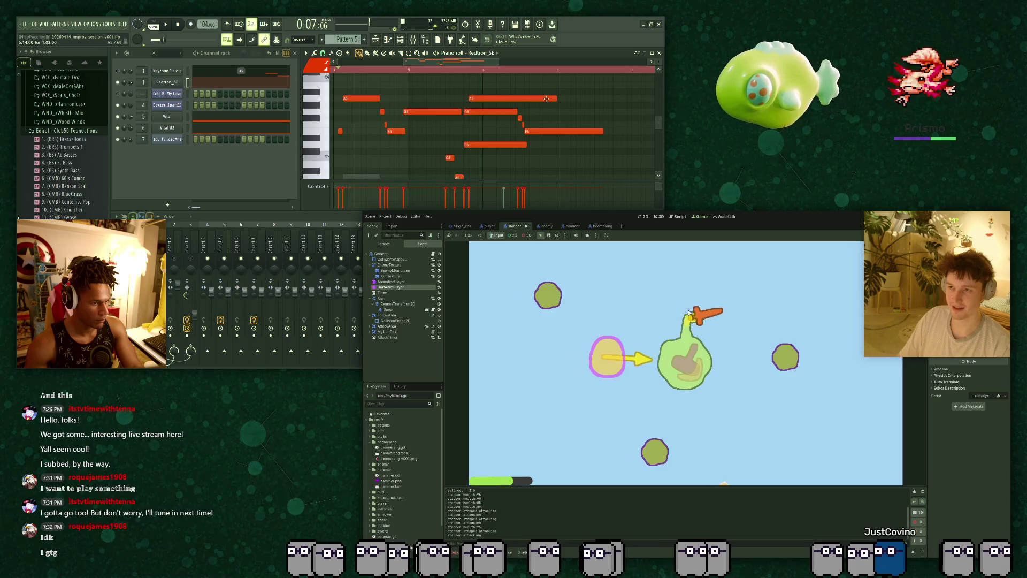
{"action": "key", "text": "d"}
Check the health log dropping from 95 to 80, then Continue after the player dies.
{"action": "left_click_drag", "start_coordinate": [545, 98], "coordinate": [542, 99]}
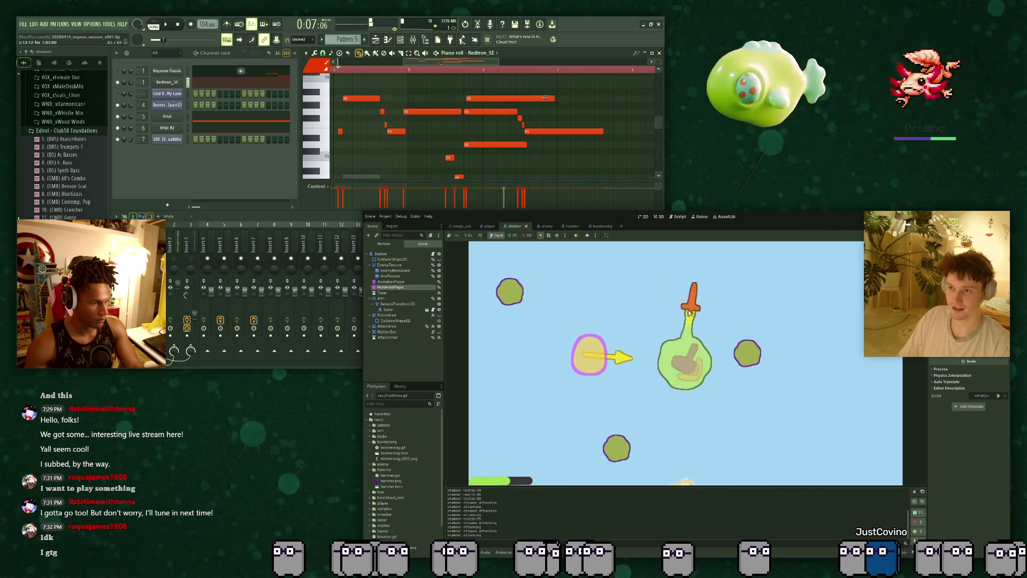
{"action": "left_click", "coordinate": [561, 112]}
{"action": "key", "text": "space"}
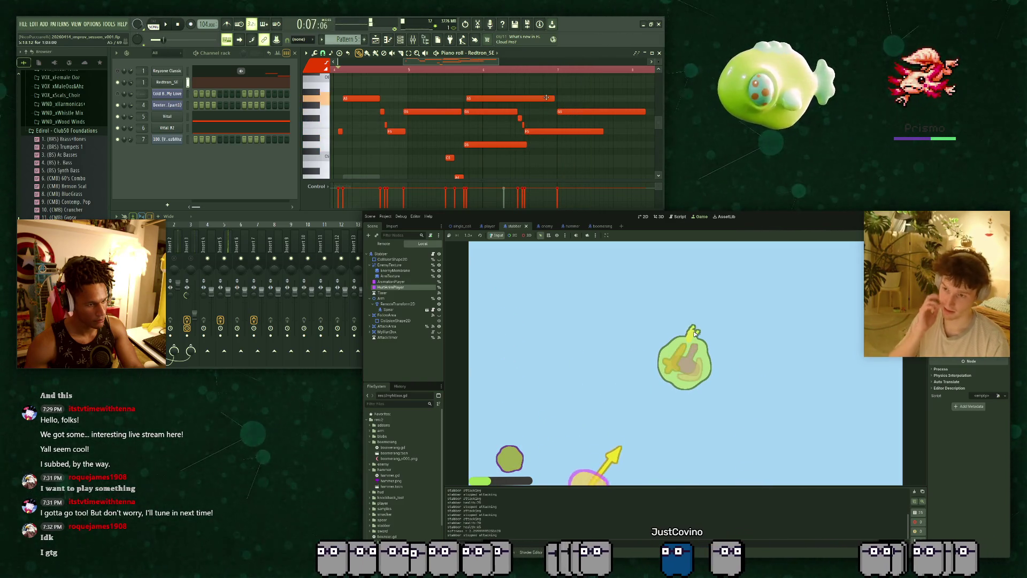
{"action": "right_click", "coordinate": [573, 111]}
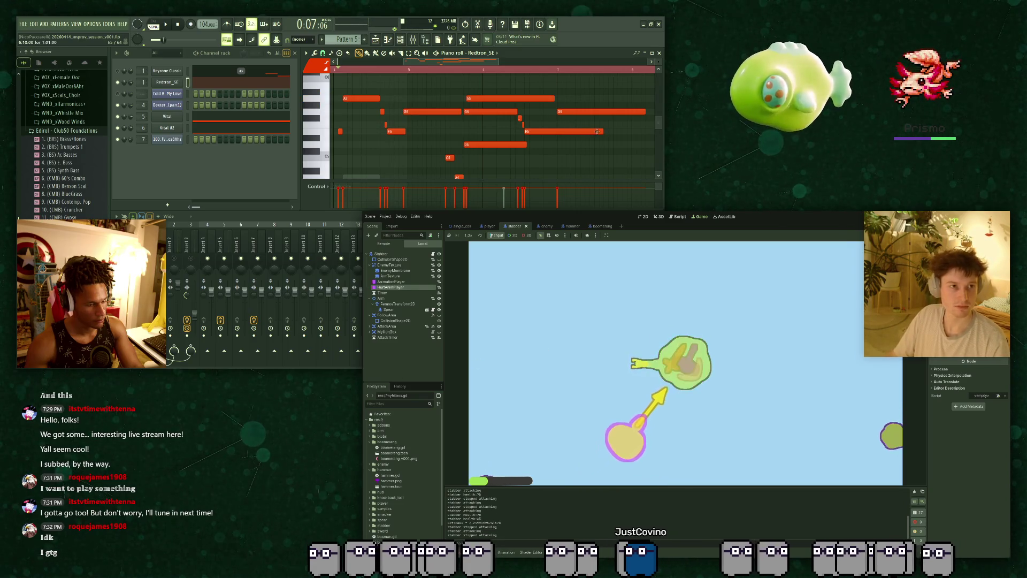
{"action": "scroll", "coordinate": [384, 75], "scroll_direction": "left", "scroll_amount": 3}
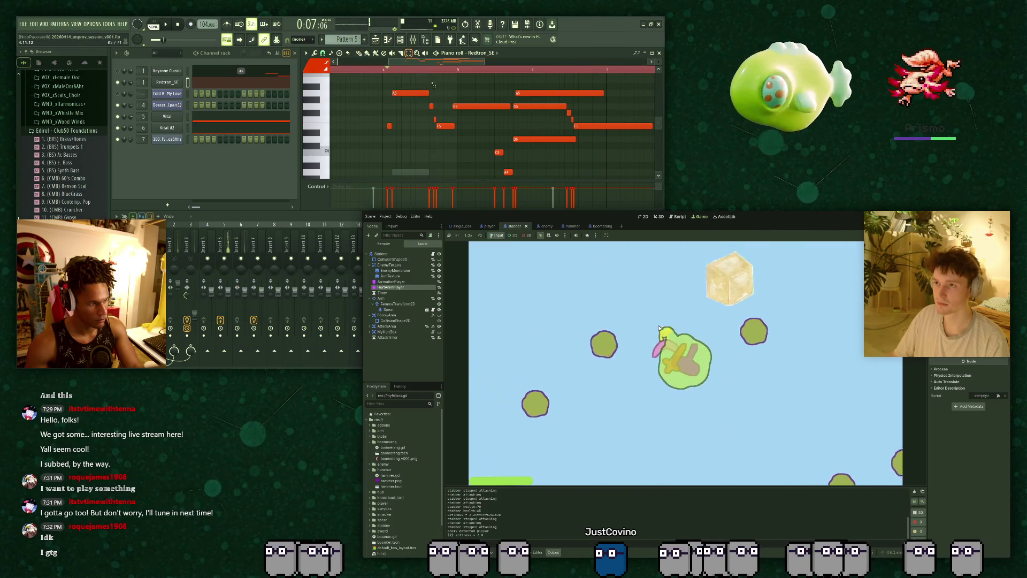
{"action": "scroll", "coordinate": [597, 93], "scroll_direction": "down", "scroll_amount": 5}
{"action": "scroll", "coordinate": [597, 93], "scroll_direction": "up", "scroll_amount": 5}
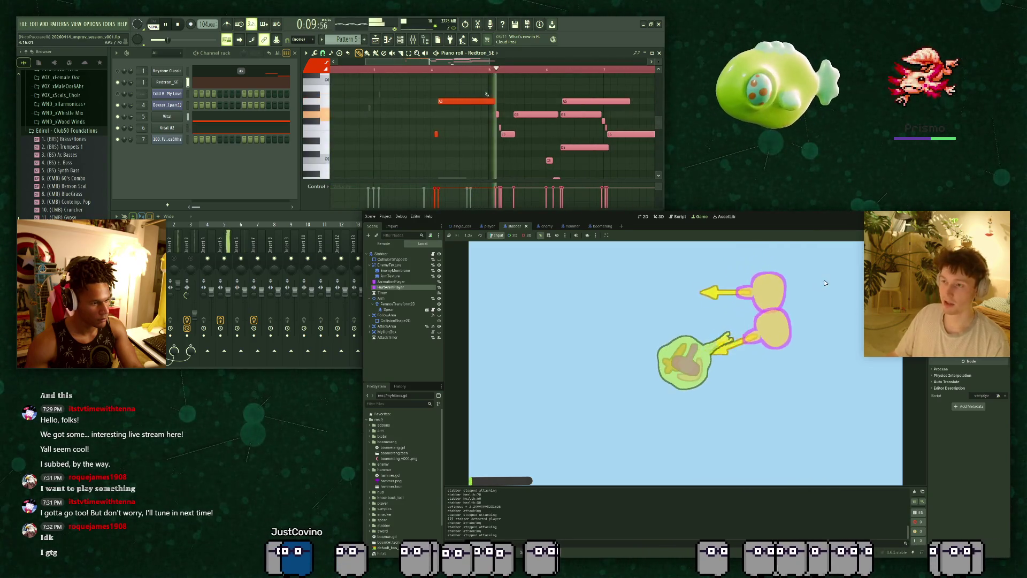
{"action": "left_click", "coordinate": [676, 400]}
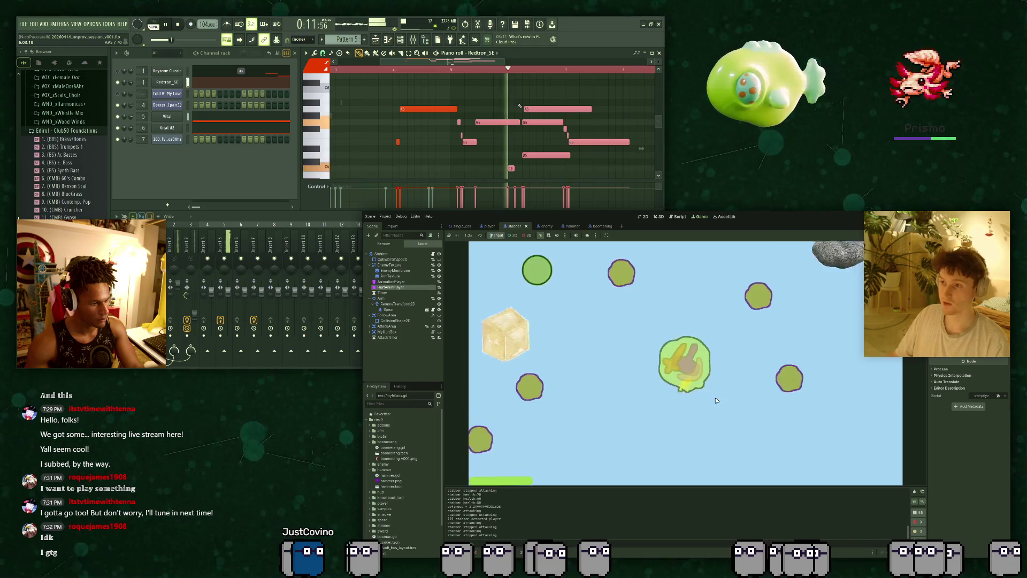
Stop the playtest, switch to the 2D scene, select HurtAnimPlayer and enlarge the Animation panel.
{"action": "key", "text": "F8"}
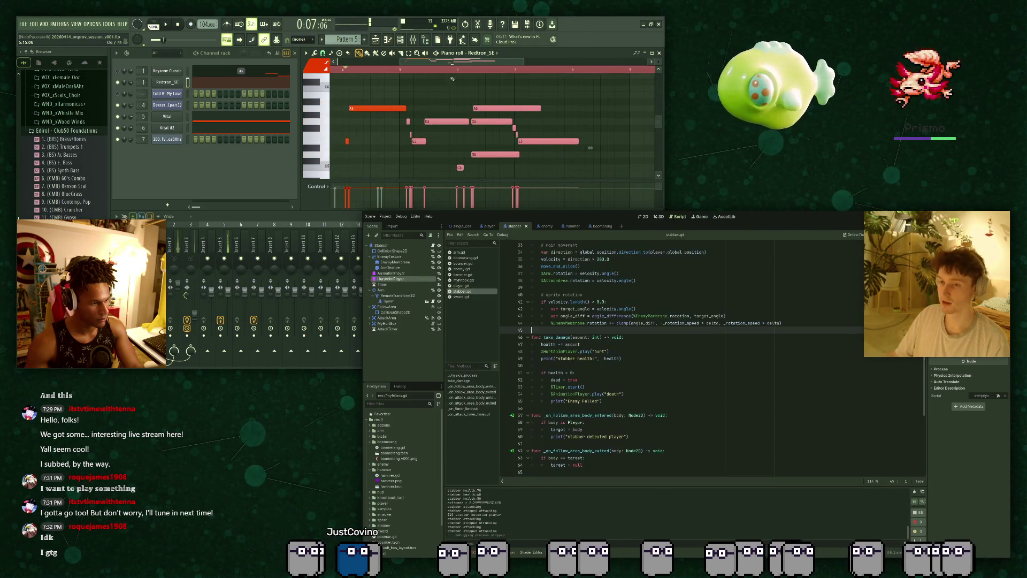
{"action": "left_click", "coordinate": [725, 401]}
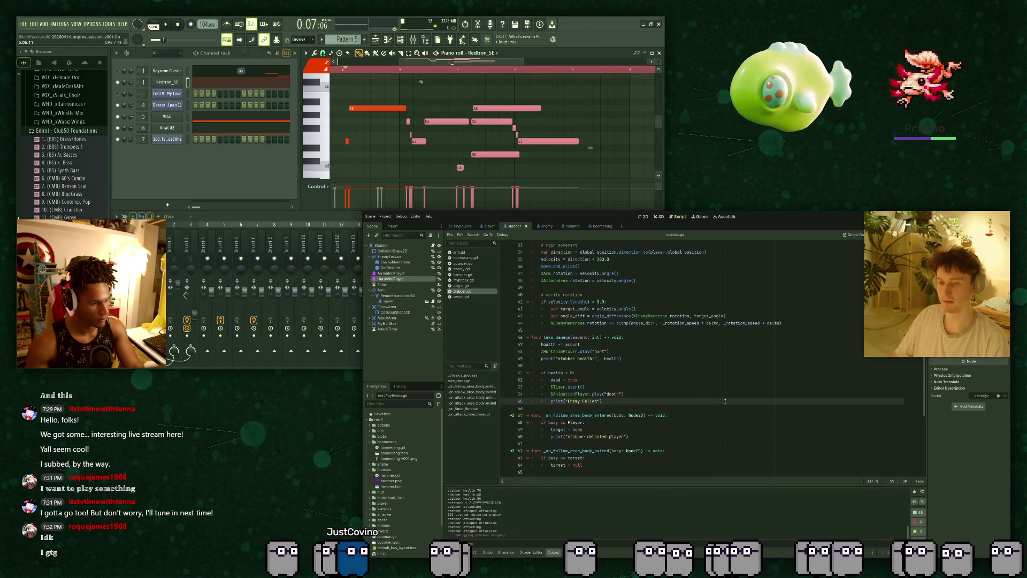
{"action": "left_click", "coordinate": [464, 95]}
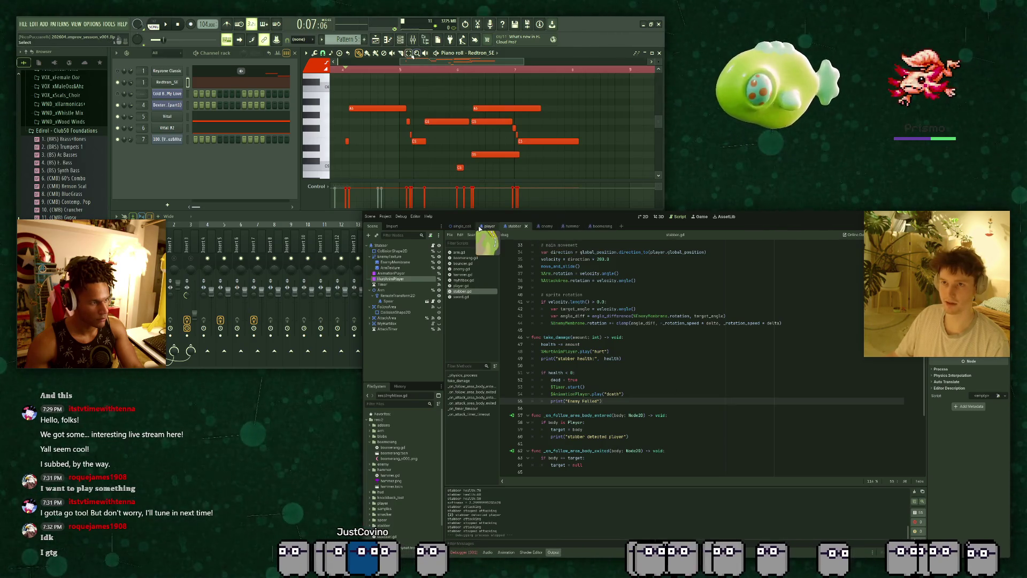
{"action": "left_click", "coordinate": [644, 216]}
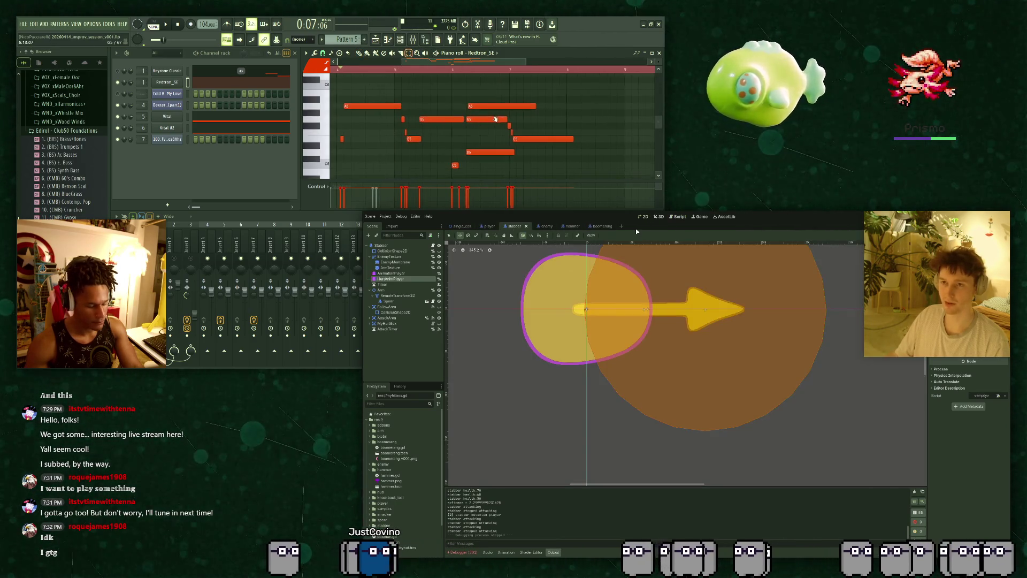
{"action": "left_click_drag", "start_coordinate": [585, 91], "coordinate": [491, 162]}
{"action": "left_click", "coordinate": [394, 279]}
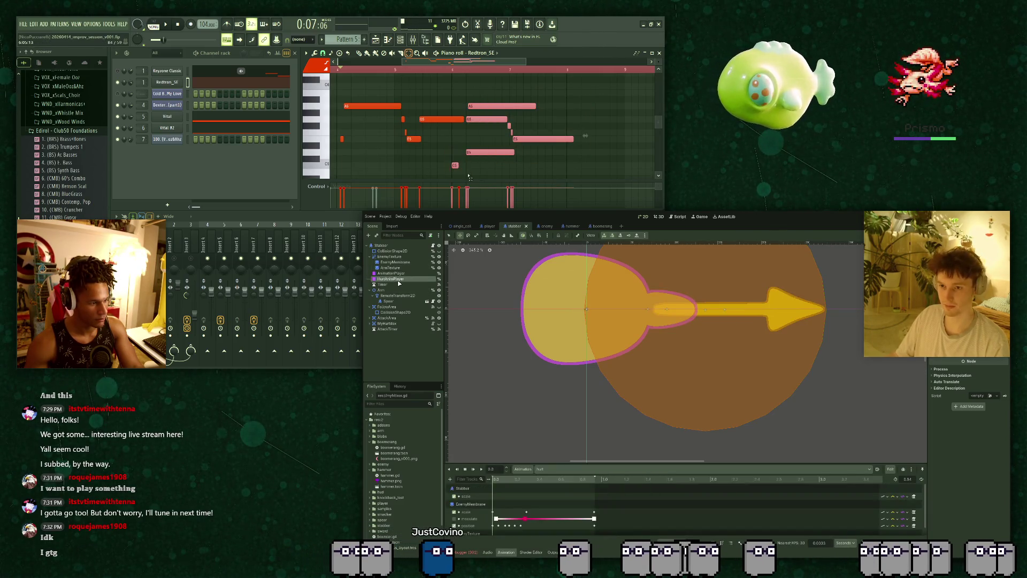
{"action": "scroll", "coordinate": [482, 150], "scroll_direction": "down", "scroll_amount": 1}
{"action": "left_click_drag", "start_coordinate": [513, 464], "coordinate": [508, 392]}
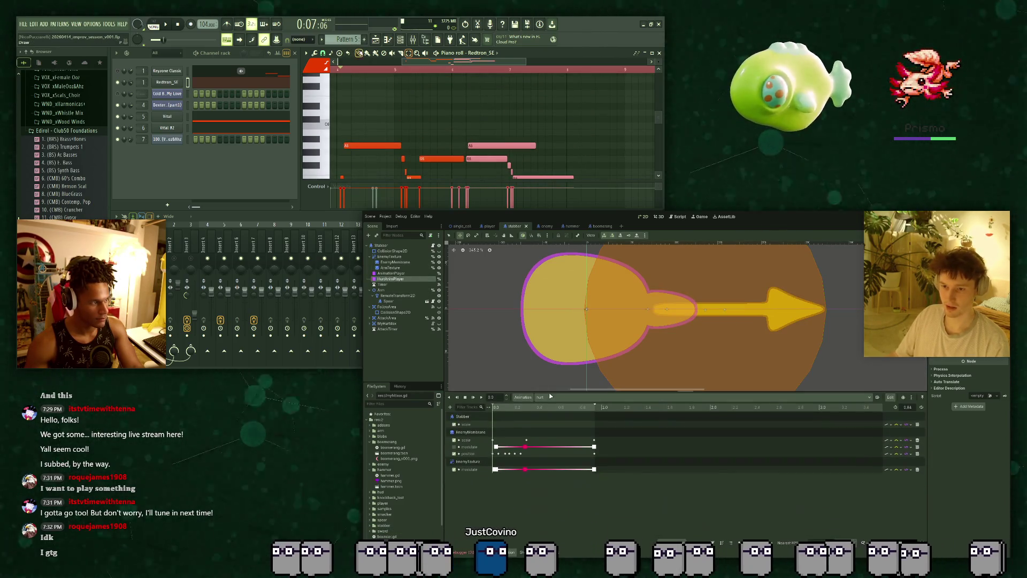
{"action": "left_click_drag", "start_coordinate": [472, 143], "coordinate": [470, 143]}
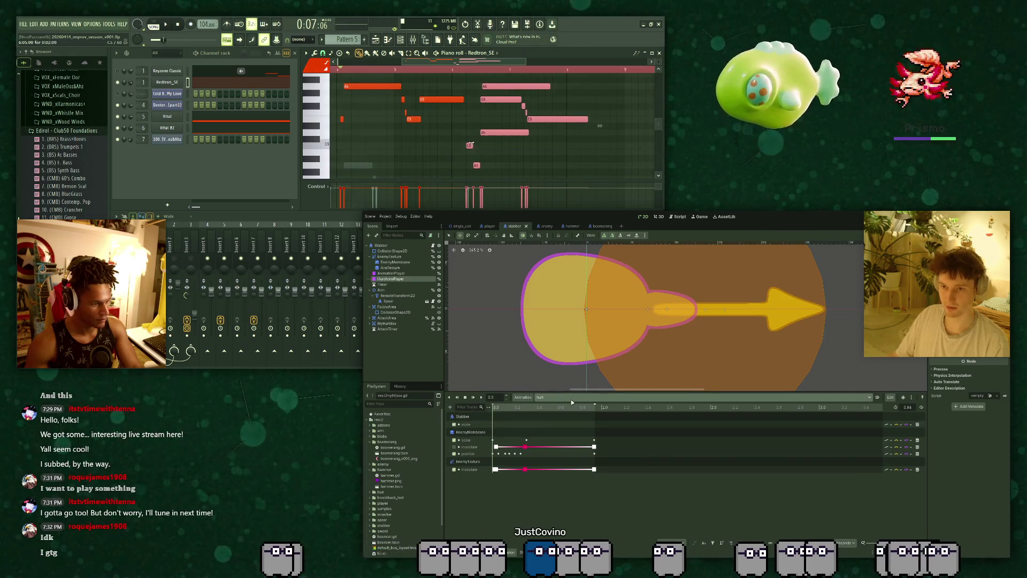
Cycle through the death, hurt, idle and stab animations, ending on HurtAnimPlayer's RESET.
{"action": "left_click", "coordinate": [572, 399]}
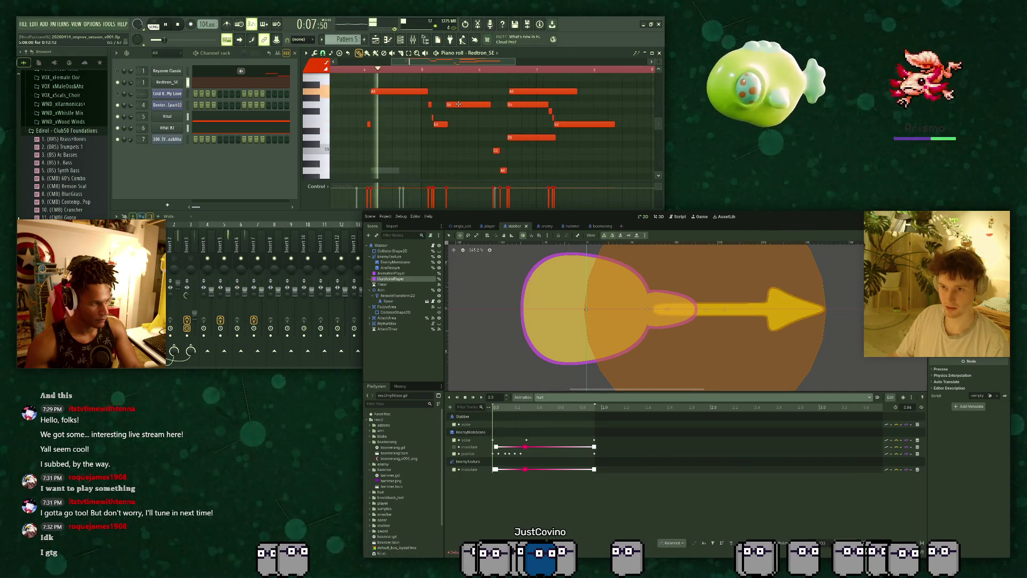
{"action": "left_click", "coordinate": [564, 407]}
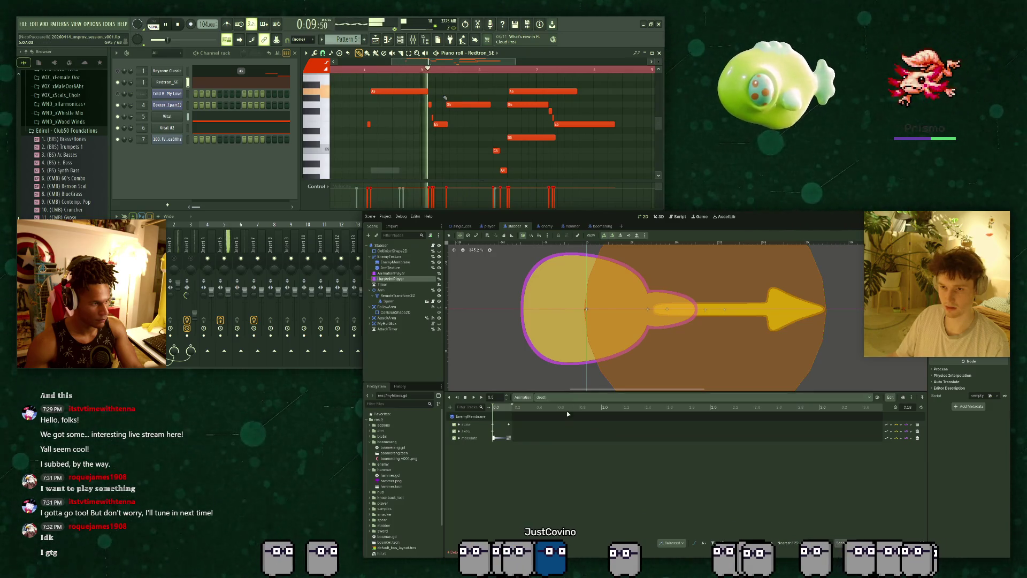
{"action": "left_click", "coordinate": [578, 415]}
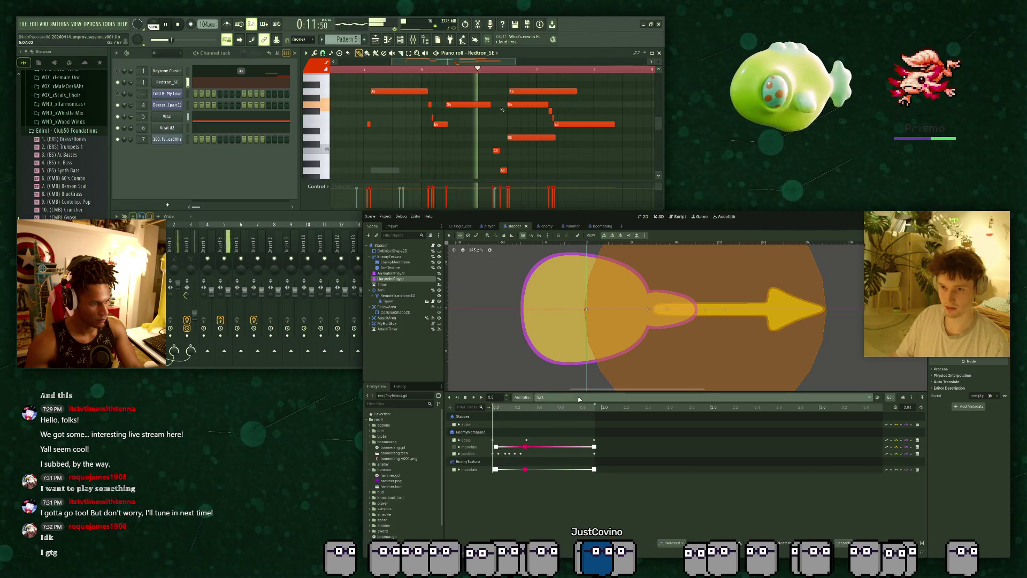
{"action": "left_click", "coordinate": [568, 397]}
{"action": "left_click", "coordinate": [568, 428]}
{"action": "left_click", "coordinate": [568, 397]}
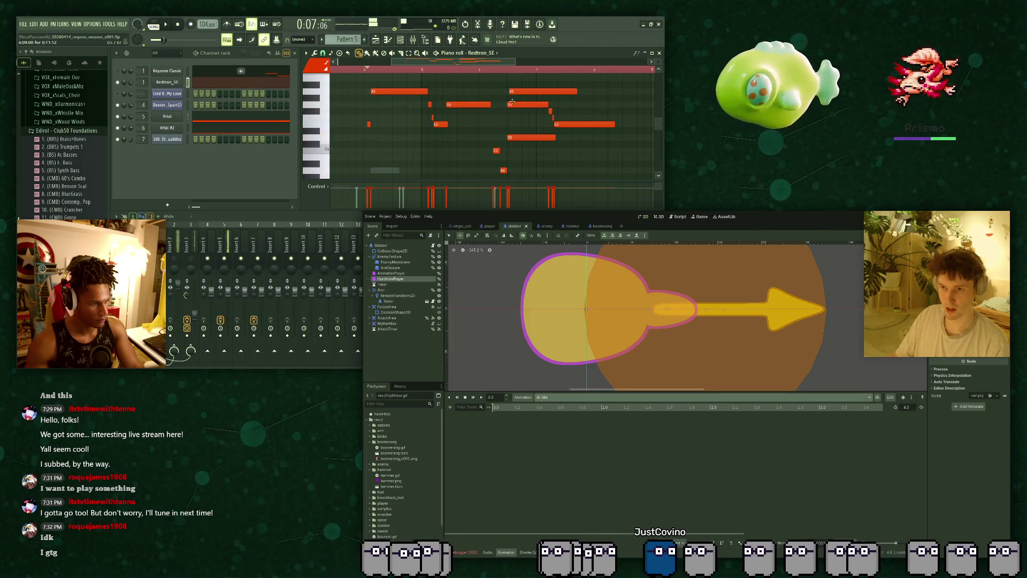
{"action": "left_click", "coordinate": [563, 429]}
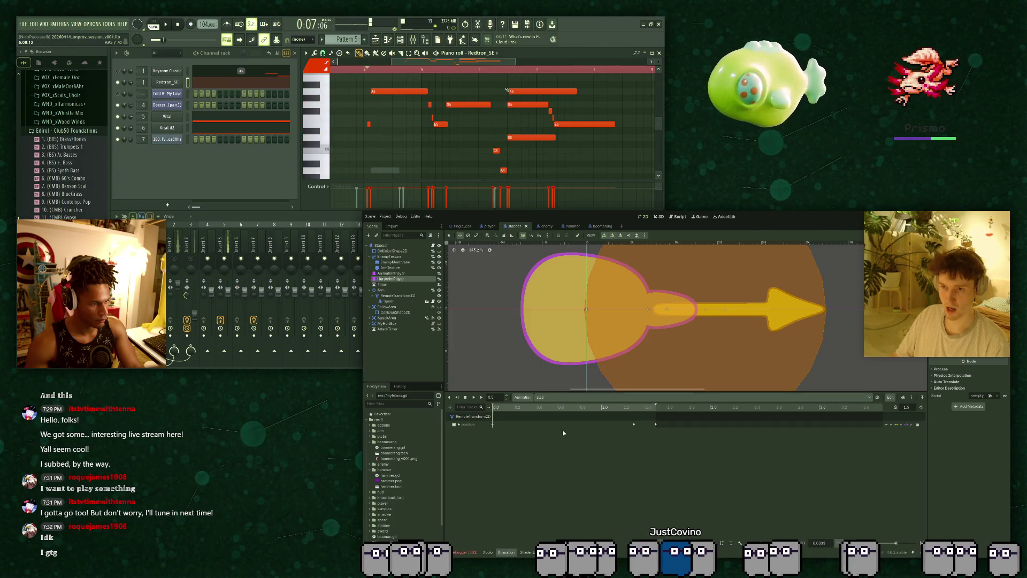
{"action": "left_click", "coordinate": [394, 279]}
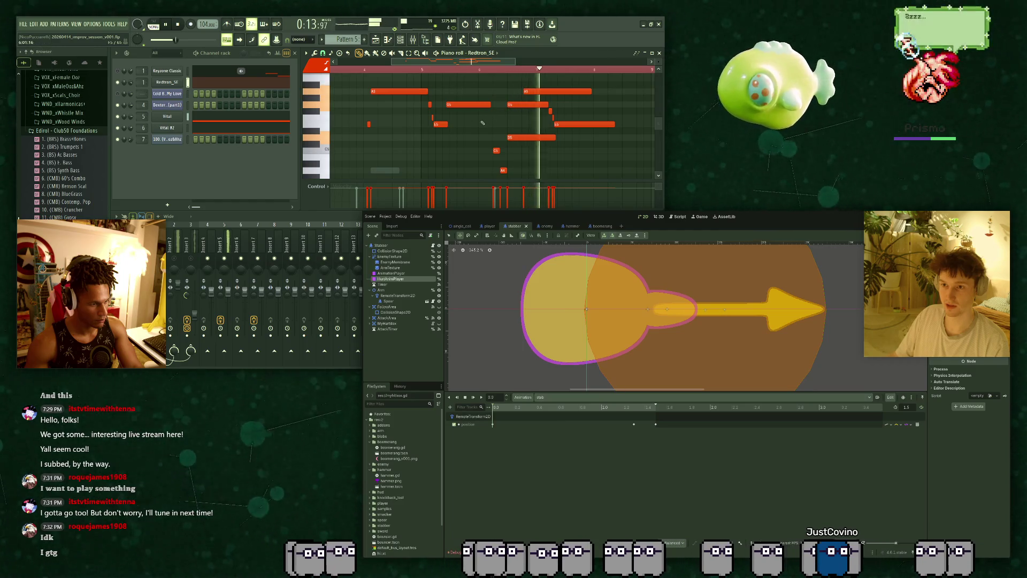
{"action": "left_click", "coordinate": [541, 397]}
{"action": "left_click", "coordinate": [537, 409]}
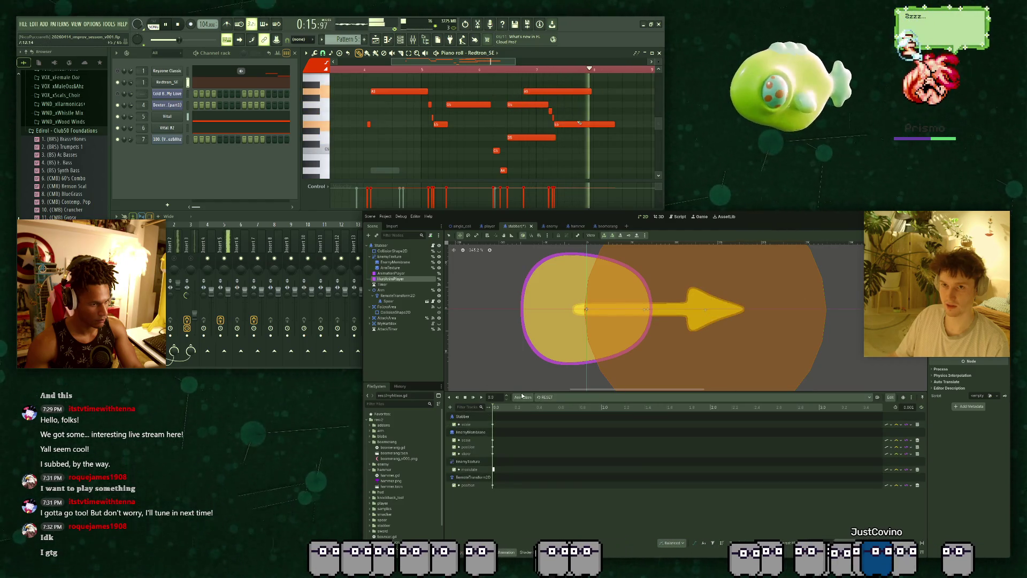
Compare the animation players' death and hurt animations and delete the Stabber scale track from hurt.
{"action": "key", "text": "space"}
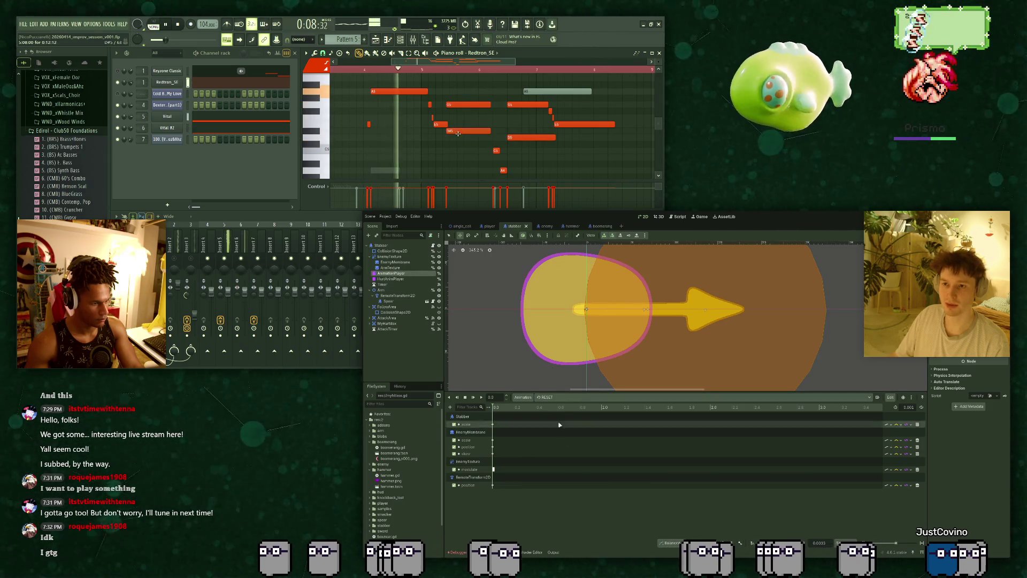
{"action": "left_click", "coordinate": [410, 279]}
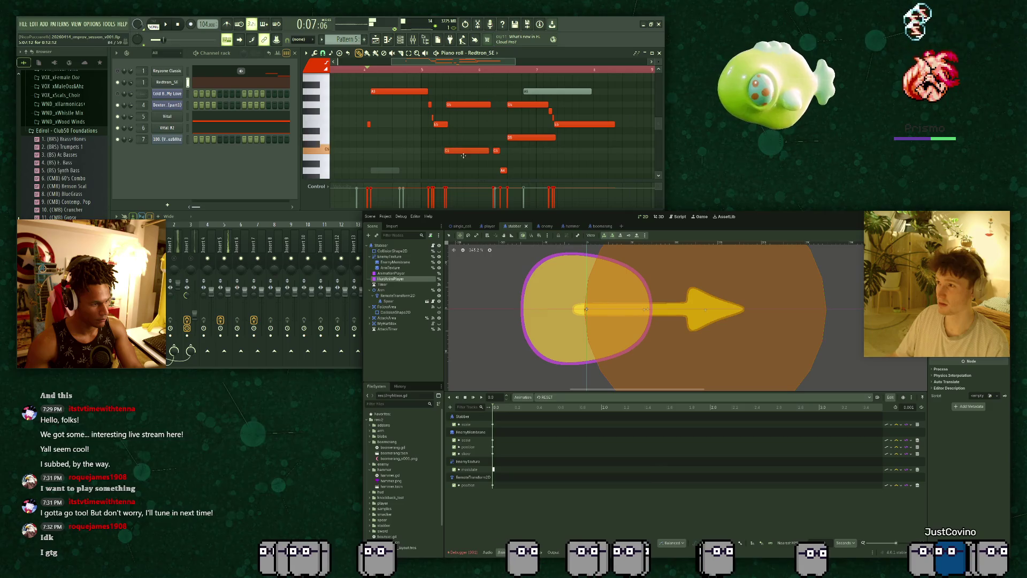
{"action": "left_click", "coordinate": [408, 273]}
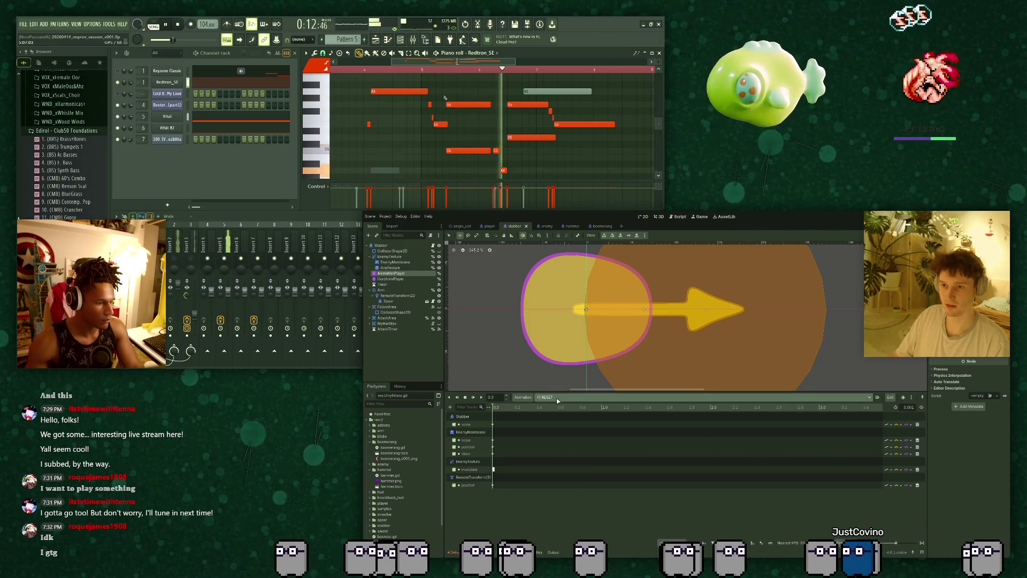
{"action": "left_click_drag", "start_coordinate": [462, 151], "coordinate": [461, 158]}
{"action": "key", "text": "space"}
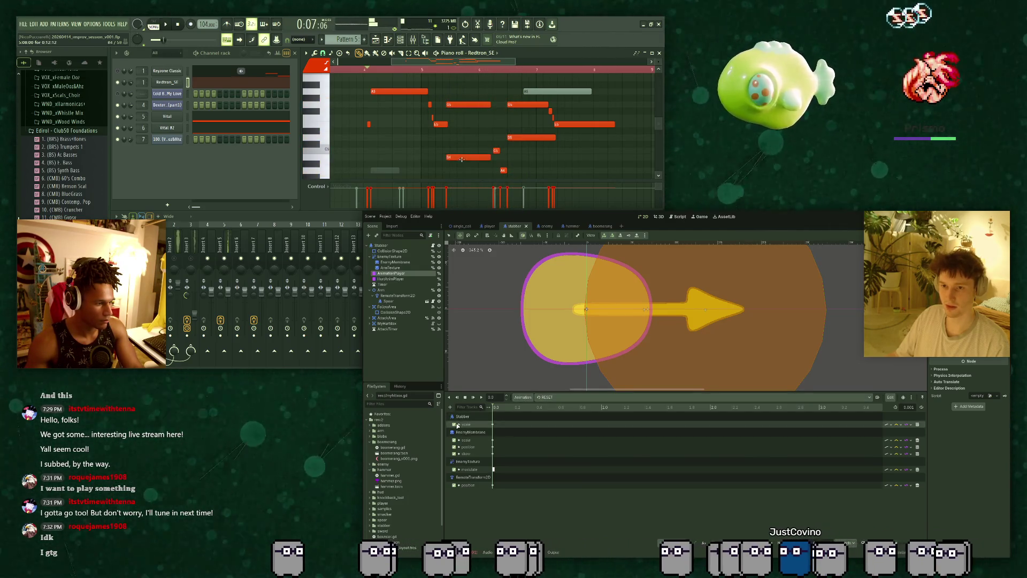
{"action": "key", "text": "space"}
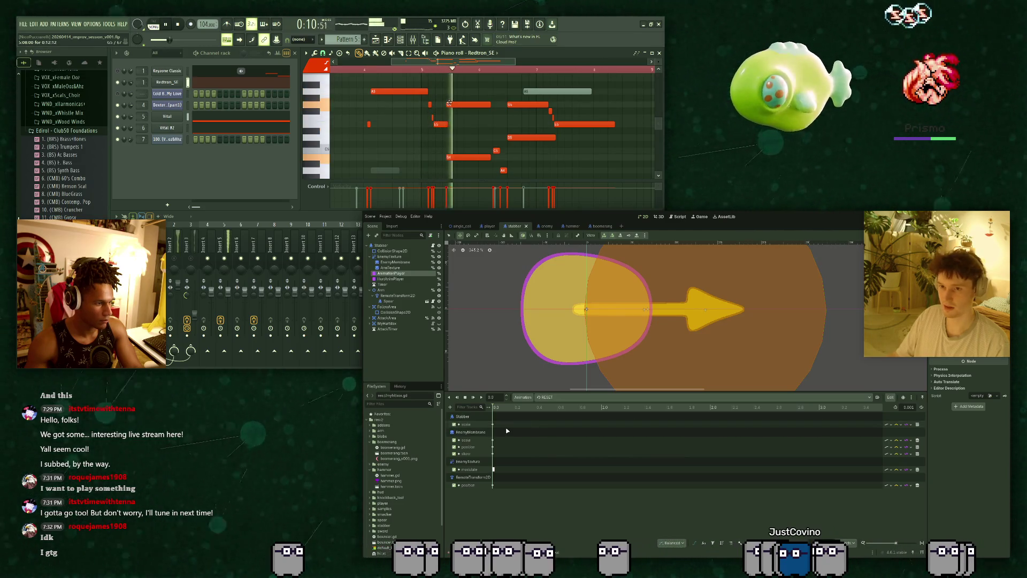
{"action": "left_click", "coordinate": [563, 416]}
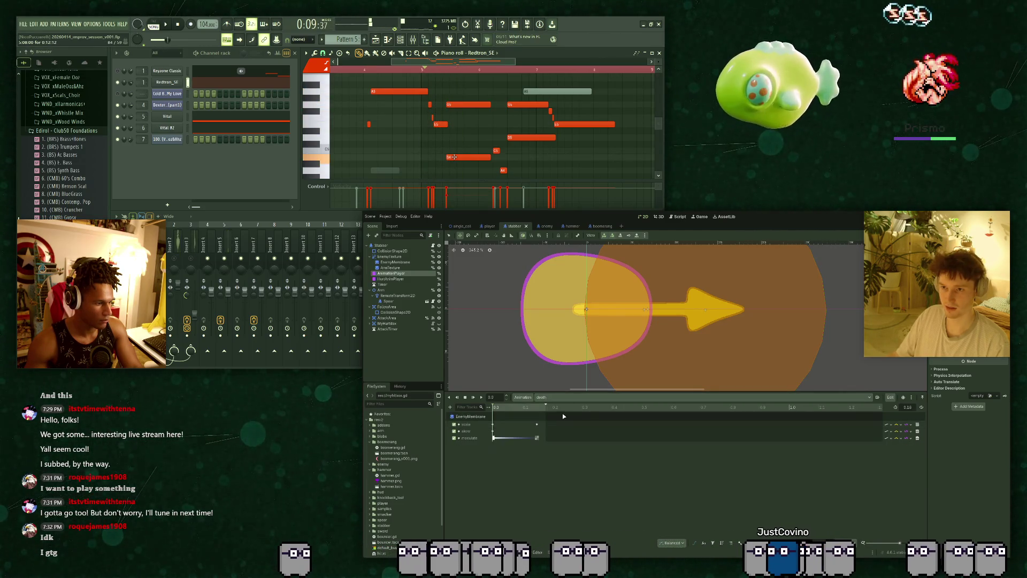
{"action": "left_click", "coordinate": [556, 426]}
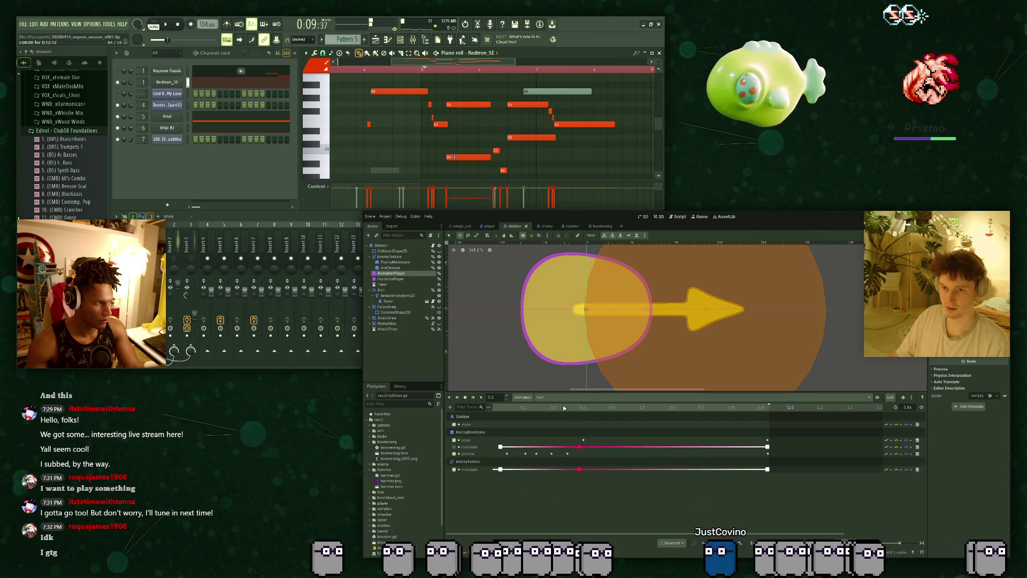
{"action": "left_click", "coordinate": [918, 424]}
{"action": "key", "text": "space"}
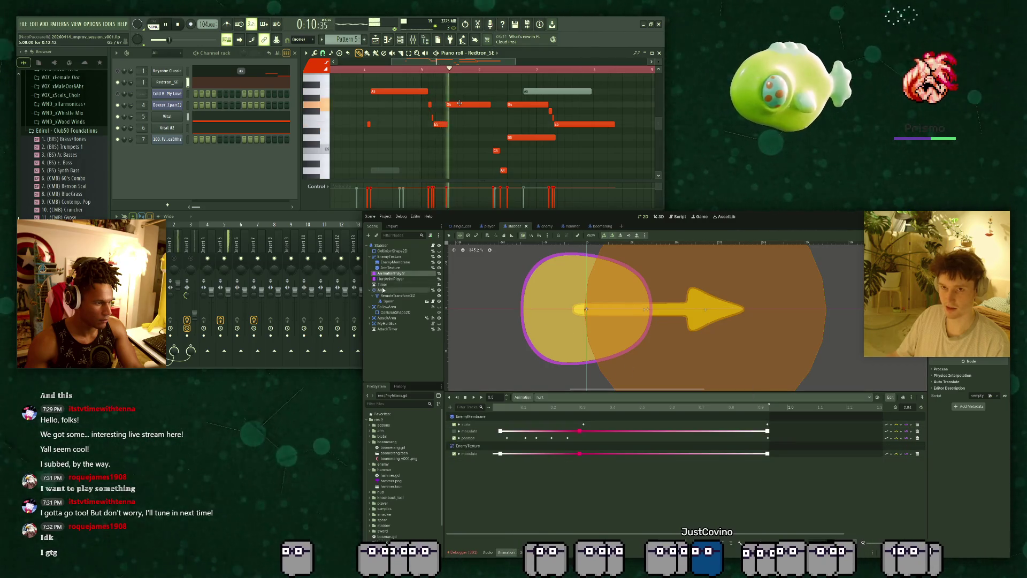
Review HurtAnimPlayer's hurt, death and idle animations and add the AnimationPlayer2 node.
{"action": "left_click", "coordinate": [396, 279]}
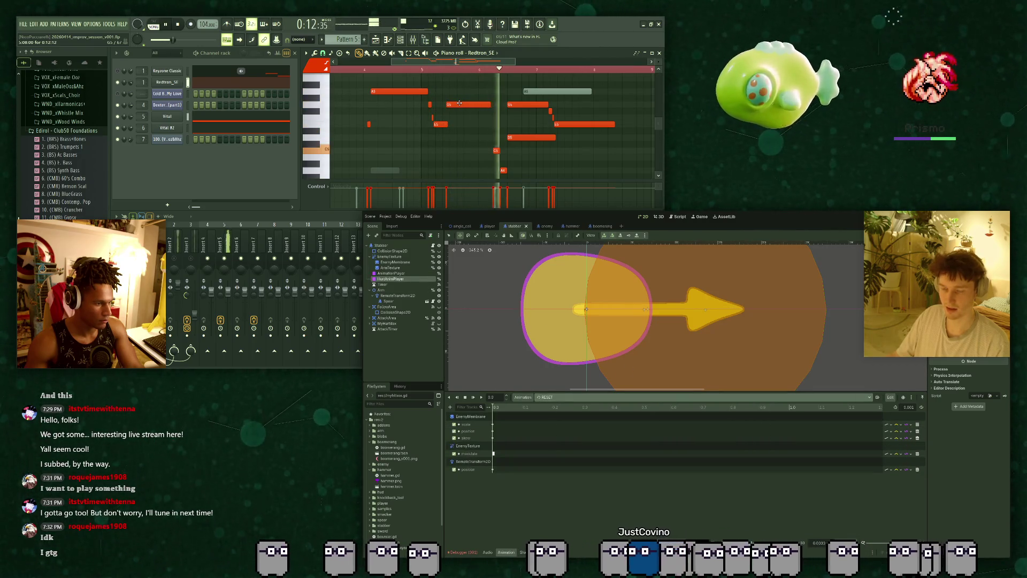
{"action": "left_click", "coordinate": [558, 423]}
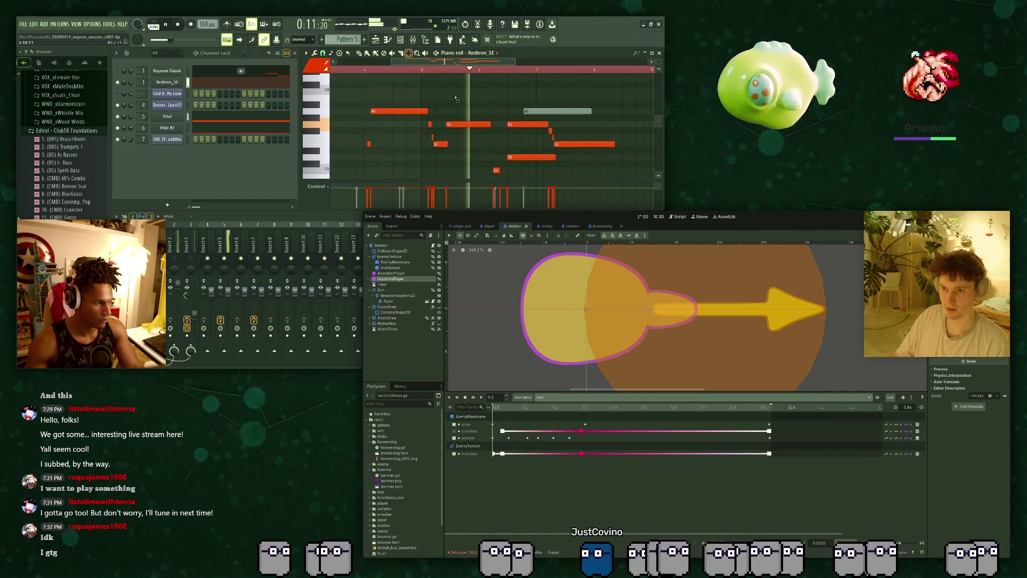
{"action": "left_click", "coordinate": [564, 404]}
{"action": "left_click", "coordinate": [568, 399]}
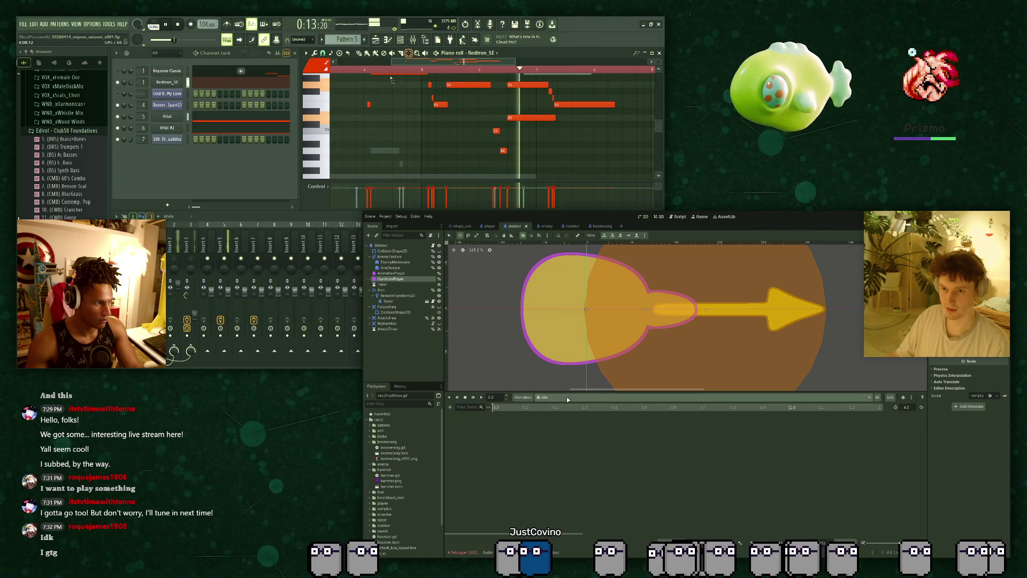
{"action": "scroll", "coordinate": [362, 104], "scroll_direction": "up", "scroll_amount": 3}
{"action": "mouse_move", "coordinate": [361, 100]}
{"action": "left_mouse_down"}
{"action": "mouse_move", "coordinate": [434, 150]}
{"action": "mouse_move", "coordinate": [489, 160]}
{"action": "left_mouse_up"}
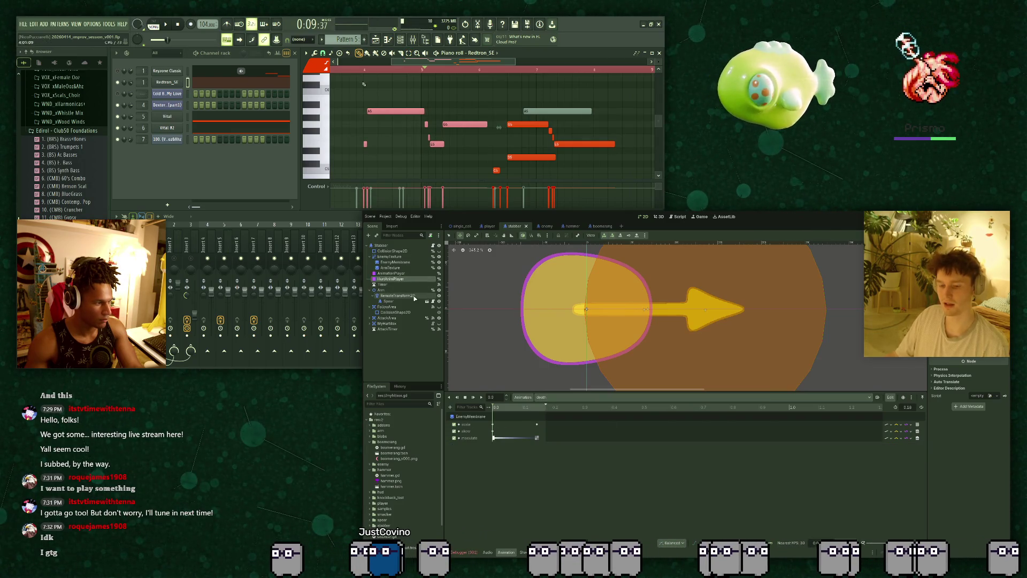
{"action": "key", "text": "space"}
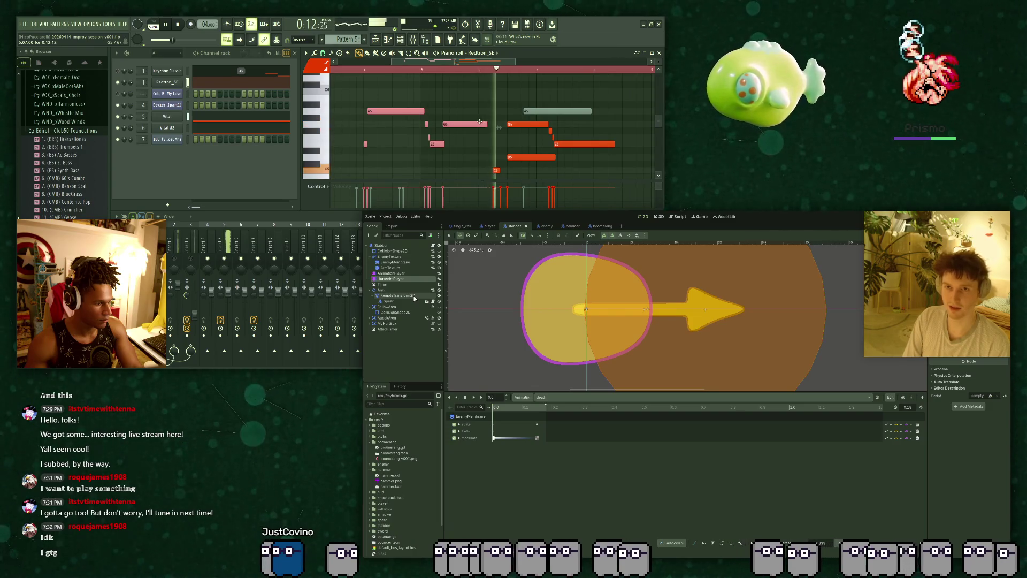
{"action": "scroll", "coordinate": [479, 122], "scroll_direction": "down", "scroll_amount": 1}
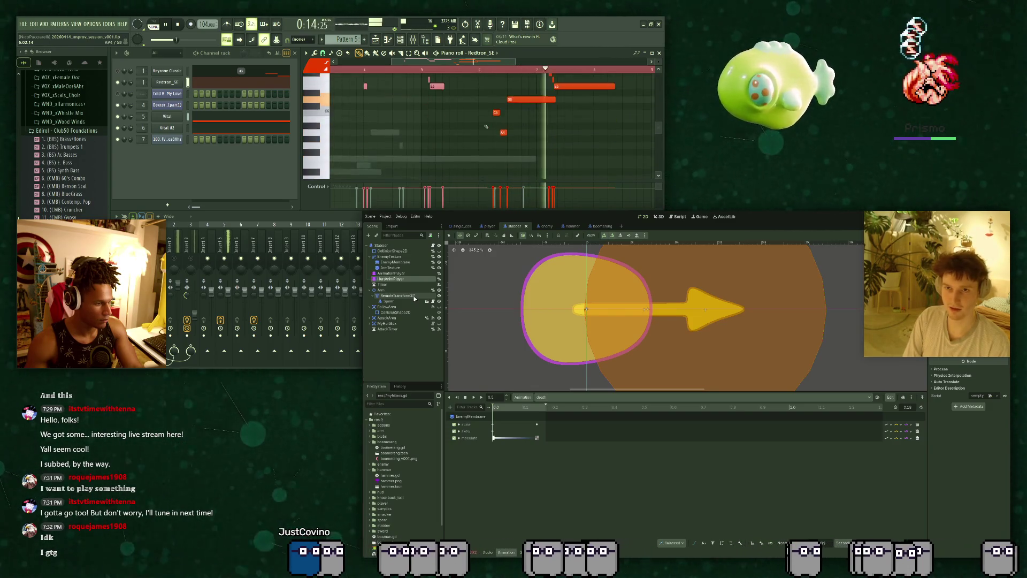
{"action": "scroll", "coordinate": [514, 101], "scroll_direction": "up", "scroll_amount": 1}
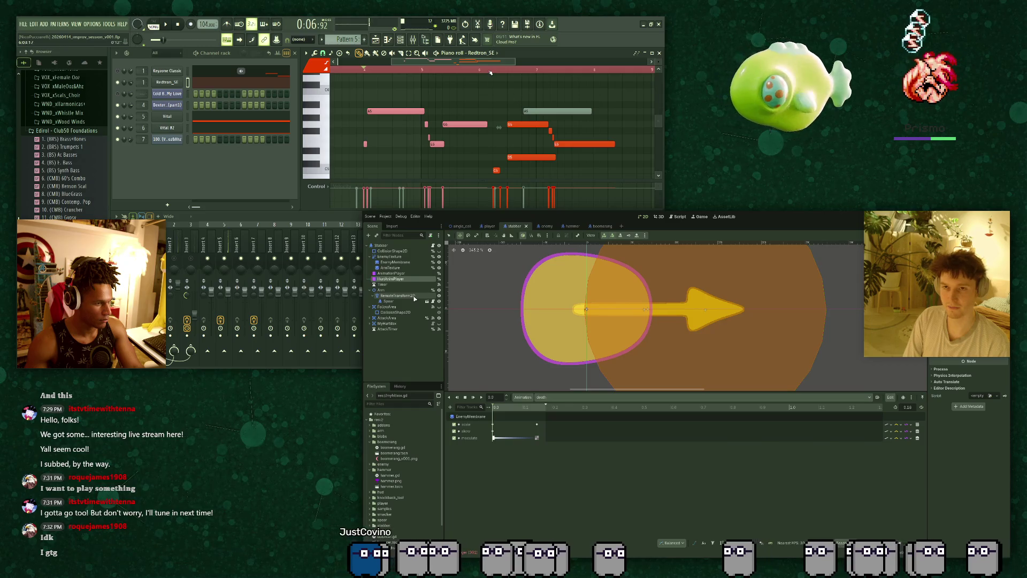
{"action": "scroll", "coordinate": [470, 96], "scroll_direction": "down", "scroll_amount": 1}
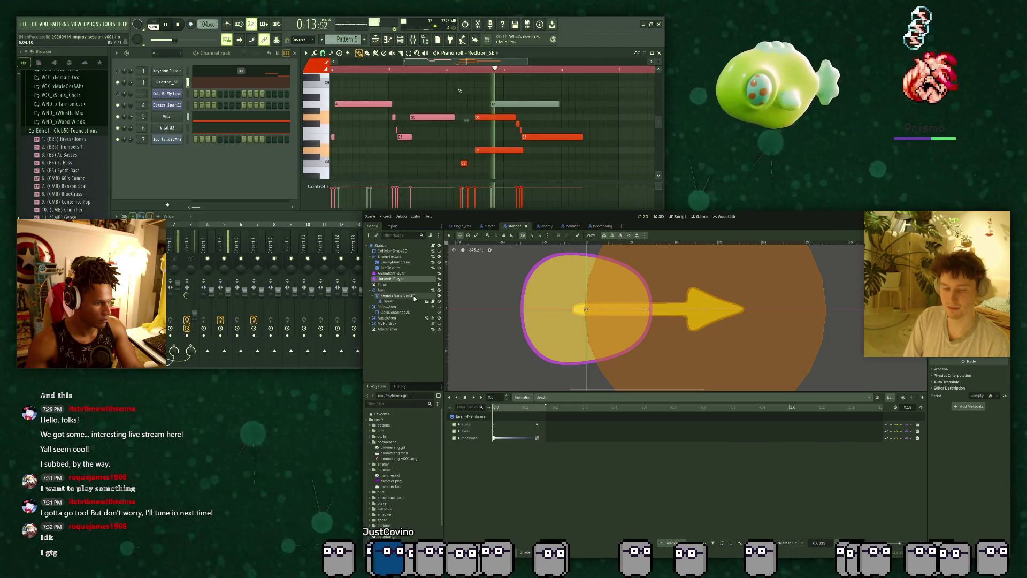
{"action": "key", "text": "Return"}
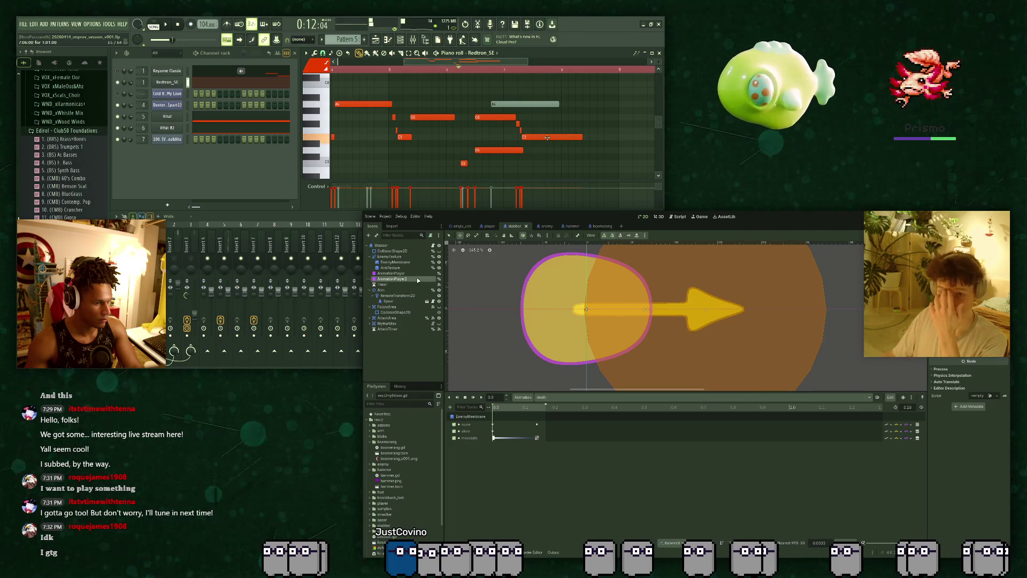
Open stabber.gd to check take_damage, then run the game with F5 to playtest the stabber.
{"action": "left_click", "coordinate": [551, 150]}
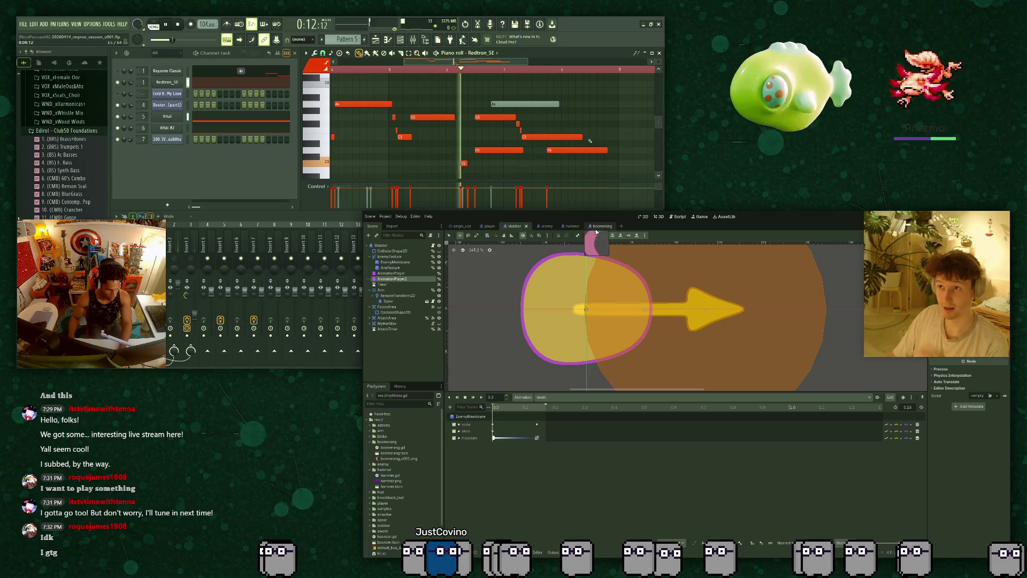
{"action": "left_click_drag", "start_coordinate": [590, 141], "coordinate": [573, 138]}
{"action": "left_click", "coordinate": [433, 244]}
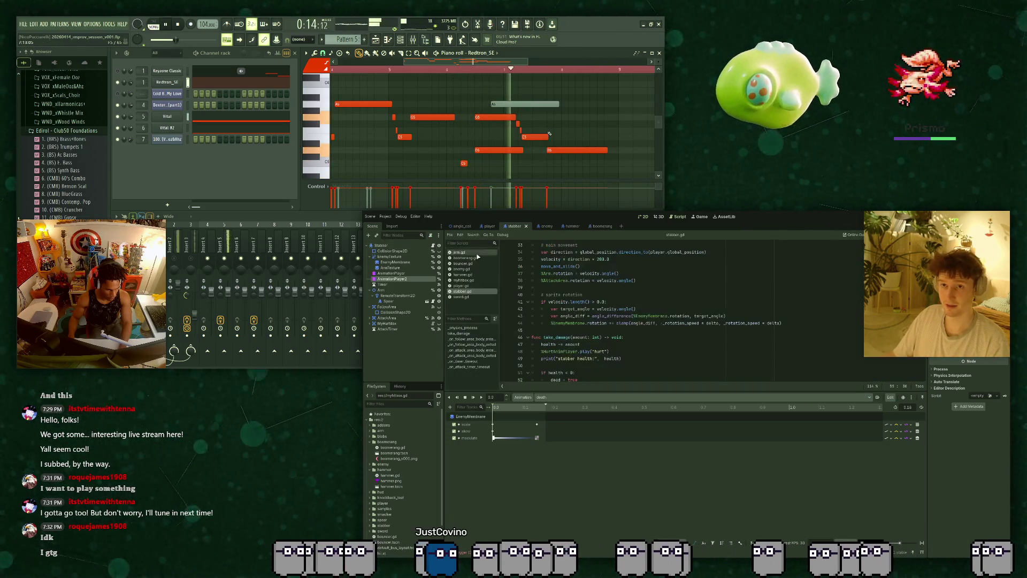
{"action": "scroll", "coordinate": [556, 302], "scroll_direction": "up", "scroll_amount": 1}
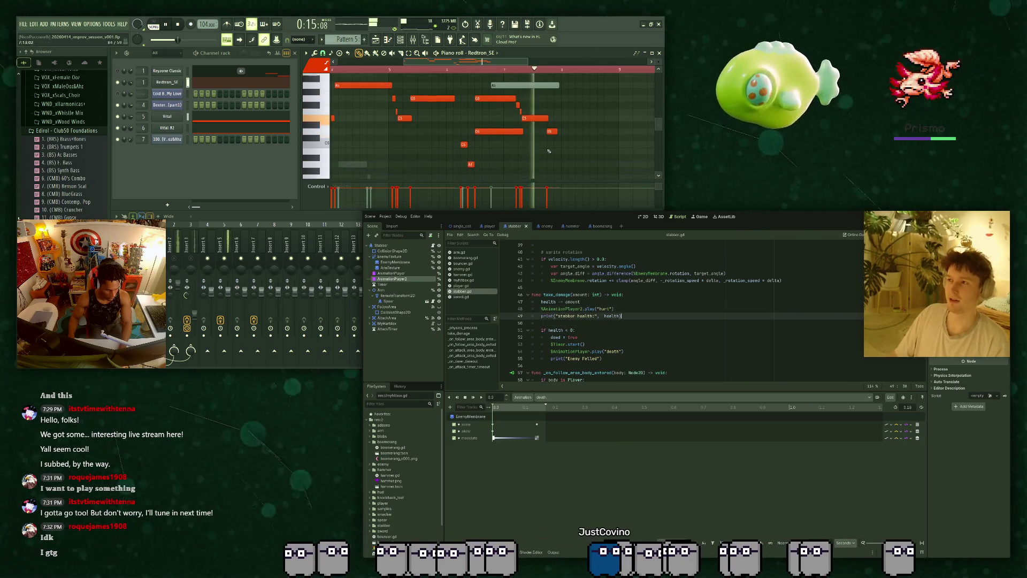
{"action": "key", "text": "F5"}
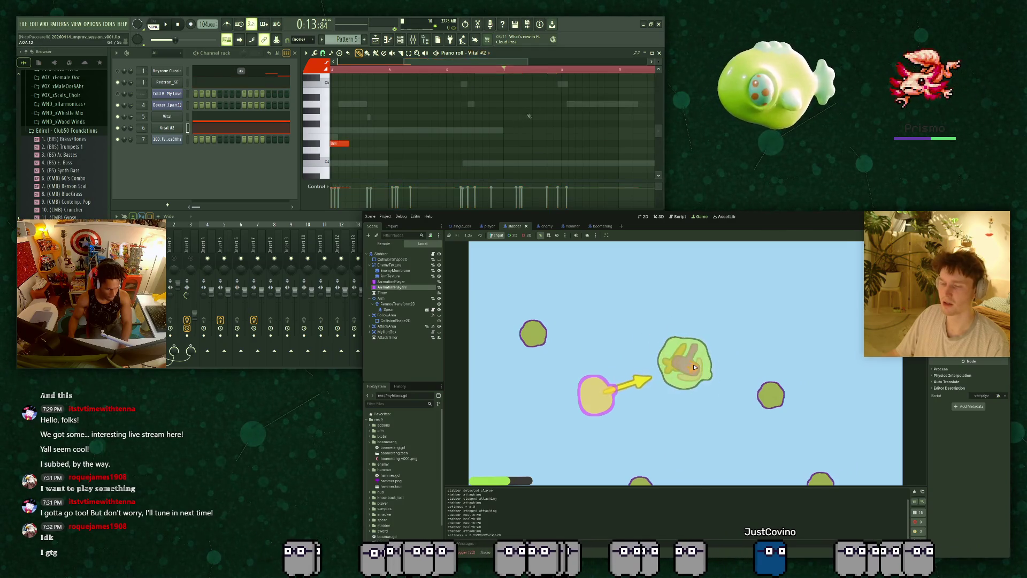
Walk the player down and right under the stabber, then stop the running game with F8.
{"action": "key", "text": "s"}
{"action": "key", "text": "d"}
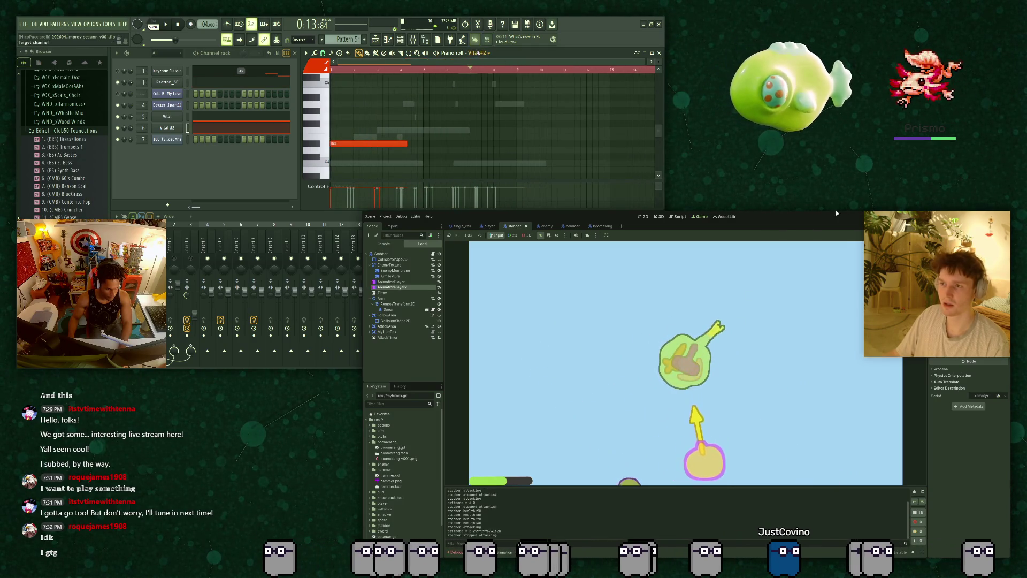
{"action": "key", "text": "F8"}
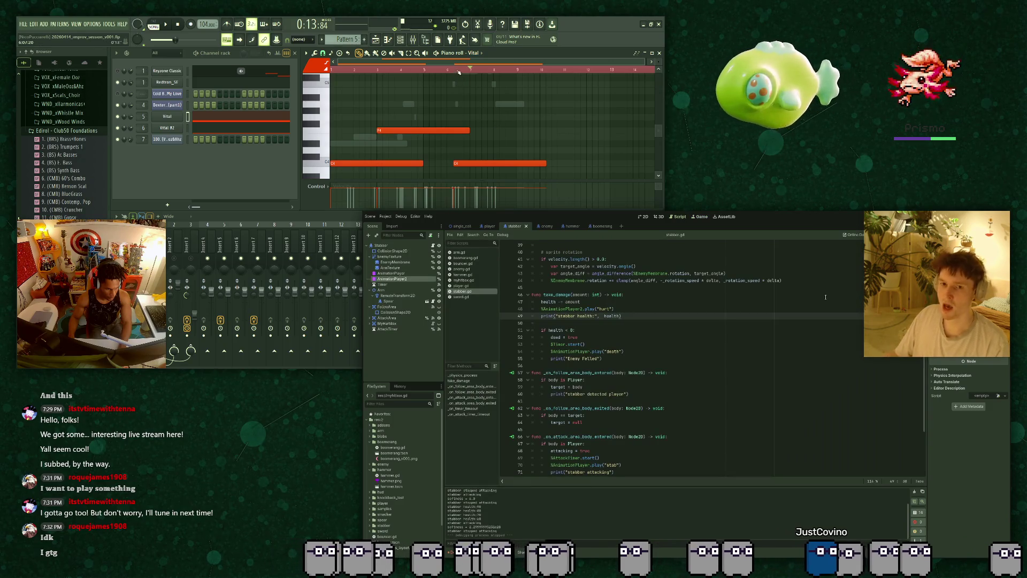
{"action": "key", "text": "space"}
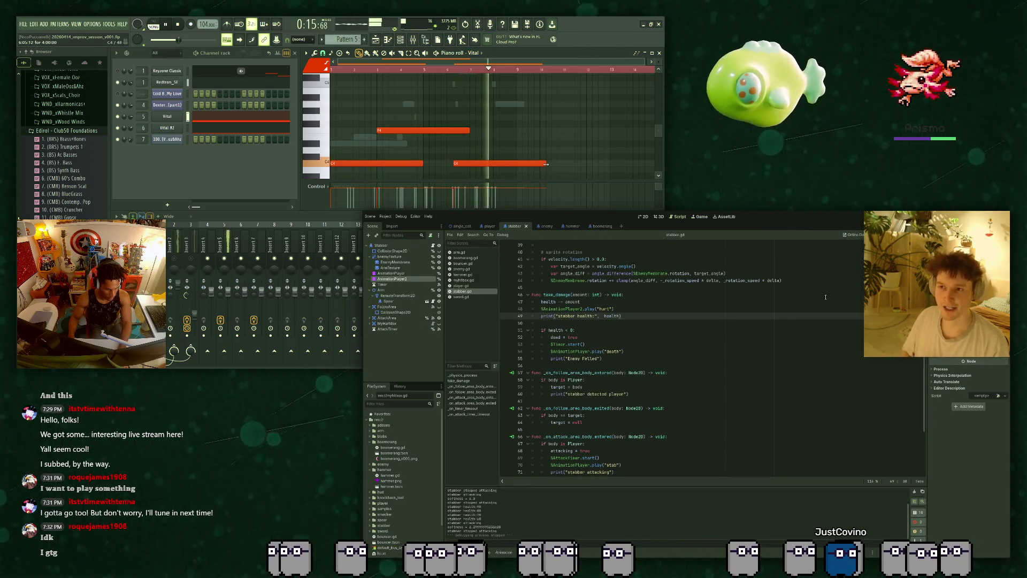
{"action": "key", "text": "space"}
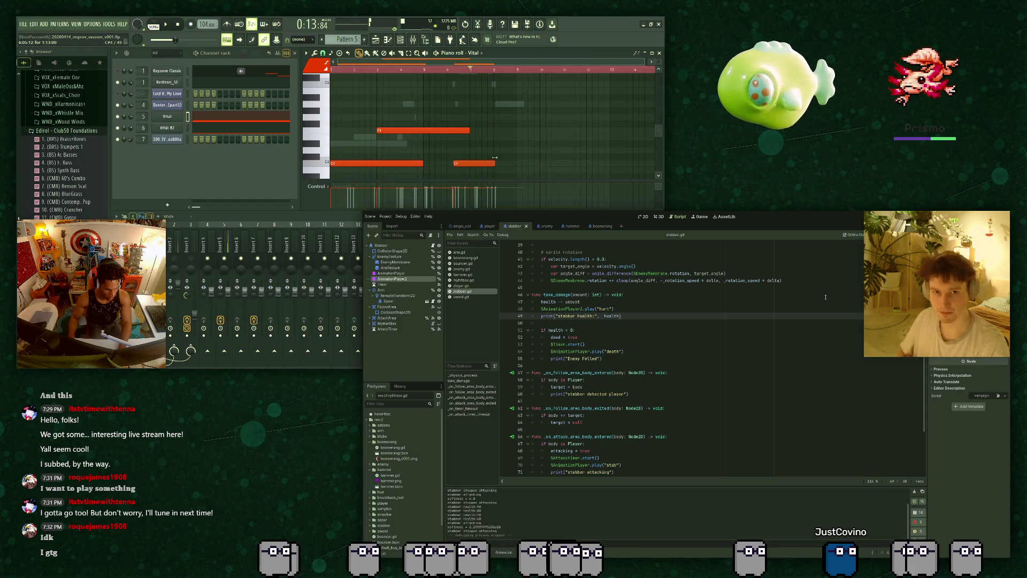
{"action": "scroll", "coordinate": [325, 156], "scroll_direction": "down", "scroll_amount": 2}
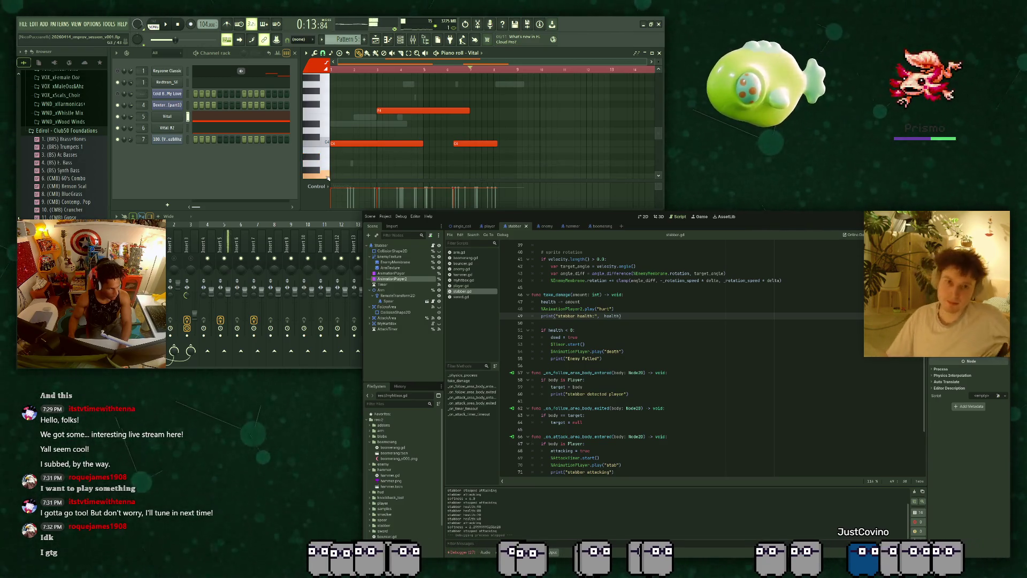
{"action": "scroll", "coordinate": [521, 168], "scroll_direction": "down", "scroll_amount": 1}
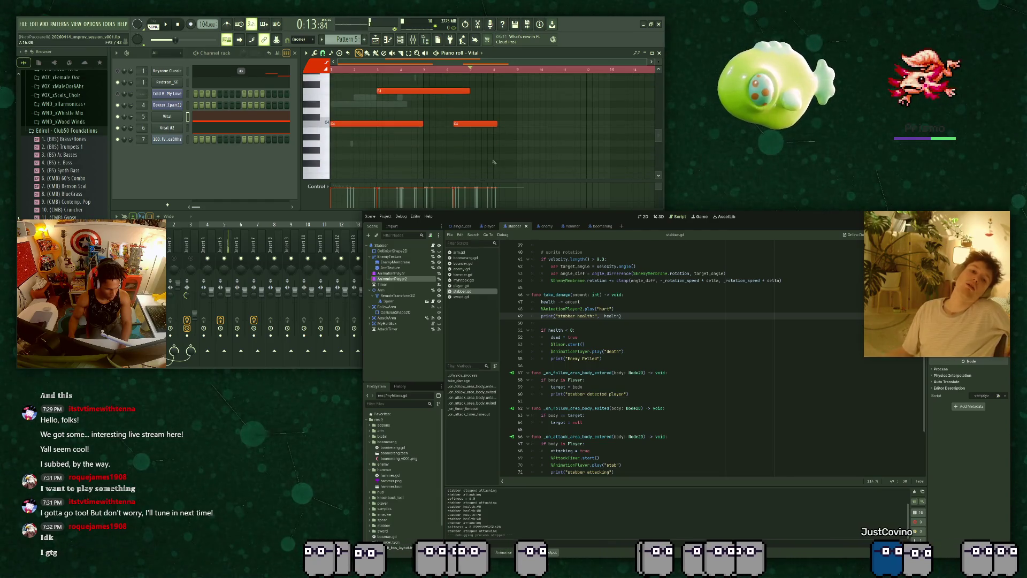
{"action": "scroll", "coordinate": [511, 131], "scroll_direction": "up", "scroll_amount": 2}
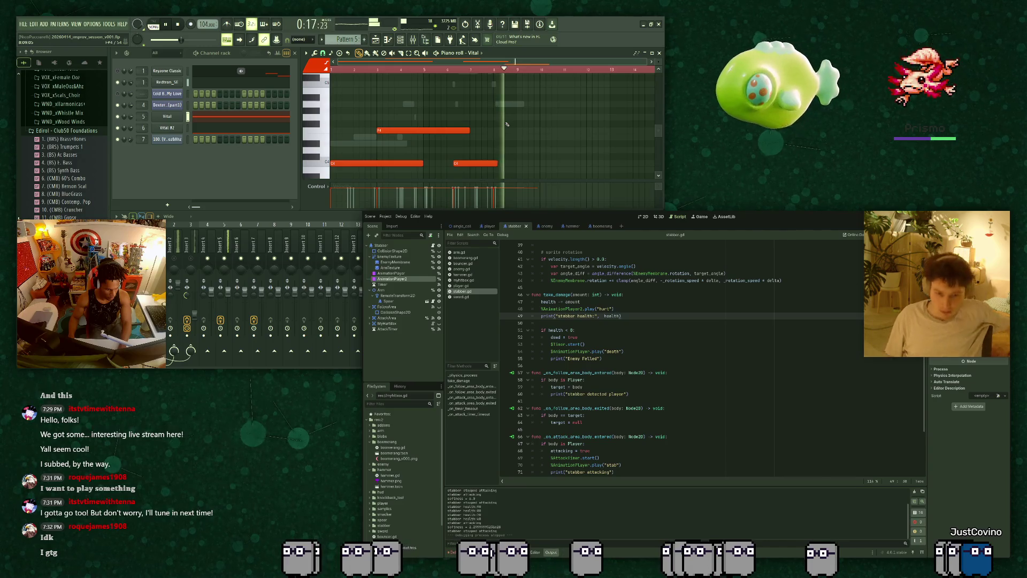
{"action": "scroll", "coordinate": [507, 124], "scroll_direction": "up", "scroll_amount": 3, "text": "ctrl"}
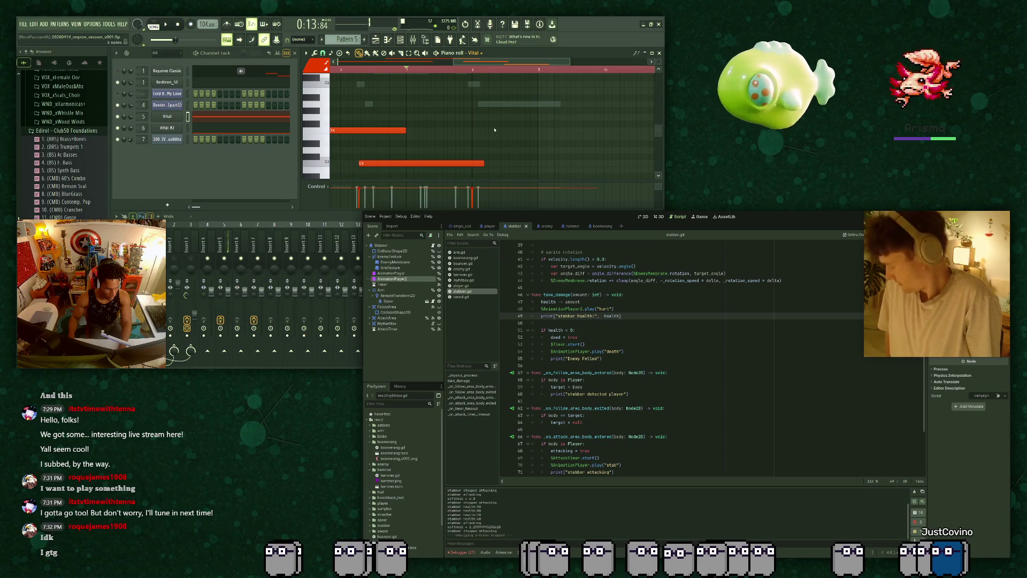
{"action": "key", "text": "Down"}
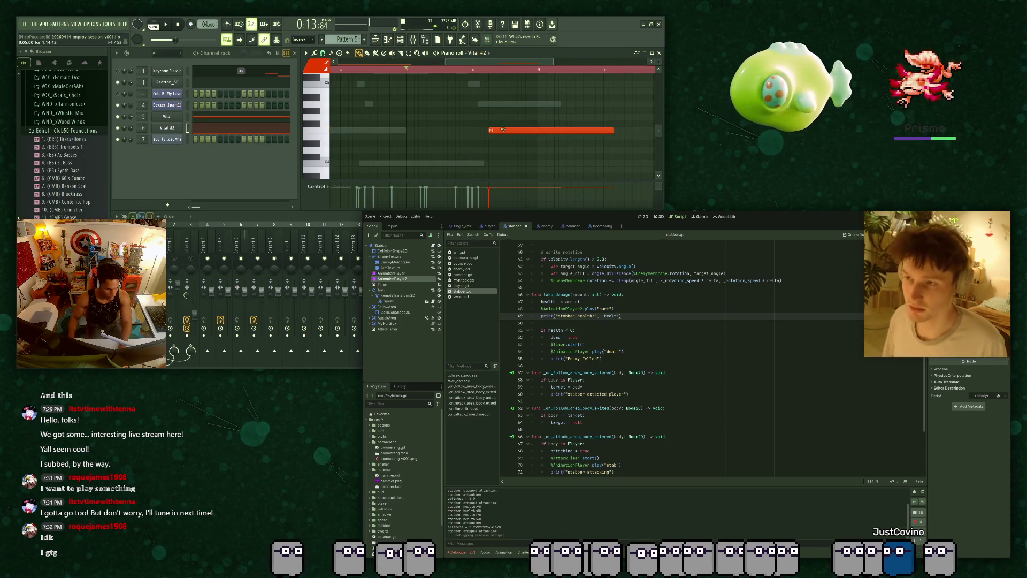
{"action": "left_click_drag", "start_coordinate": [501, 129], "coordinate": [500, 123]}
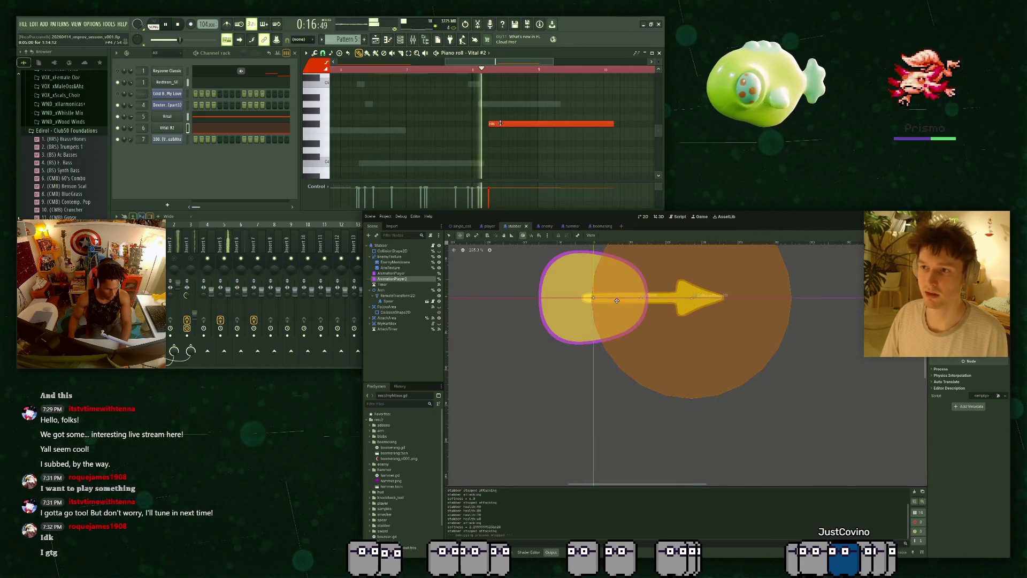
Adjust the Vital #2 note's pitch in the piano roll, moving it from F4 toward A4, and play it back.
{"action": "key", "text": "space"}
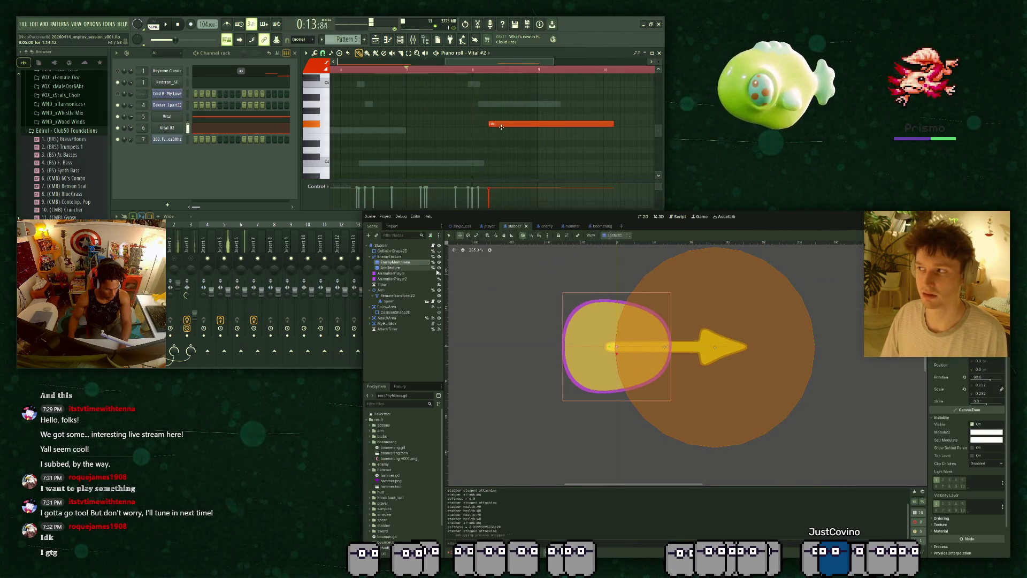
{"action": "left_click_drag", "start_coordinate": [501, 123], "coordinate": [500, 131]}
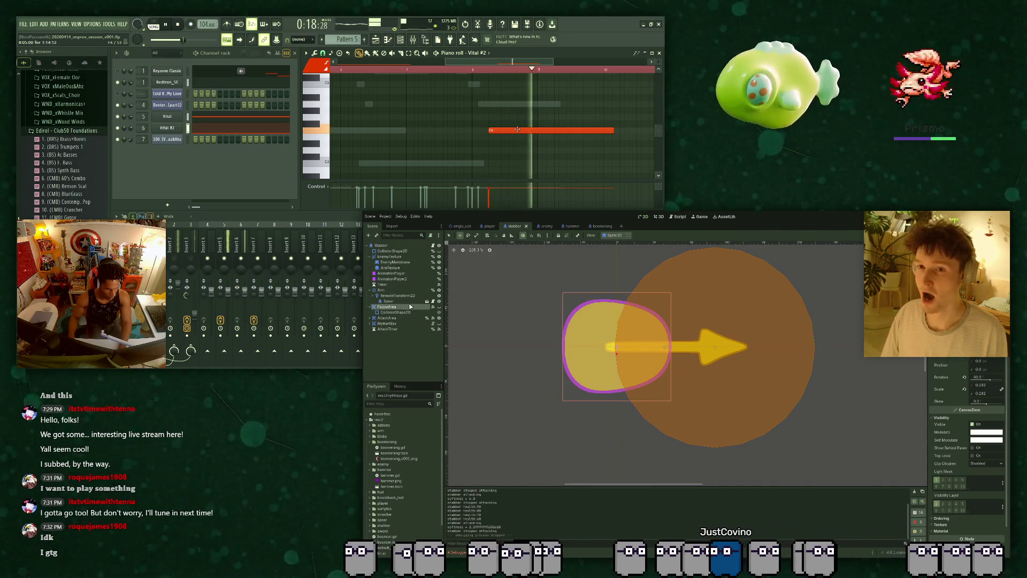
{"action": "key", "text": "space"}
{"action": "left_click_drag", "start_coordinate": [517, 129], "coordinate": [517, 88]}
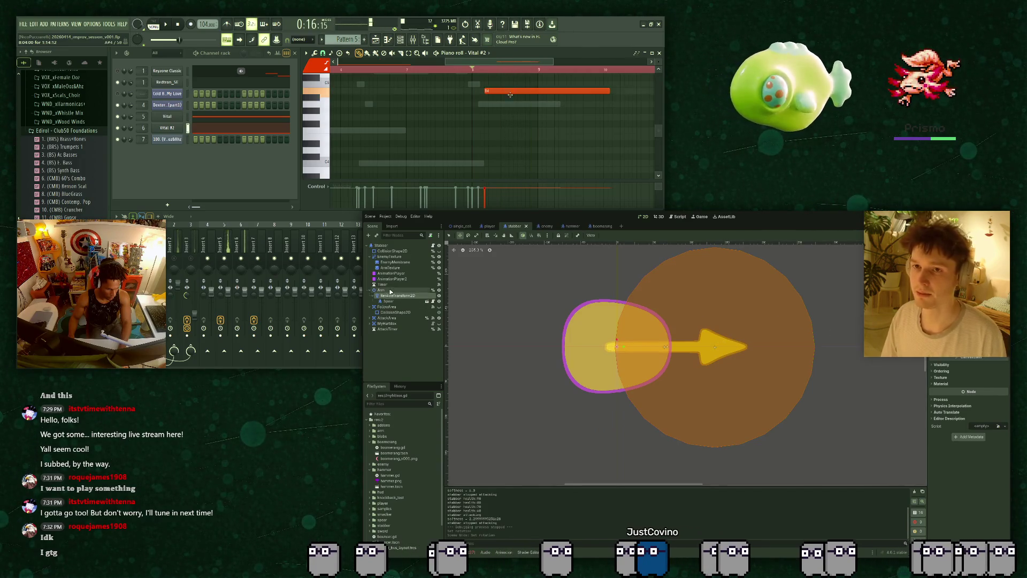
{"action": "left_click_drag", "start_coordinate": [510, 95], "coordinate": [512, 97]}
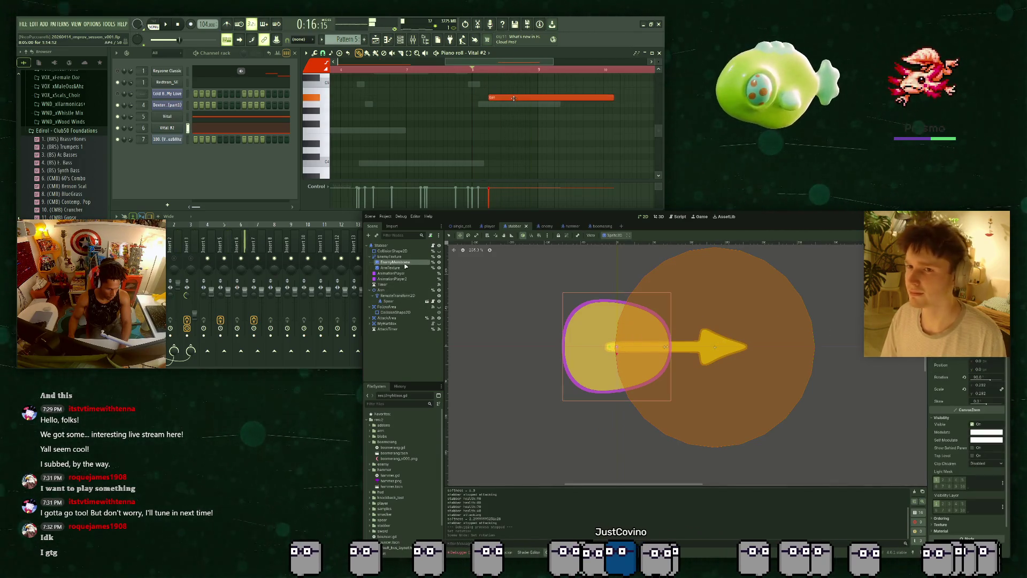
{"action": "key", "text": "space"}
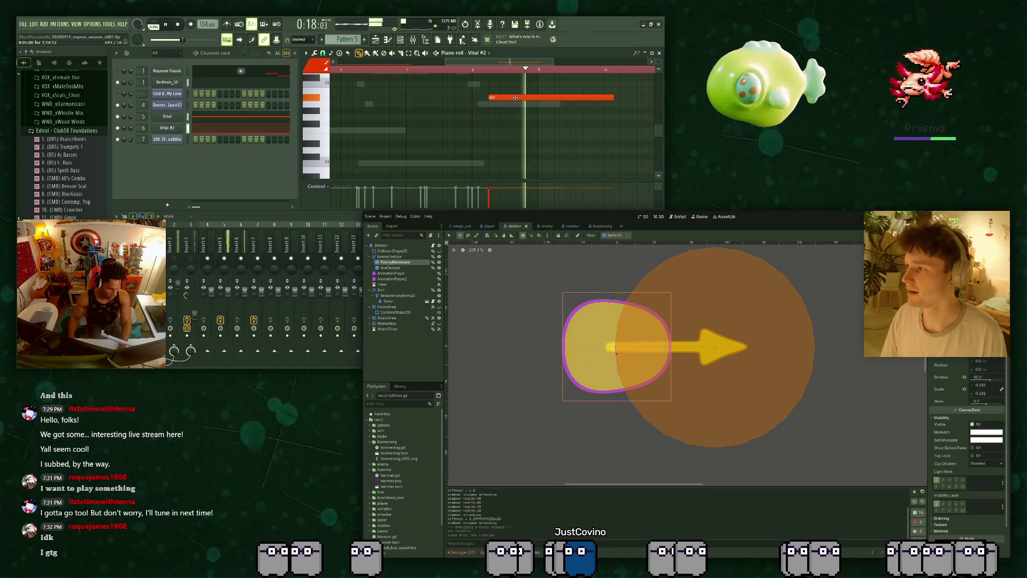
Key the EnemyMembrane rotation into the RESET animation, inserting a keyframe at time 0.
{"action": "left_click", "coordinate": [503, 552]}
{"action": "key", "text": "space"}
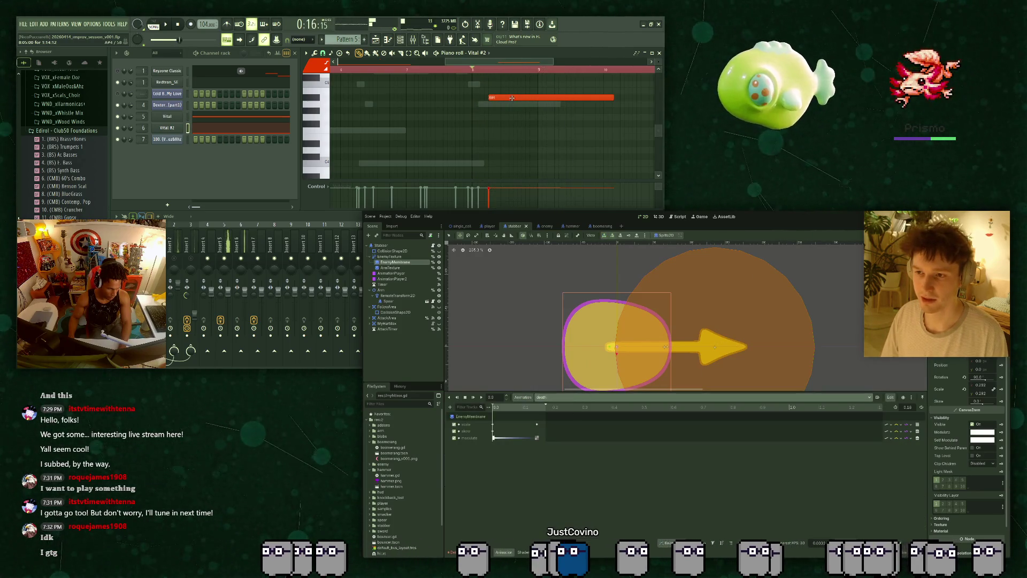
{"action": "scroll", "coordinate": [506, 141], "scroll_direction": "up", "scroll_amount": 3}
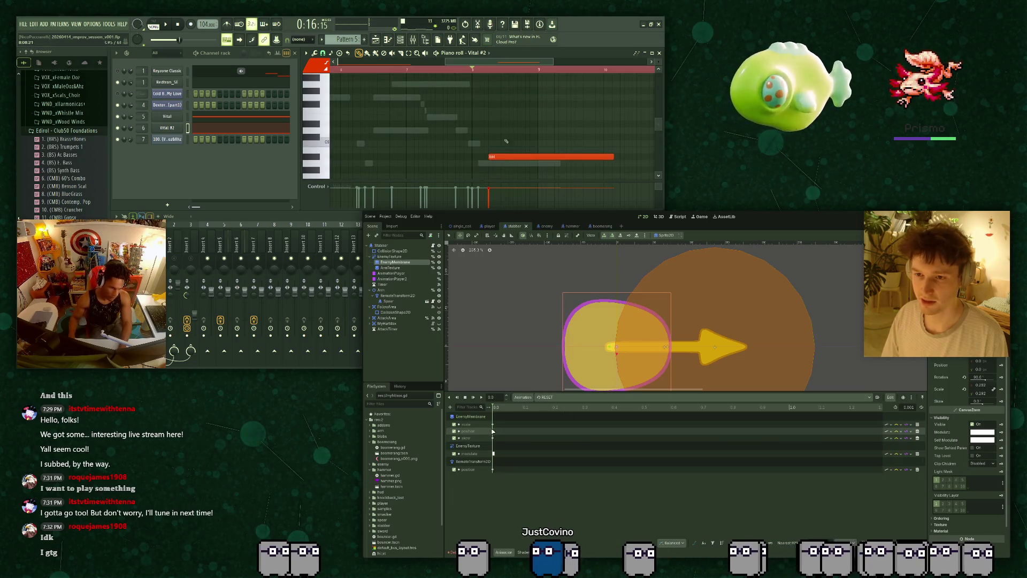
{"action": "left_click", "coordinate": [312, 79]}
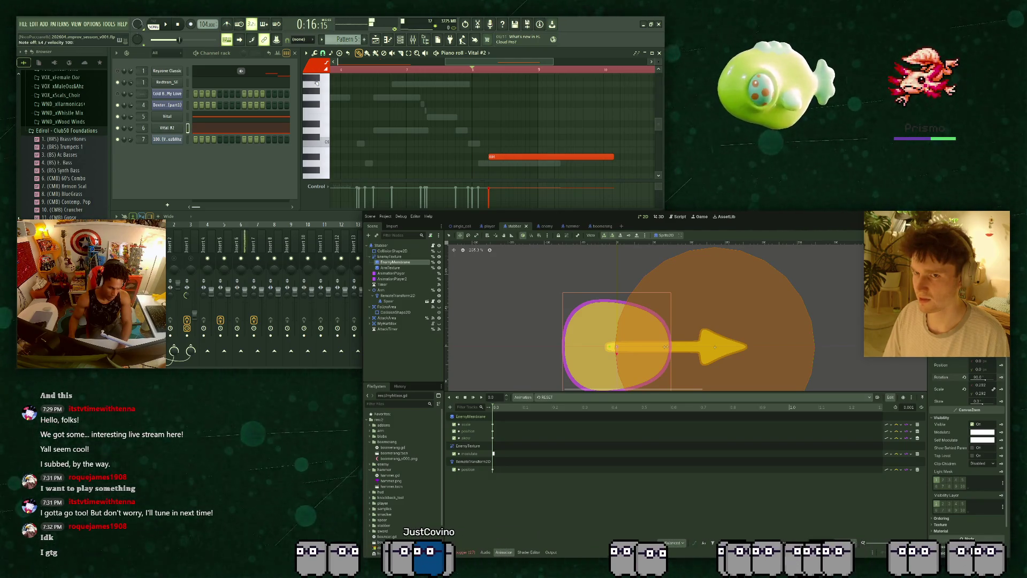
{"action": "key", "text": "k"}
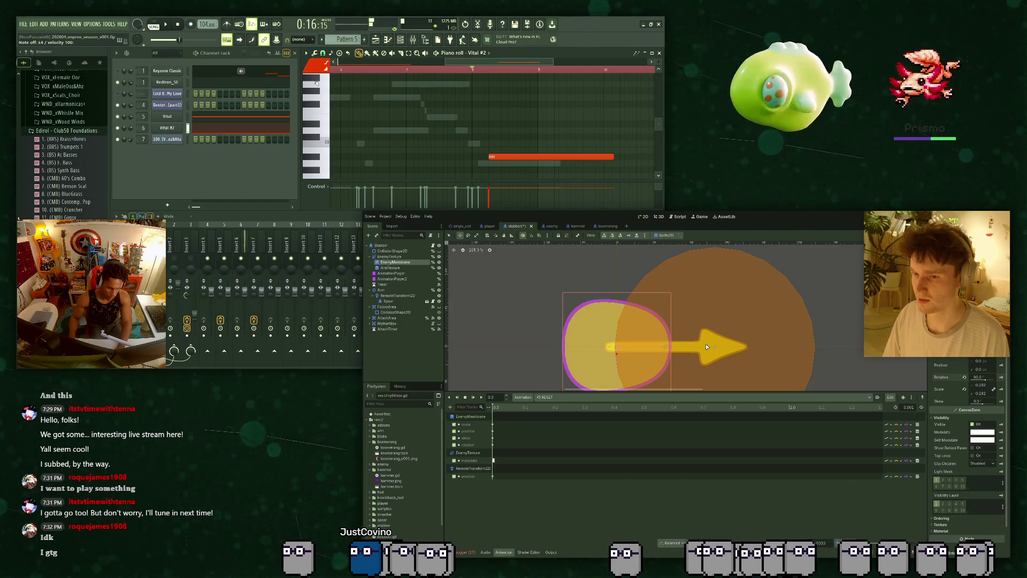
{"action": "key", "text": "d"}
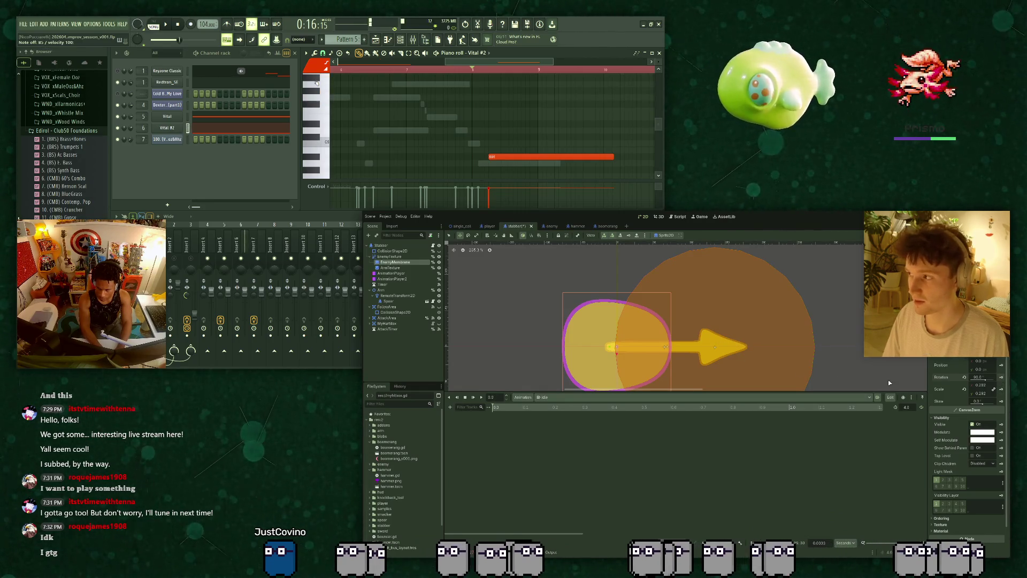
{"action": "key", "text": "Insert"}
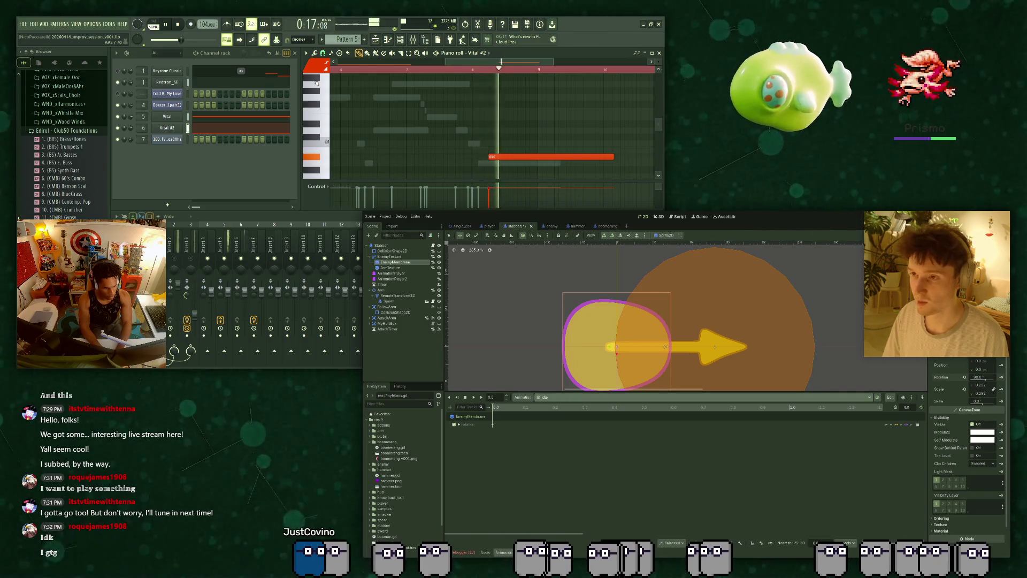
Look through the stab and death animations, then run the game with F5.
{"action": "left_click", "coordinate": [560, 397]}
{"action": "left_click", "coordinate": [559, 415]}
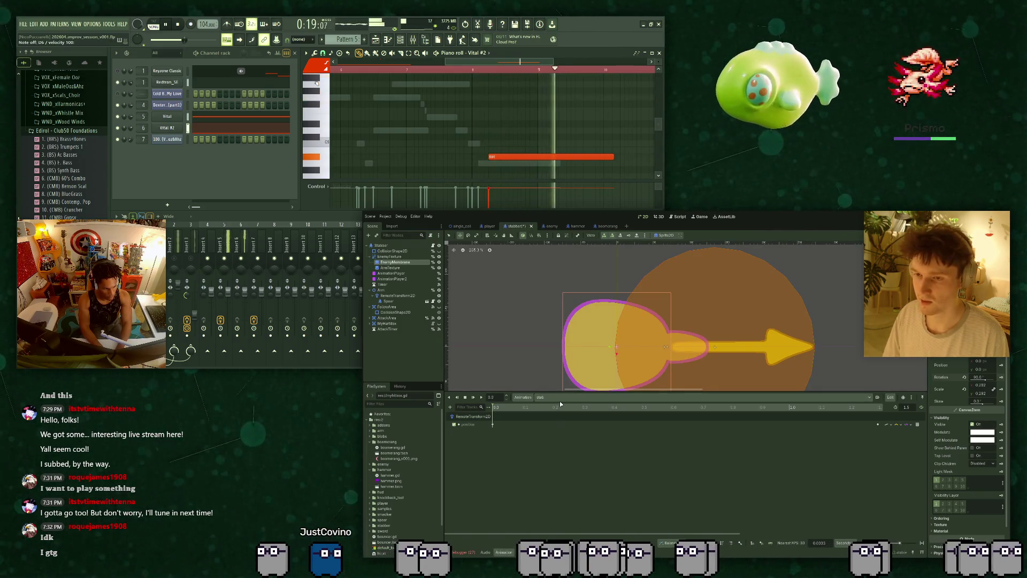
{"action": "left_click", "coordinate": [560, 399]}
{"action": "left_click", "coordinate": [558, 404]}
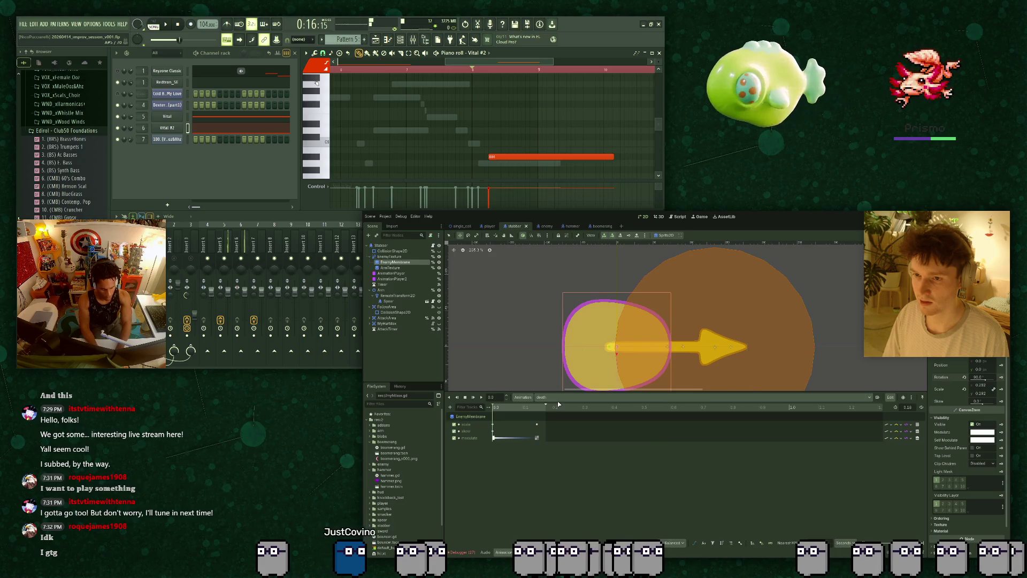
{"action": "key", "text": "F5"}
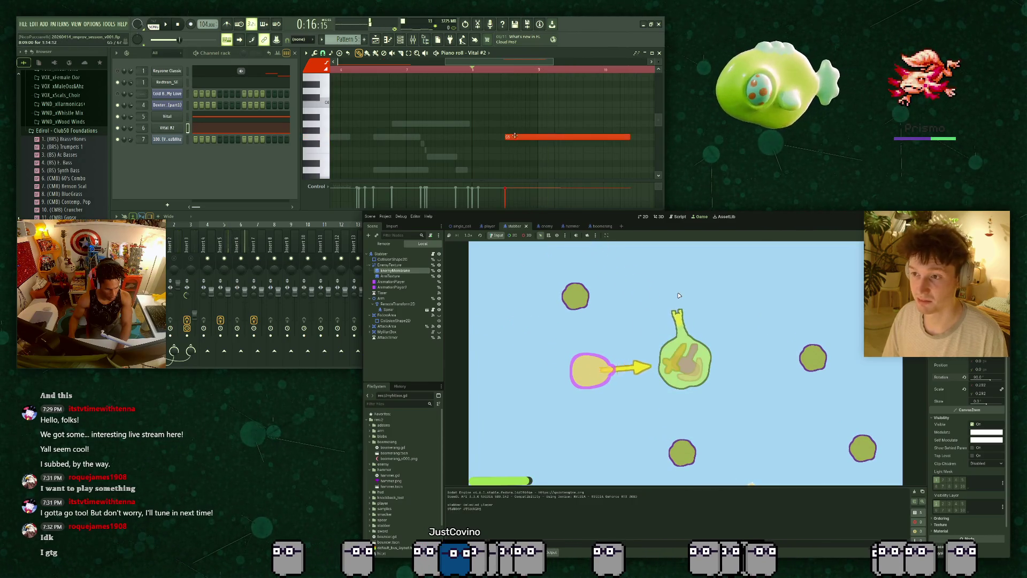
Toggle the music playback a few times and stop the stabber playtest with F8.
{"action": "key", "text": "space"}
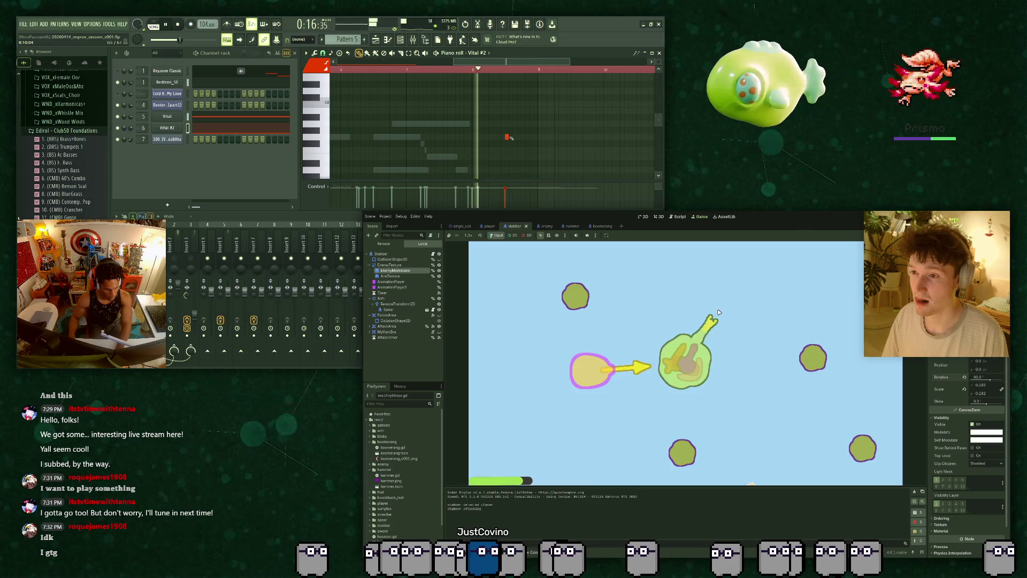
{"action": "key", "text": "space"}
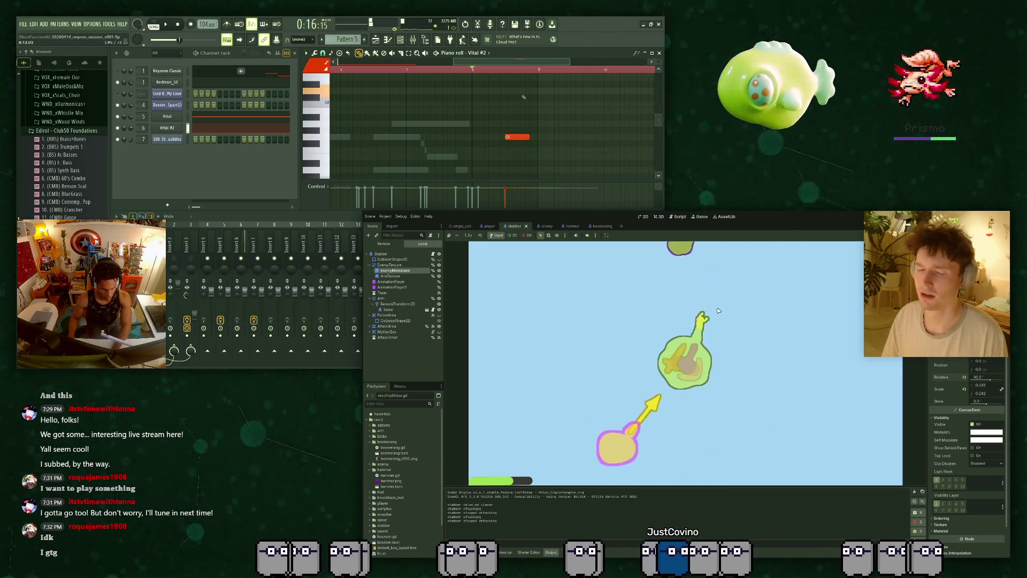
{"action": "key", "text": "space"}
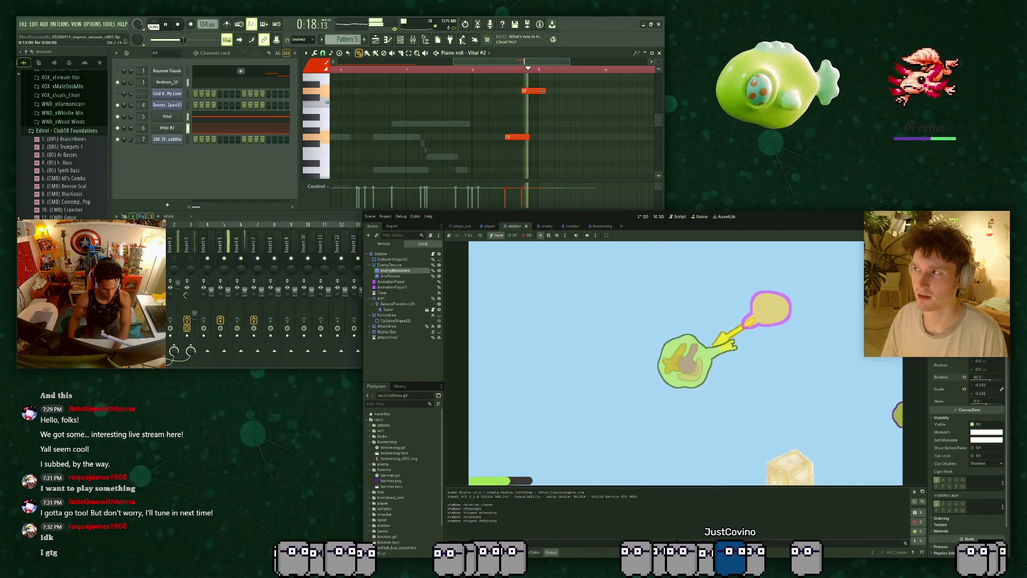
{"action": "key", "text": "space"}
{"action": "key", "text": "F8"}
{"action": "key", "text": "space"}
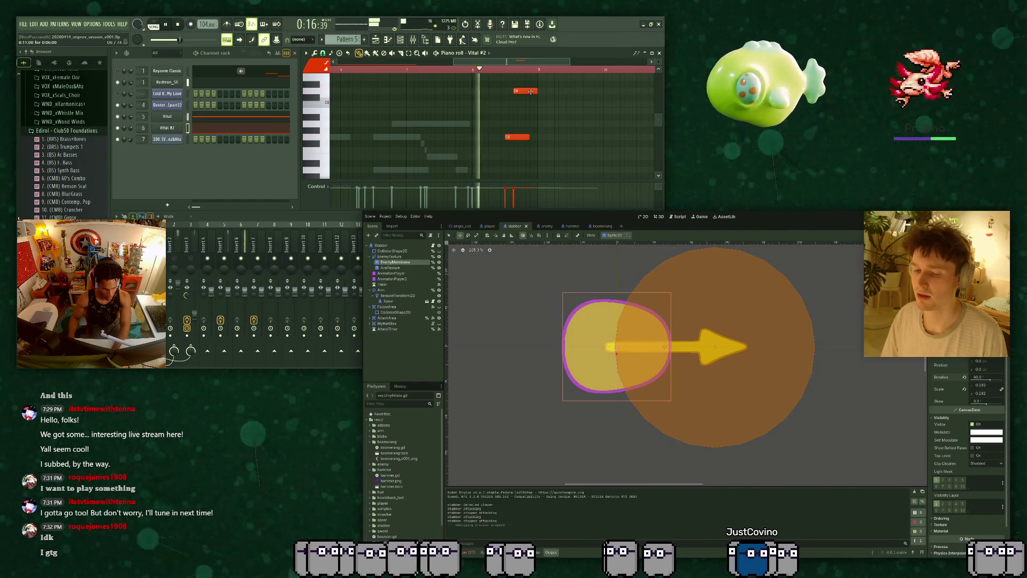
Delete the rotation track from the stabber's RESET animation.
{"action": "left_click", "coordinate": [503, 551]}
{"action": "key", "text": "space"}
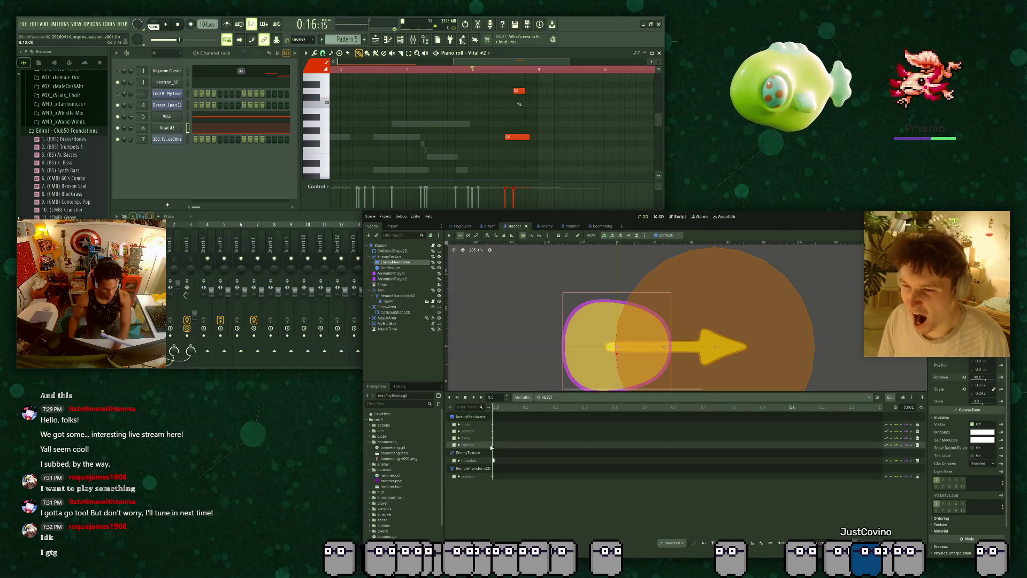
{"action": "left_click", "coordinate": [918, 445]}
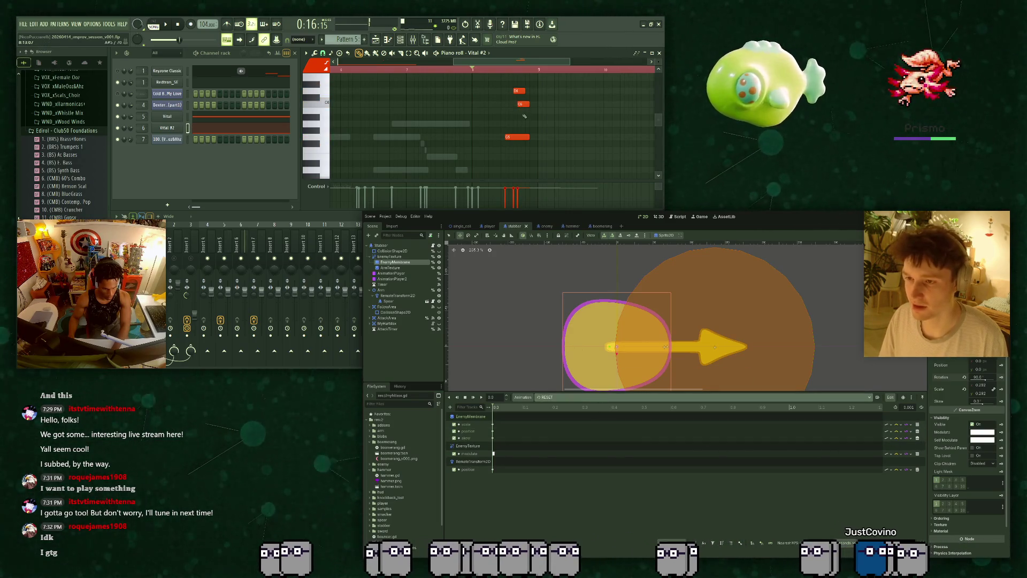
Review the hurt and idle animations, save the stabber scene, and open stabber.gd.
{"action": "left_click", "coordinate": [592, 396]}
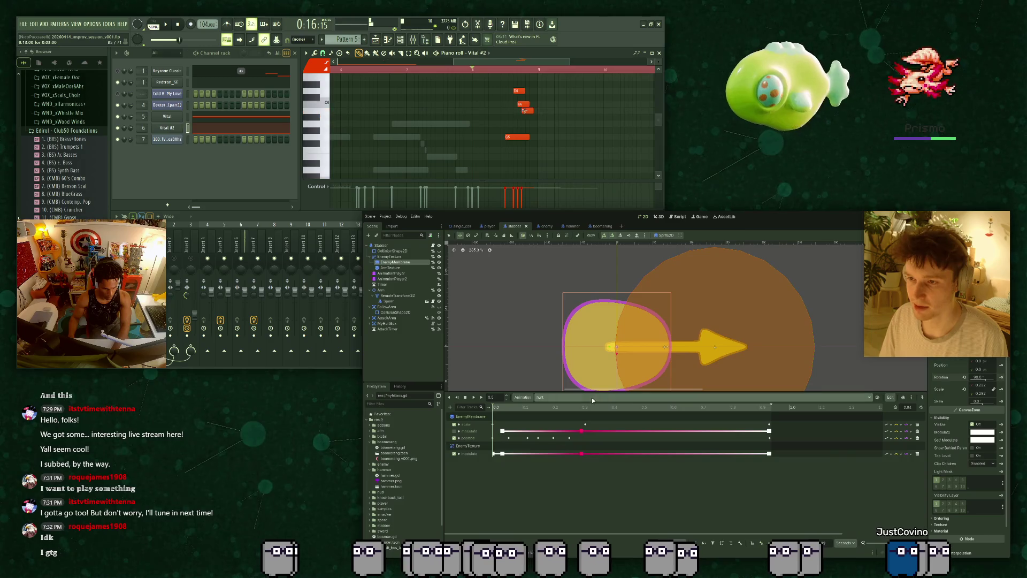
{"action": "left_click", "coordinate": [561, 399]}
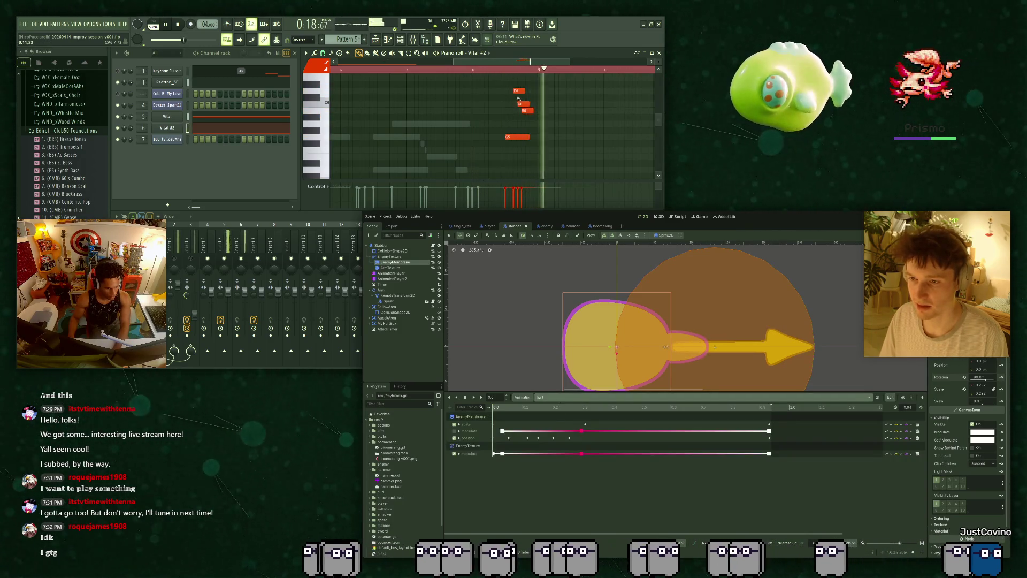
{"action": "left_click", "coordinate": [561, 423]}
{"action": "key", "text": "ctrl+s"}
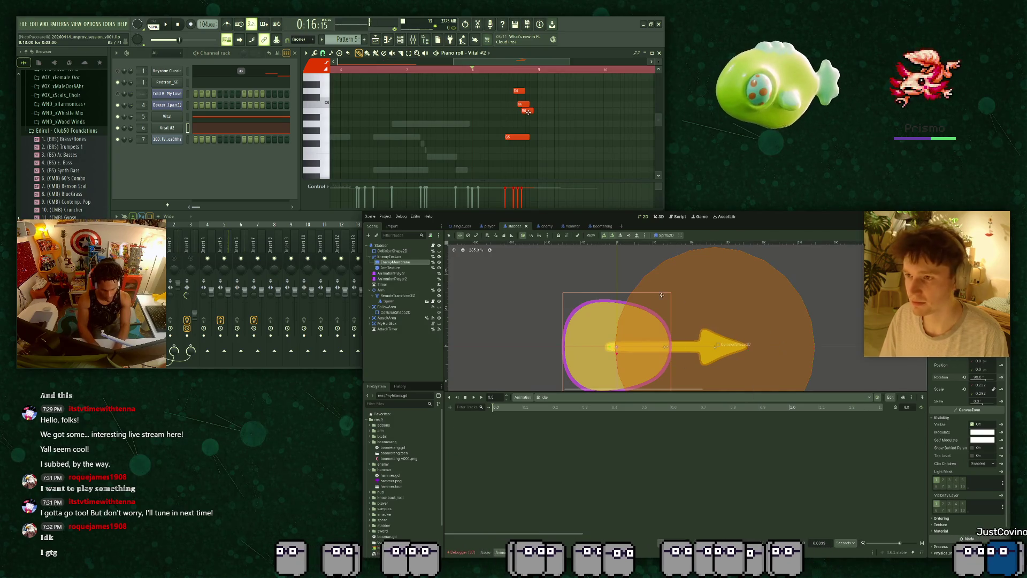
{"action": "left_click", "coordinate": [432, 245]}
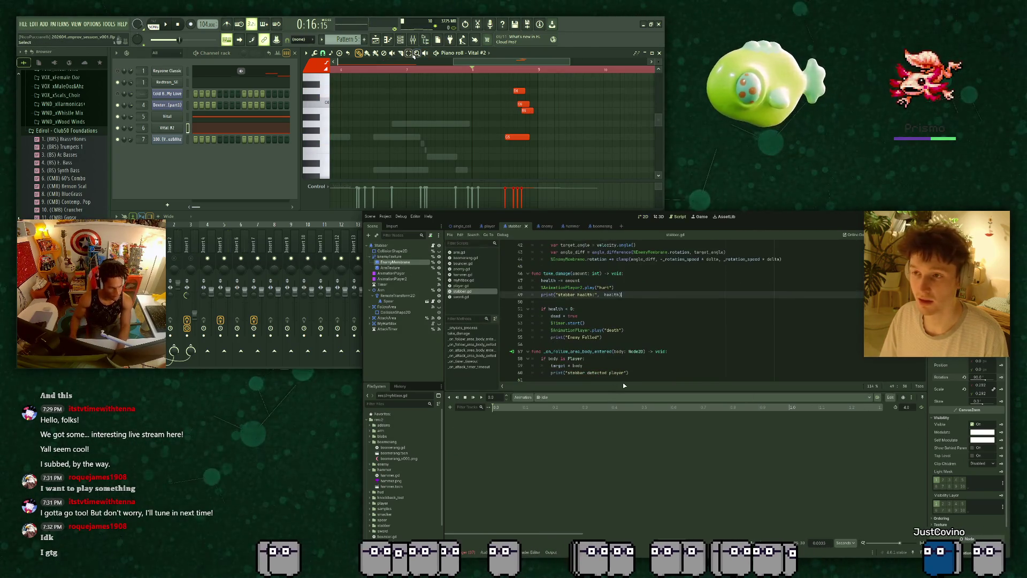
Paste the _on_follow_area_body_exited handler at the end of stabber.gd and enlarge the script editor.
{"action": "left_click", "coordinate": [628, 381]}
{"action": "key", "text": "ctrl+v"}
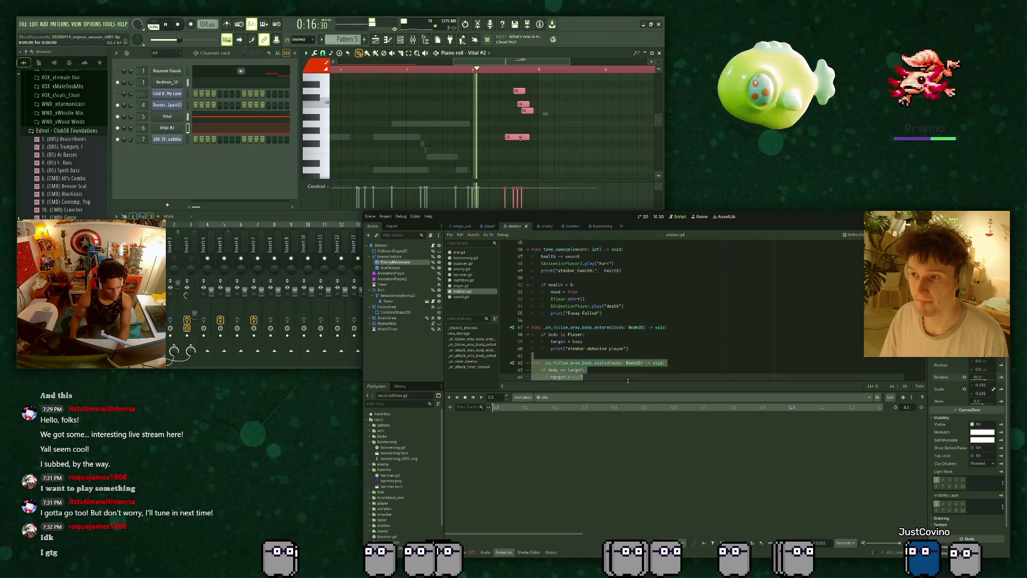
{"action": "left_click_drag", "start_coordinate": [598, 395], "coordinate": [599, 488]}
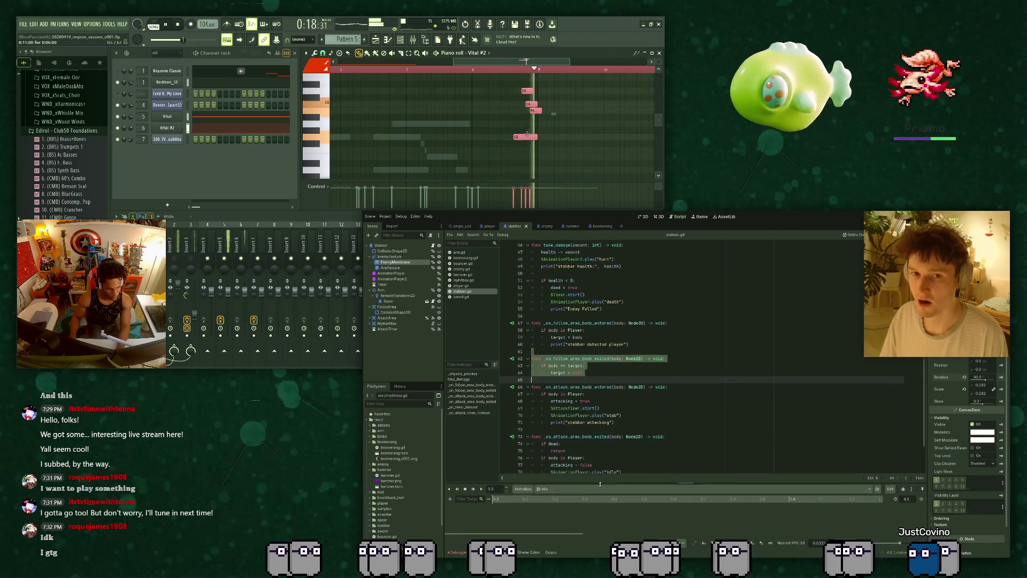
{"action": "scroll", "coordinate": [668, 346], "scroll_direction": "down", "scroll_amount": 3}
{"action": "scroll", "coordinate": [668, 346], "scroll_direction": "up", "scroll_amount": 13}
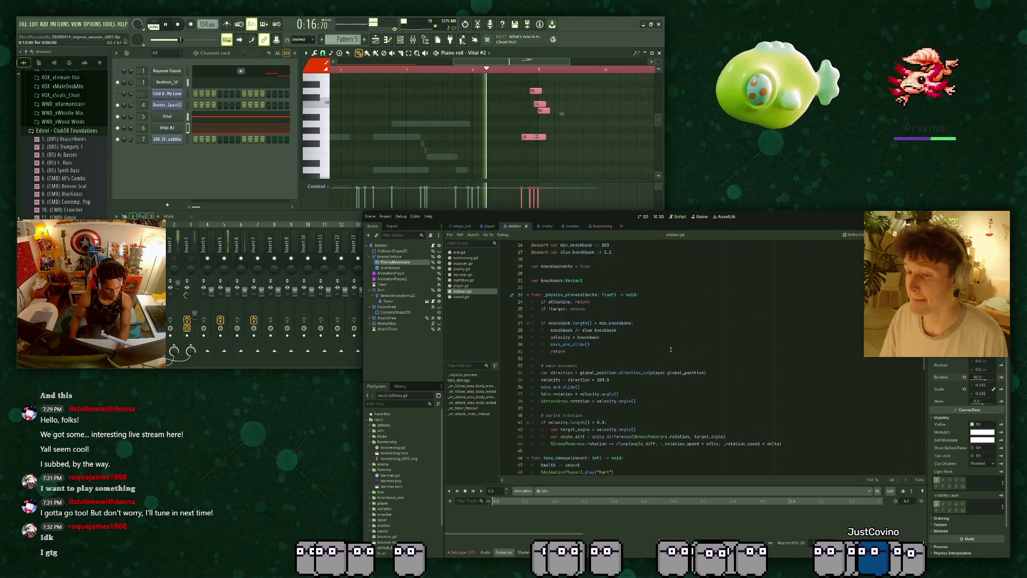
{"action": "scroll", "coordinate": [667, 348], "scroll_direction": "down", "scroll_amount": 2}
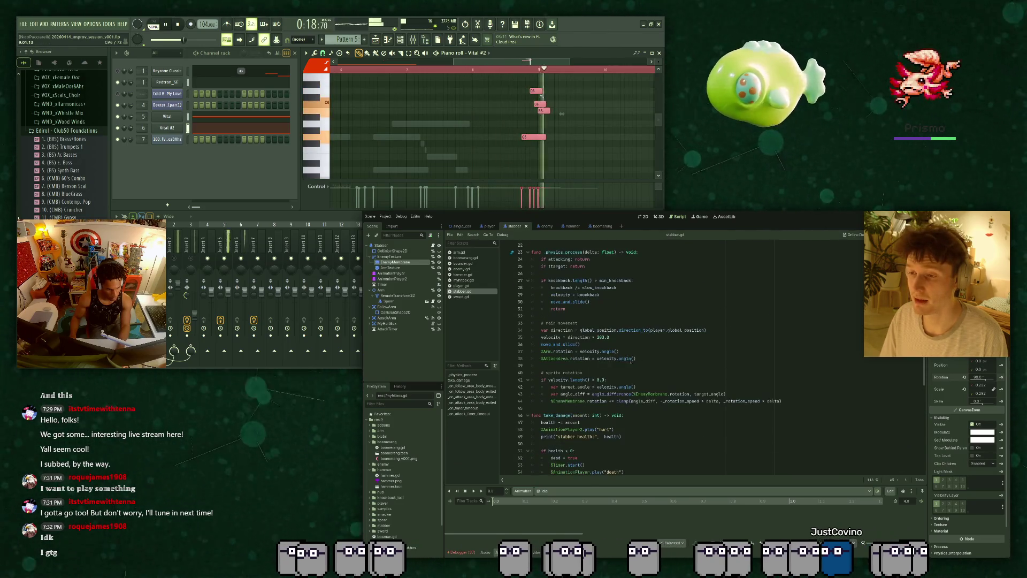
{"action": "scroll", "coordinate": [615, 396], "scroll_direction": "up", "scroll_amount": 2}
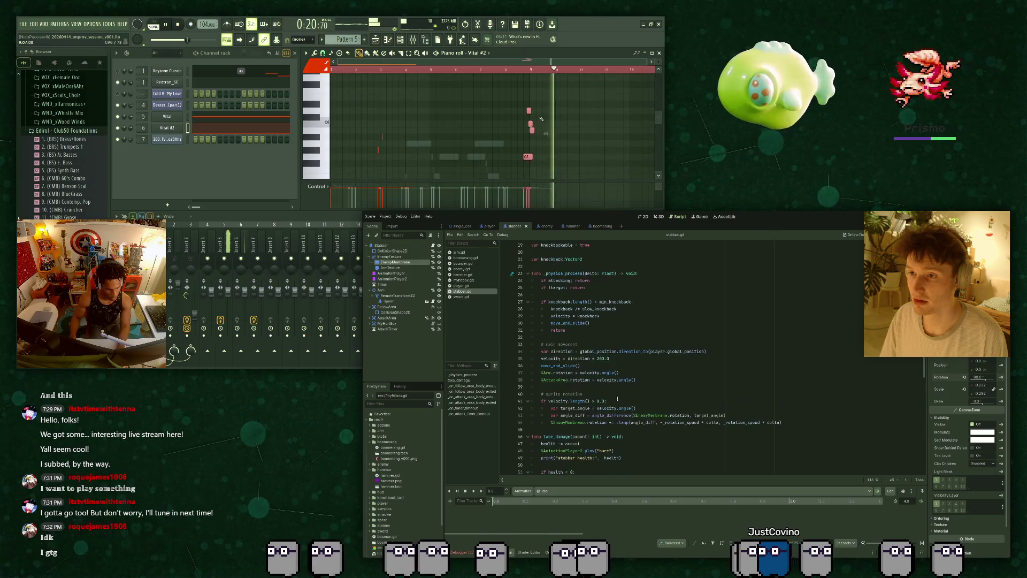
Review the movement direction line and the sprite rotation clamp line in stabber.gd.
{"action": "left_click", "coordinate": [622, 372]}
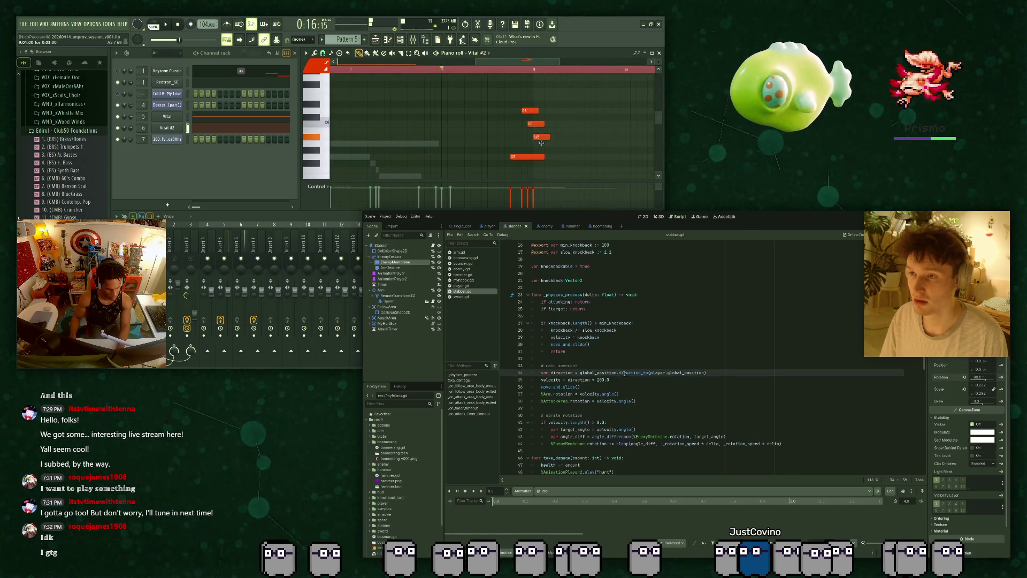
{"action": "scroll", "coordinate": [624, 373], "scroll_direction": "down", "scroll_amount": 3}
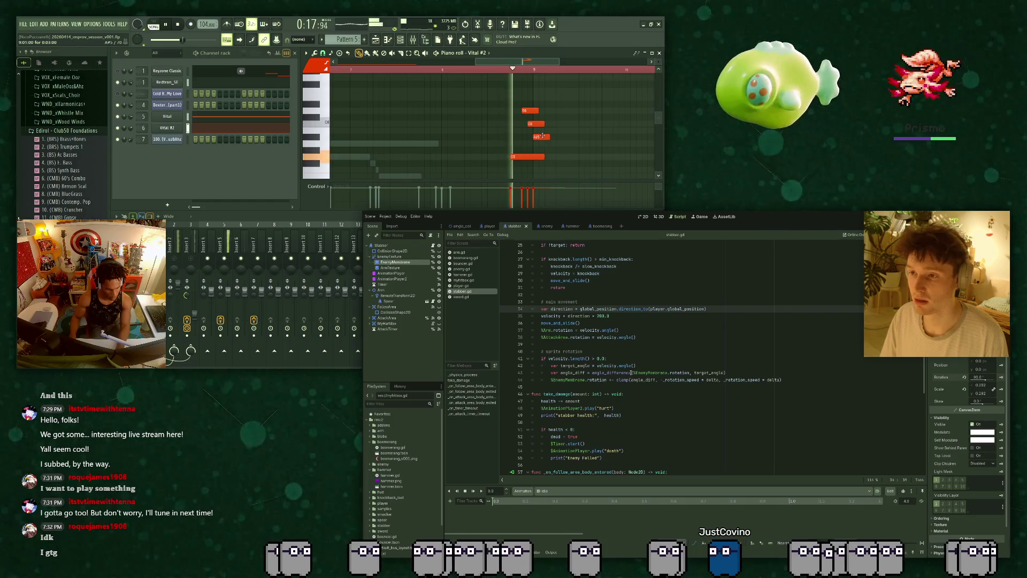
{"action": "left_click", "coordinate": [648, 387]}
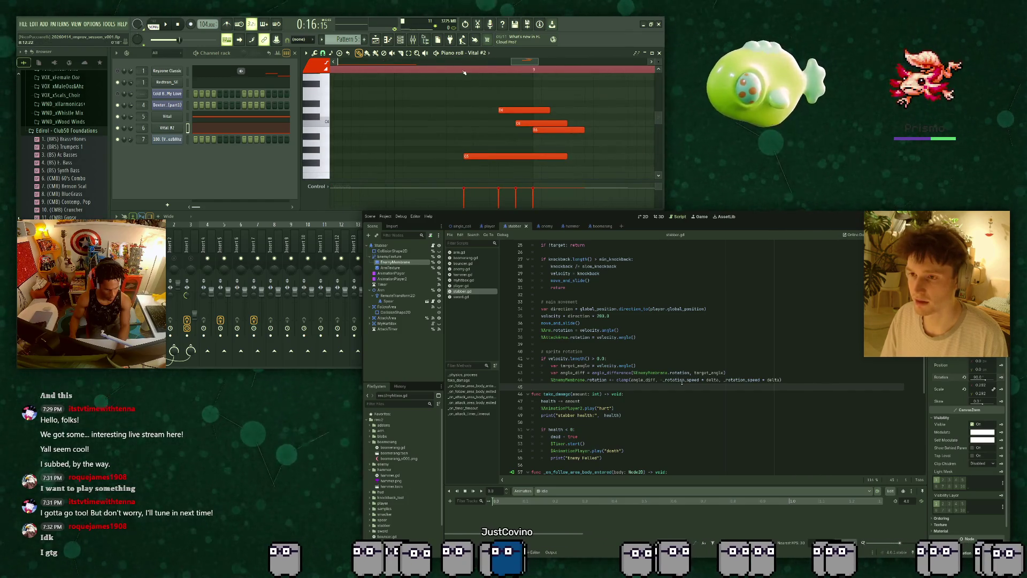
{"action": "left_click", "coordinate": [680, 380]}
Go from the player scene back to the stabber scene and show it in the 2D view.
{"action": "left_click", "coordinate": [489, 225]}
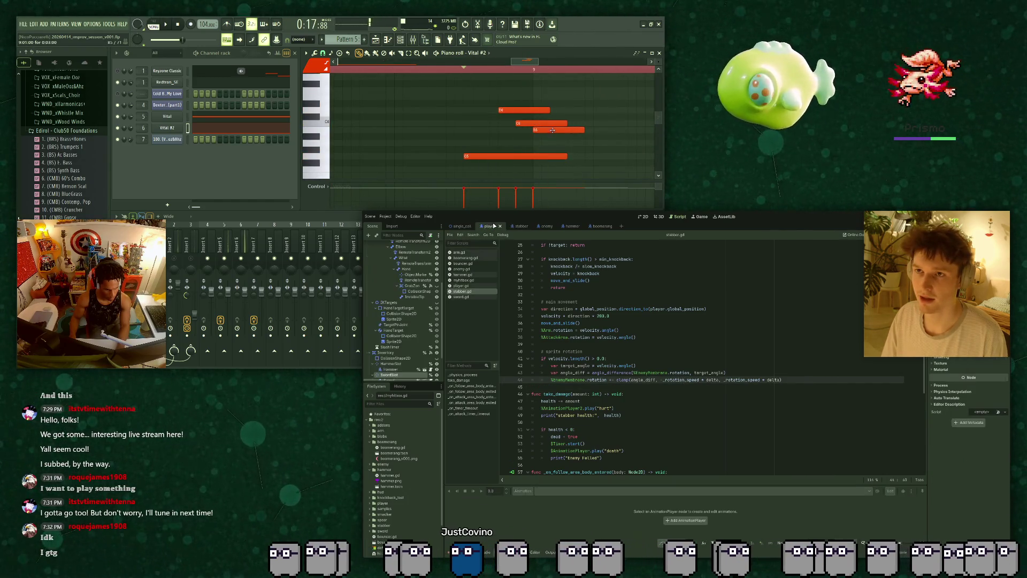
{"action": "left_click", "coordinate": [515, 225]}
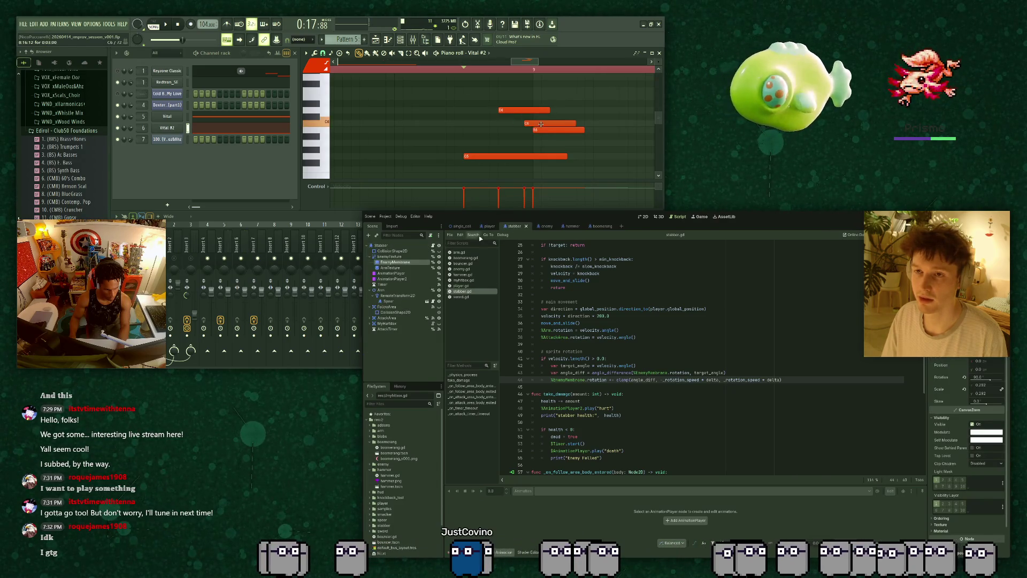
{"action": "left_click", "coordinate": [645, 216]}
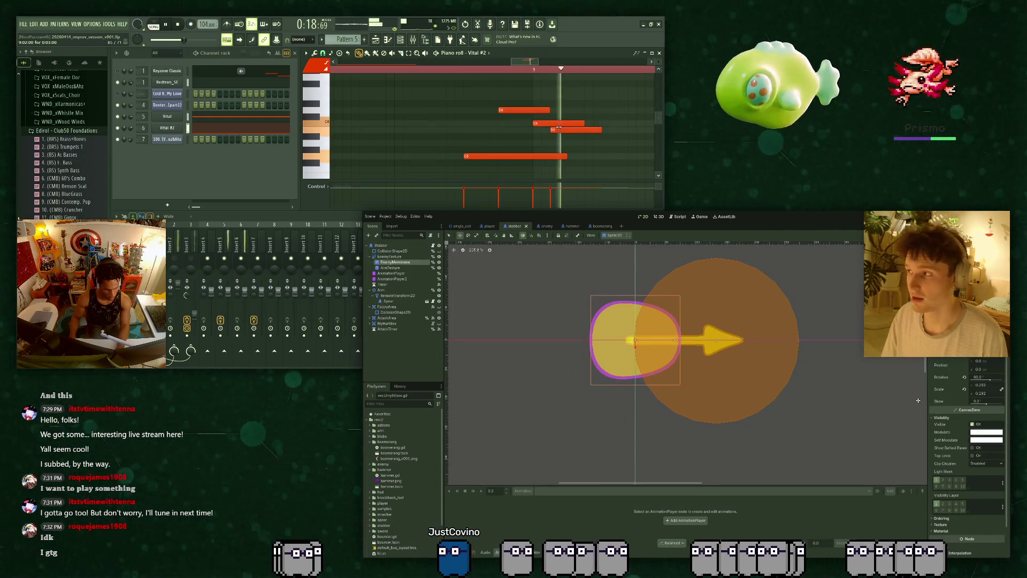
{"action": "scroll", "coordinate": [566, 113], "scroll_direction": "down", "scroll_amount": 3}
{"action": "scroll", "coordinate": [535, 118], "scroll_direction": "down", "scroll_amount": 2}
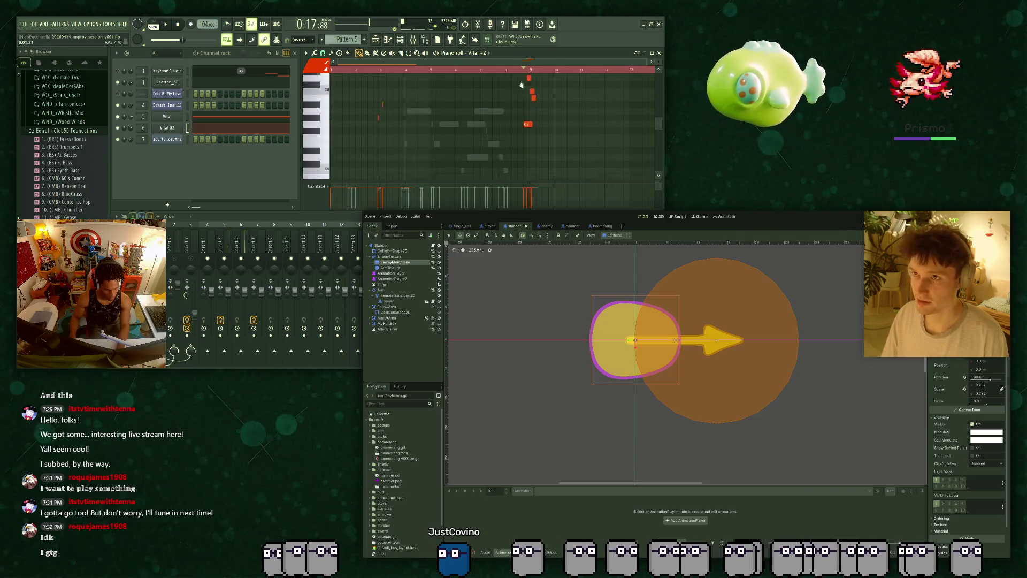
{"action": "scroll", "coordinate": [527, 173], "scroll_direction": "up", "scroll_amount": 3}
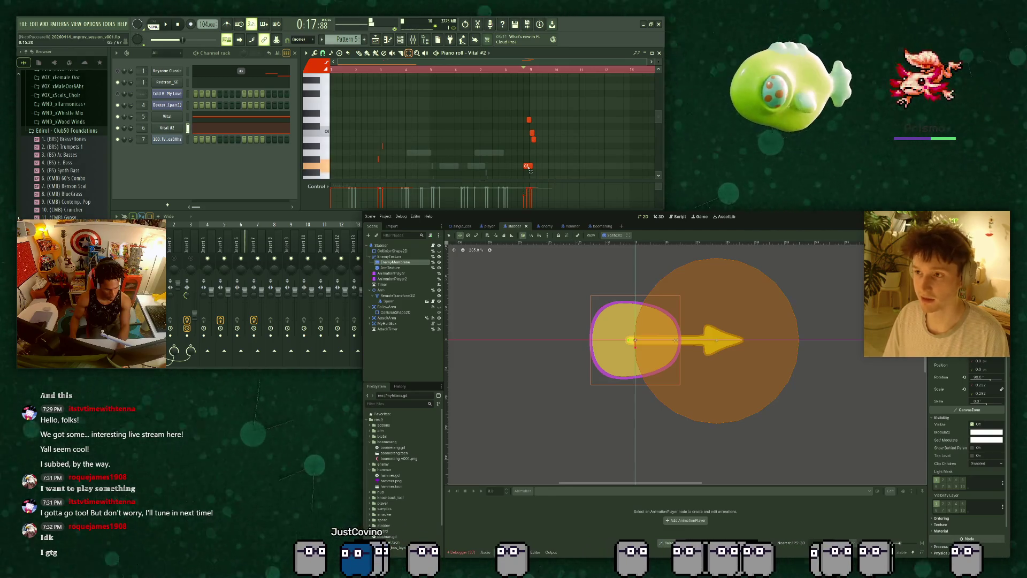
{"action": "left_click", "coordinate": [174, 129]}
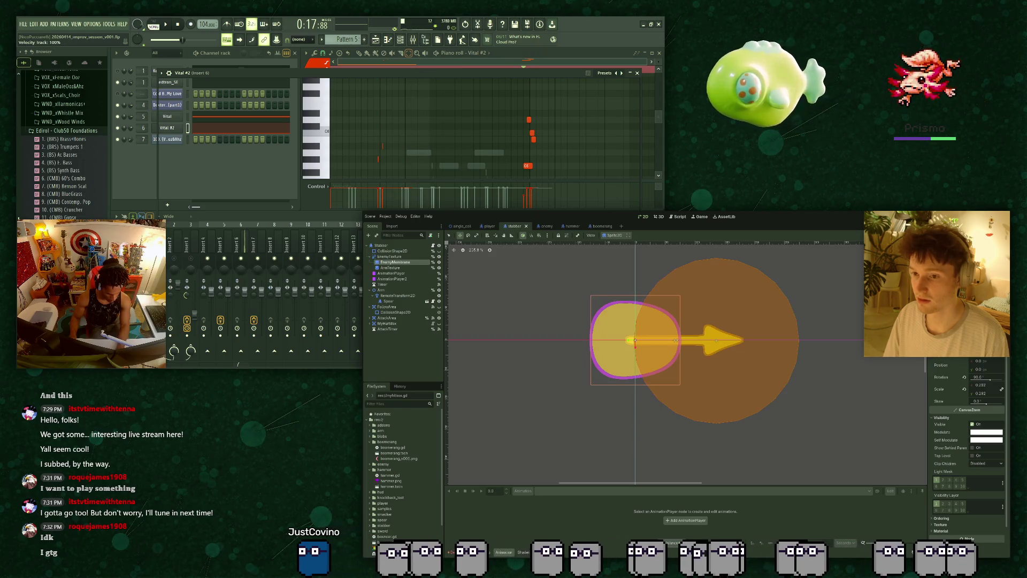
{"action": "key", "text": "space"}
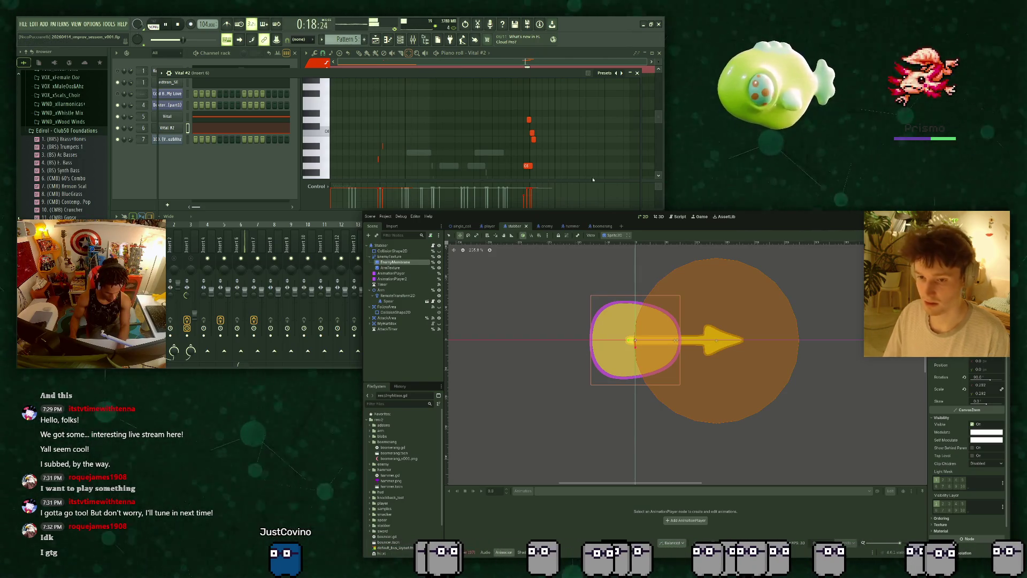
{"action": "left_click", "coordinate": [637, 73]}
{"action": "key", "text": "space"}
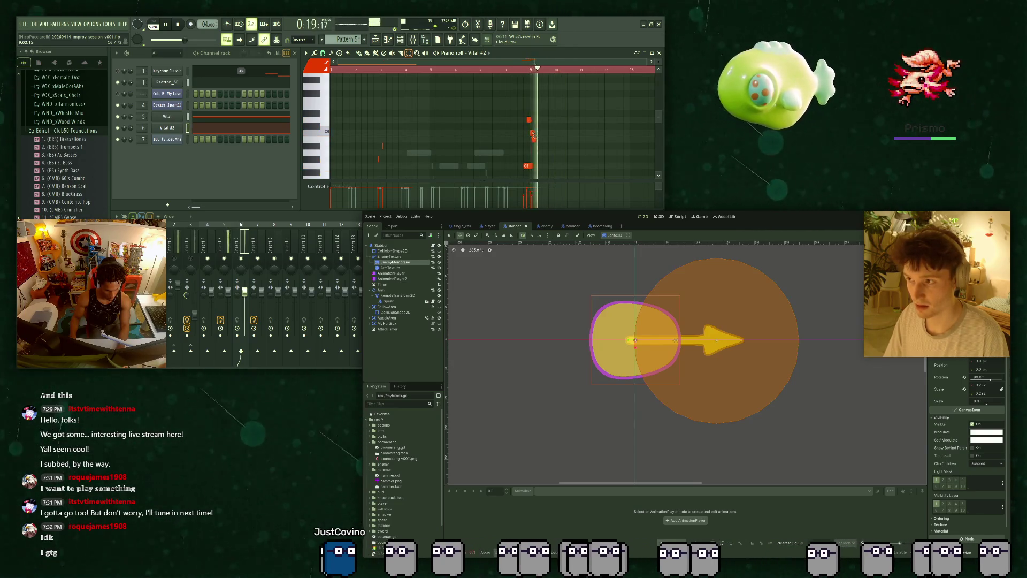
{"action": "key", "text": "space"}
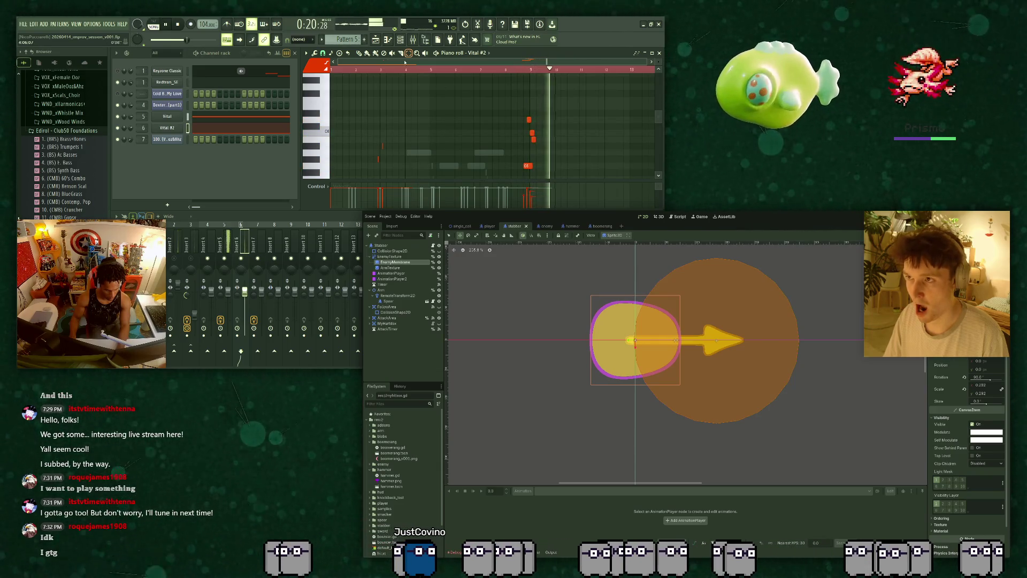
{"action": "key", "text": "space"}
{"action": "scroll", "coordinate": [537, 132], "scroll_direction": "down", "scroll_amount": 1}
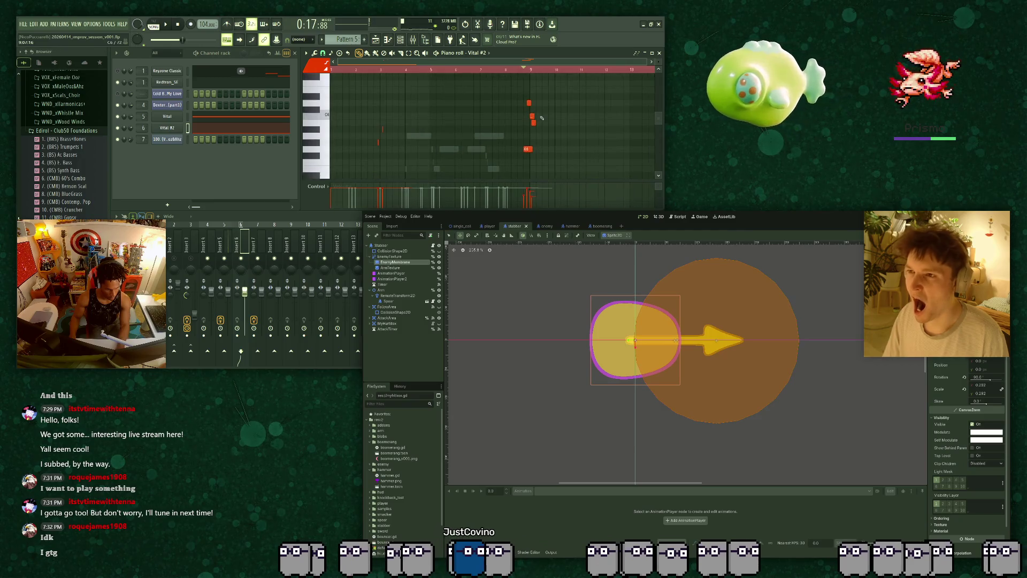
{"action": "key", "text": "shift+Up"}
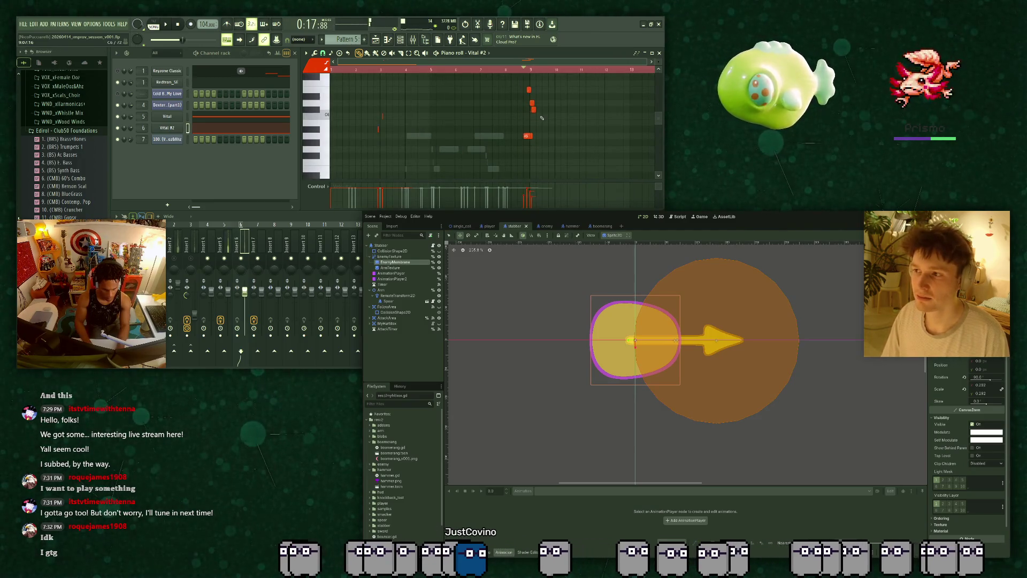
{"action": "scroll", "coordinate": [541, 117], "scroll_direction": "down", "scroll_amount": 5}
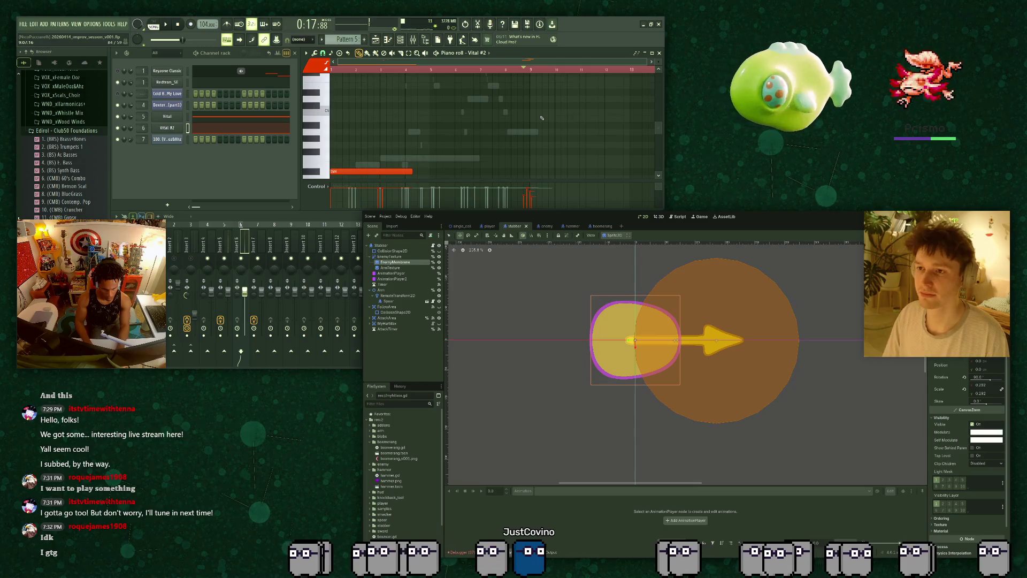
{"action": "scroll", "coordinate": [530, 107], "scroll_direction": "up", "scroll_amount": 4}
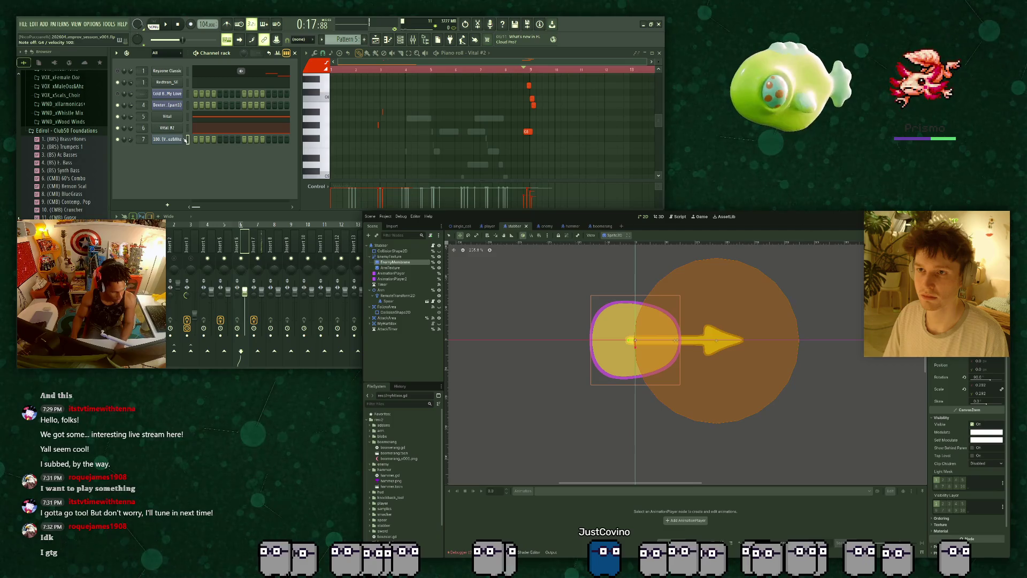
{"action": "scroll", "coordinate": [434, 89], "scroll_direction": "down", "scroll_amount": 2}
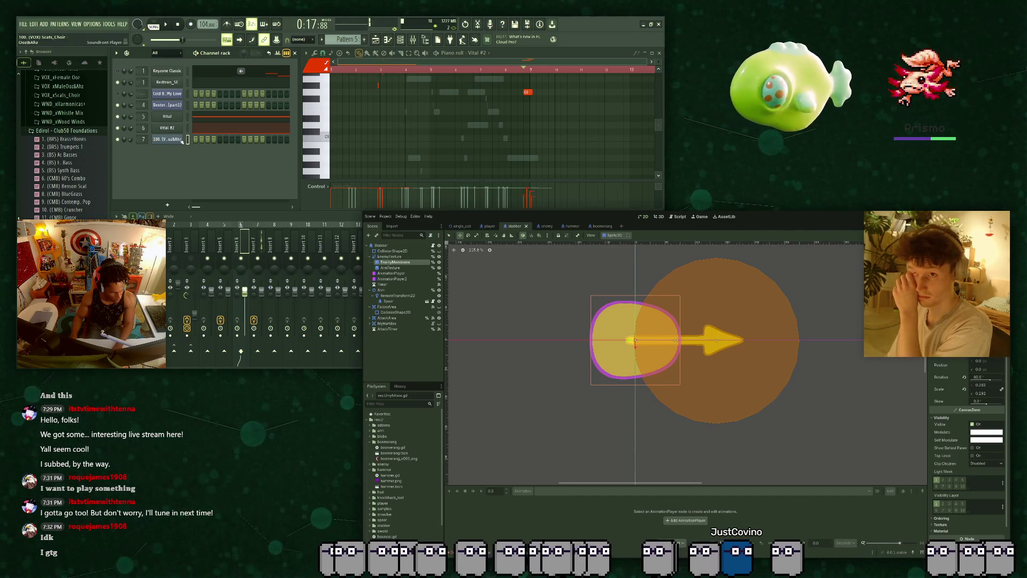
{"action": "left_click", "coordinate": [167, 139]}
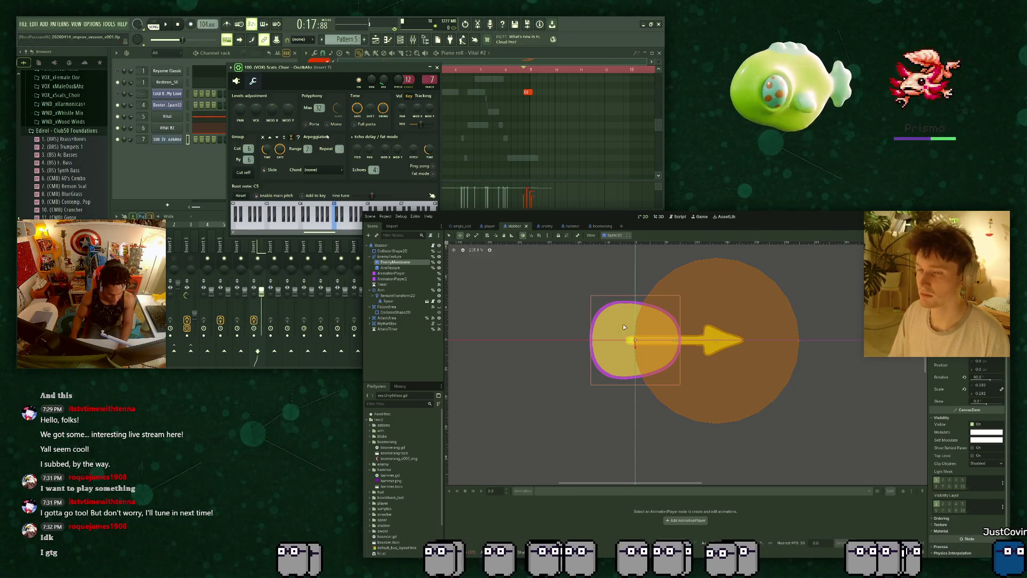
{"action": "left_click", "coordinate": [436, 67]}
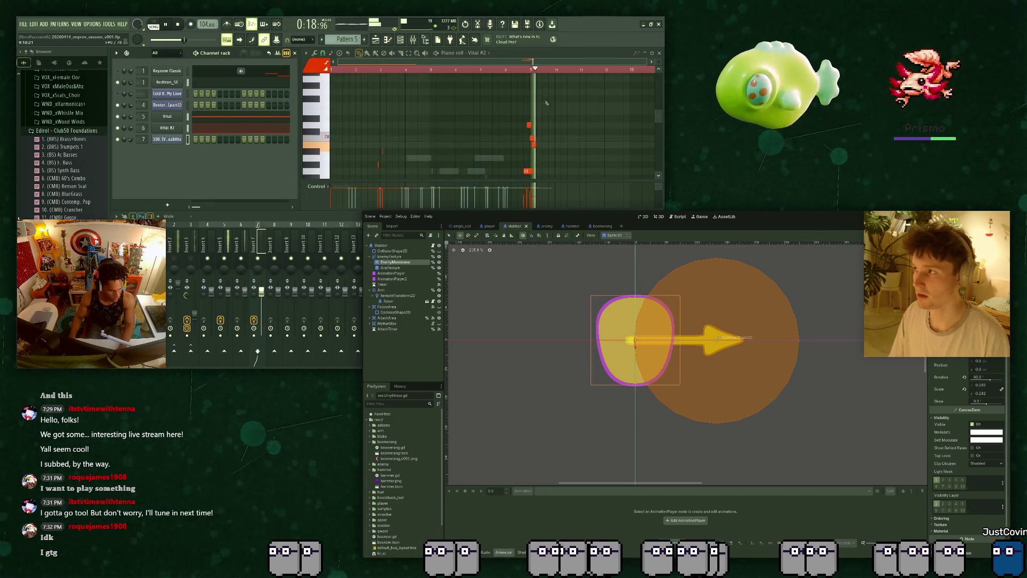
{"action": "scroll", "coordinate": [545, 103], "scroll_direction": "up", "scroll_amount": 2}
{"action": "key", "text": "ctrl+z"}
{"action": "scroll", "coordinate": [551, 118], "scroll_direction": "down", "scroll_amount": 2}
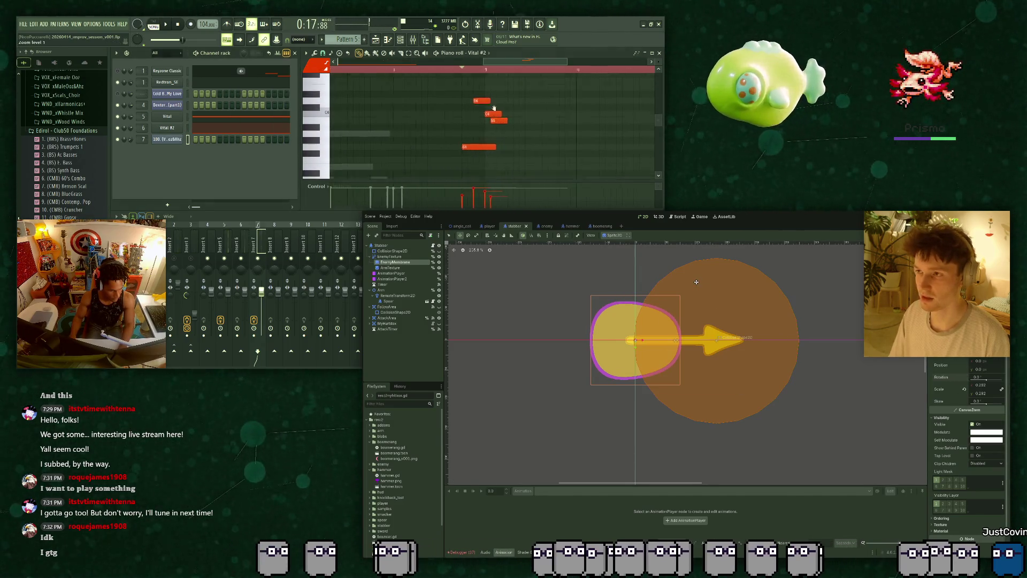
{"action": "key", "text": "F6"}
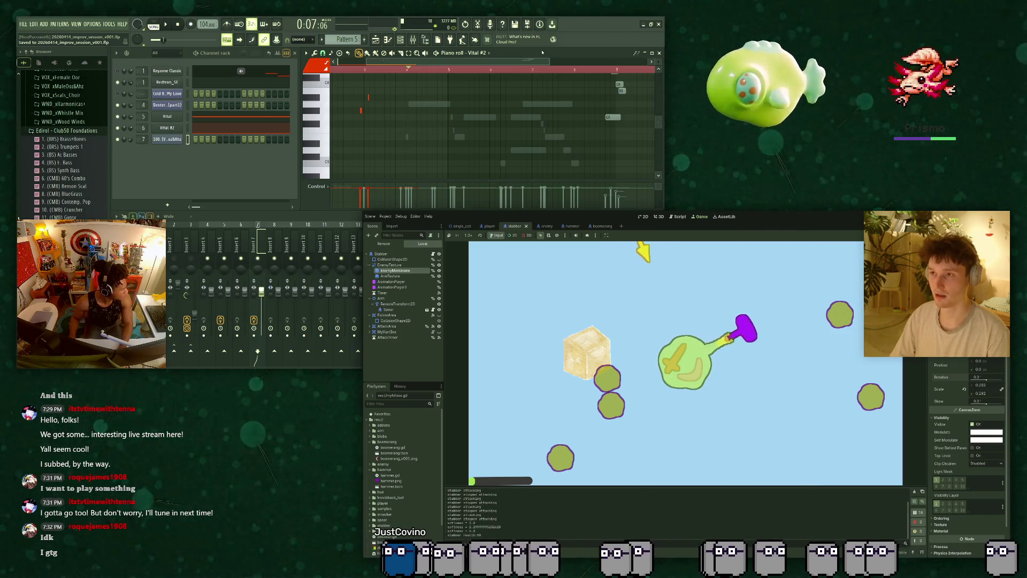
{"action": "key", "text": "F8"}
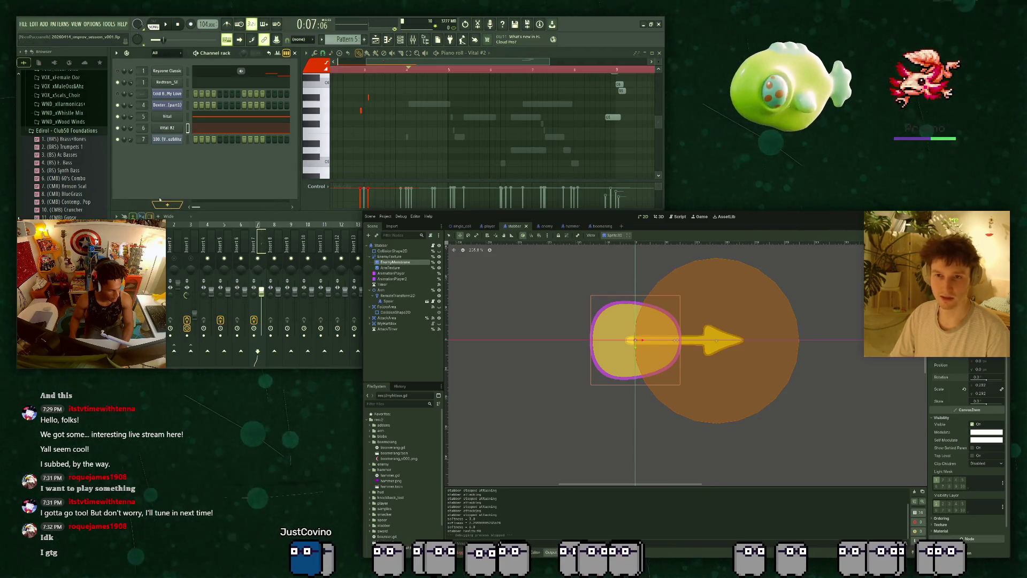
Leave the stabber scene and open the single_cell level tab.
{"action": "scroll", "coordinate": [50, 135], "scroll_direction": "up", "scroll_amount": 3}
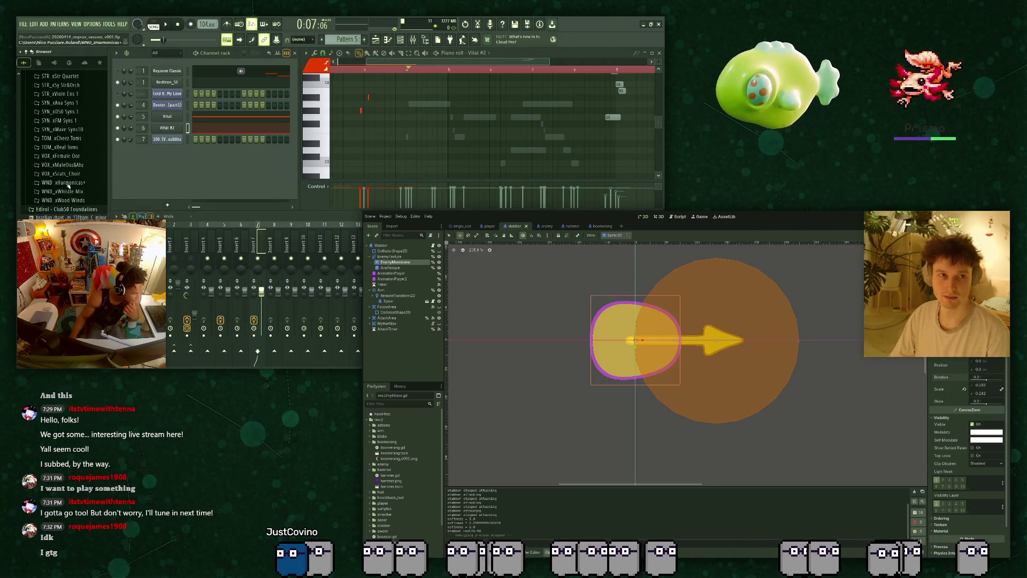
{"action": "scroll", "coordinate": [64, 139], "scroll_direction": "up", "scroll_amount": 5}
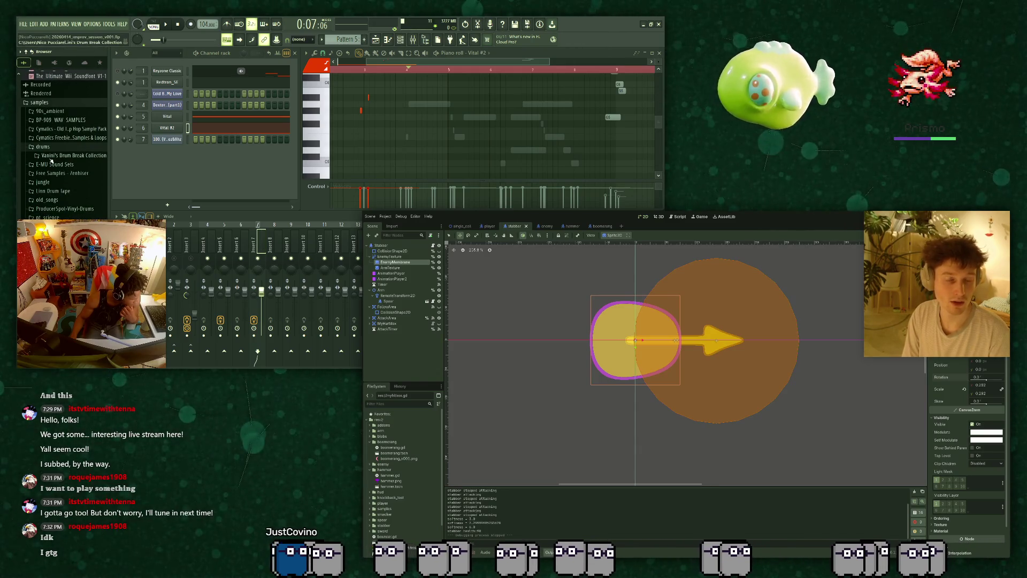
{"action": "scroll", "coordinate": [59, 155], "scroll_direction": "down", "scroll_amount": 10}
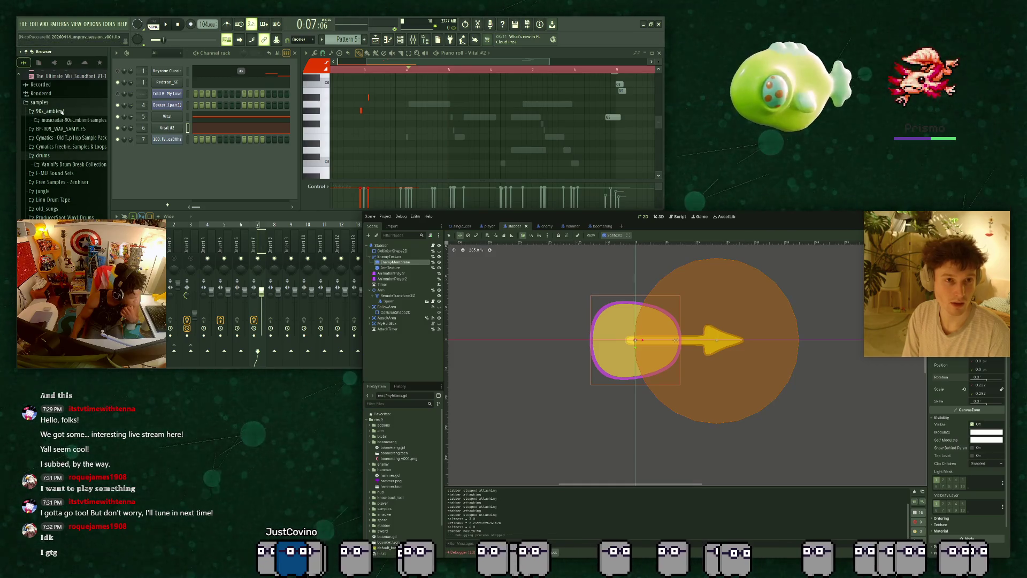
{"action": "scroll", "coordinate": [60, 139], "scroll_direction": "up", "scroll_amount": 10}
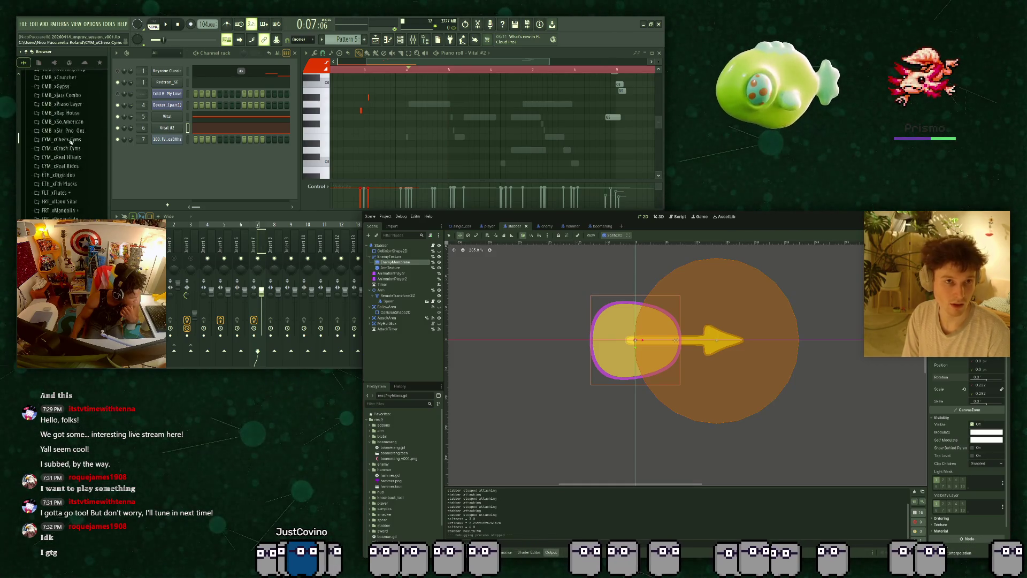
{"action": "scroll", "coordinate": [52, 155], "scroll_direction": "up", "scroll_amount": 5}
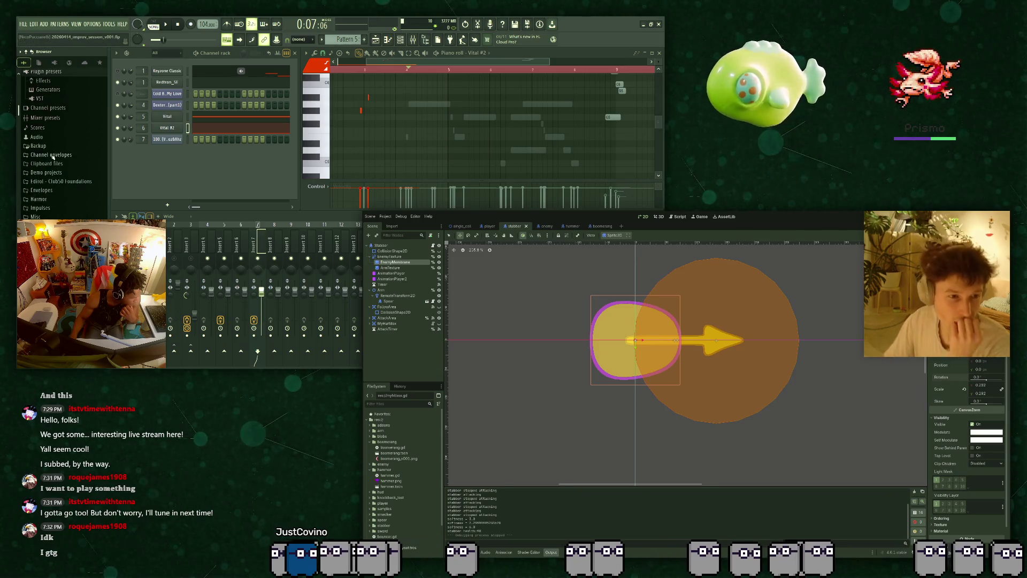
{"action": "scroll", "coordinate": [59, 209], "scroll_direction": "down", "scroll_amount": 3}
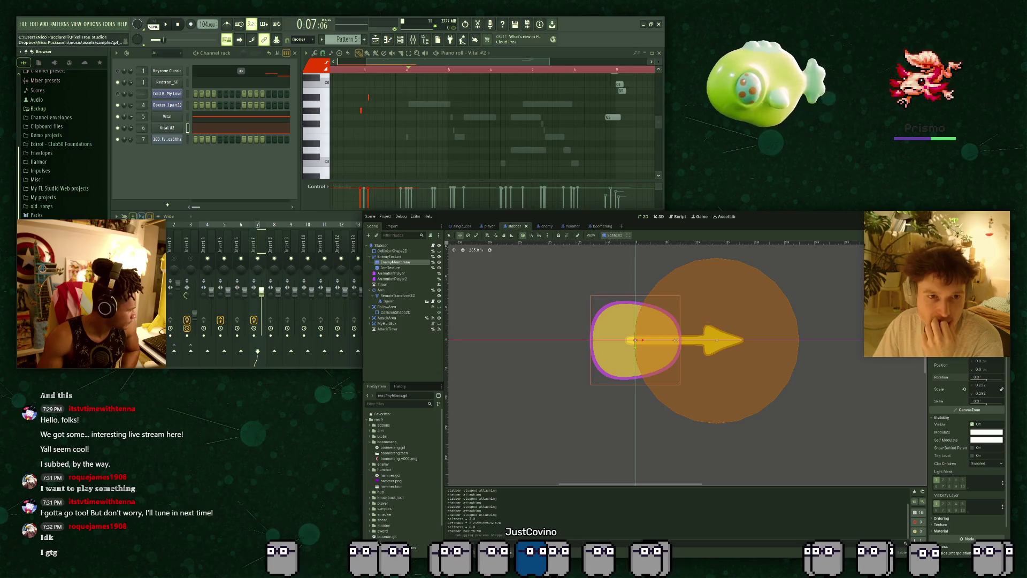
{"action": "scroll", "coordinate": [47, 118], "scroll_direction": "down", "scroll_amount": 7}
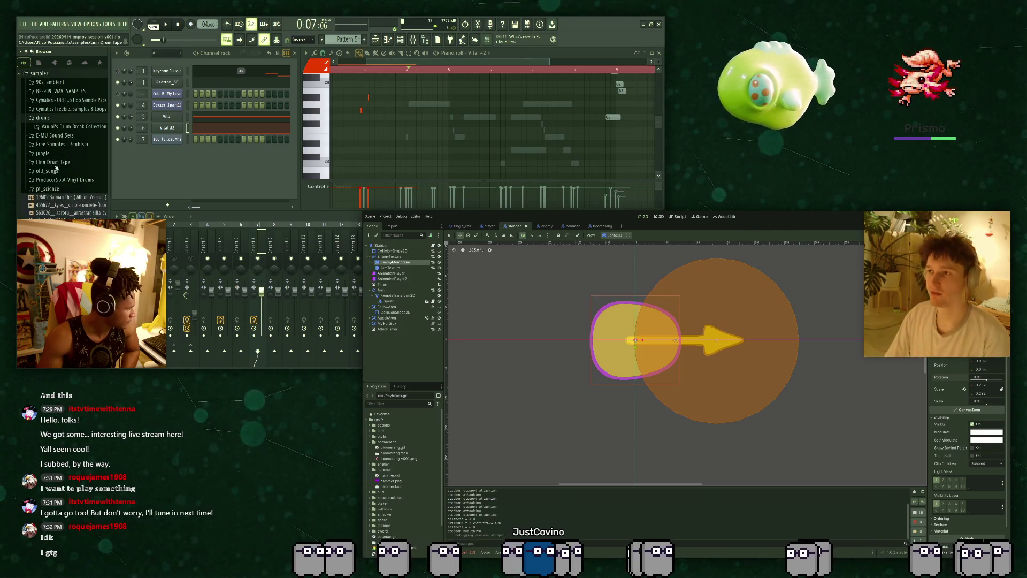
{"action": "left_click", "coordinate": [461, 225]}
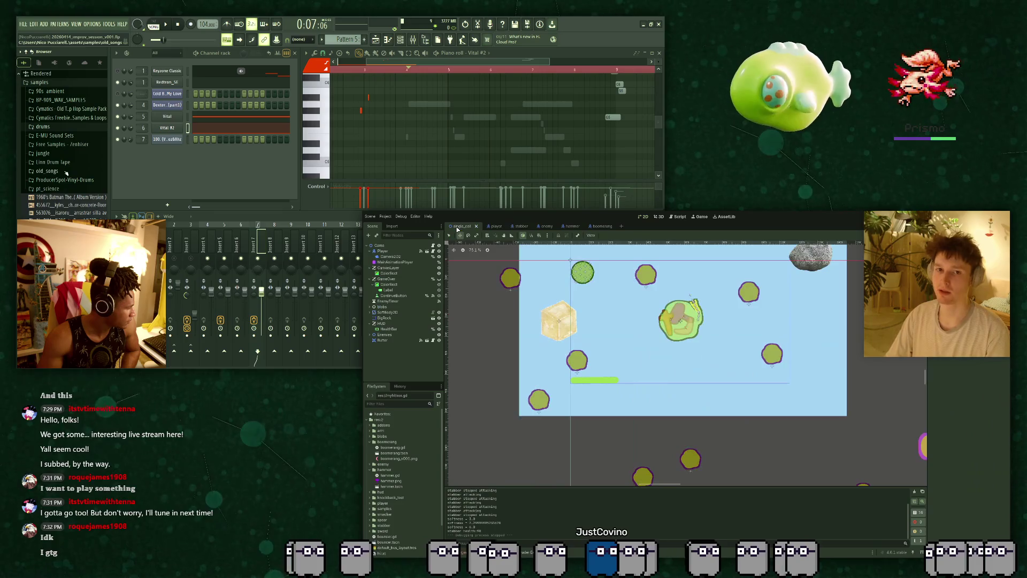
Scroll the view while the single_cell playtest starts up.
{"action": "scroll", "coordinate": [64, 169], "scroll_direction": "up", "scroll_amount": 3}
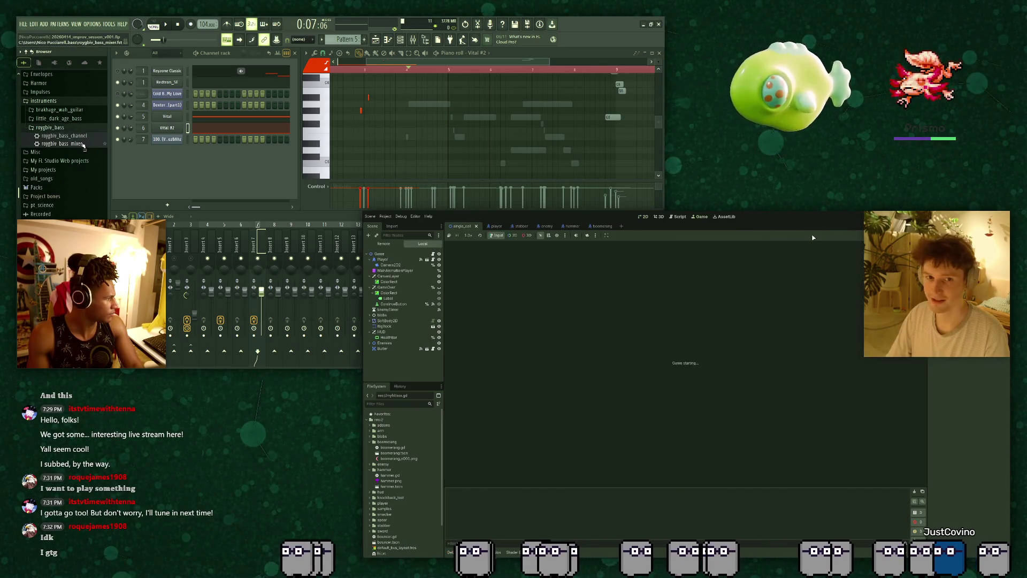
Add the roygbiv bass preset as a new channel, stop the game, and play its notes in the piano roll.
{"action": "left_click_drag", "start_coordinate": [157, 172], "coordinate": [156, 171]}
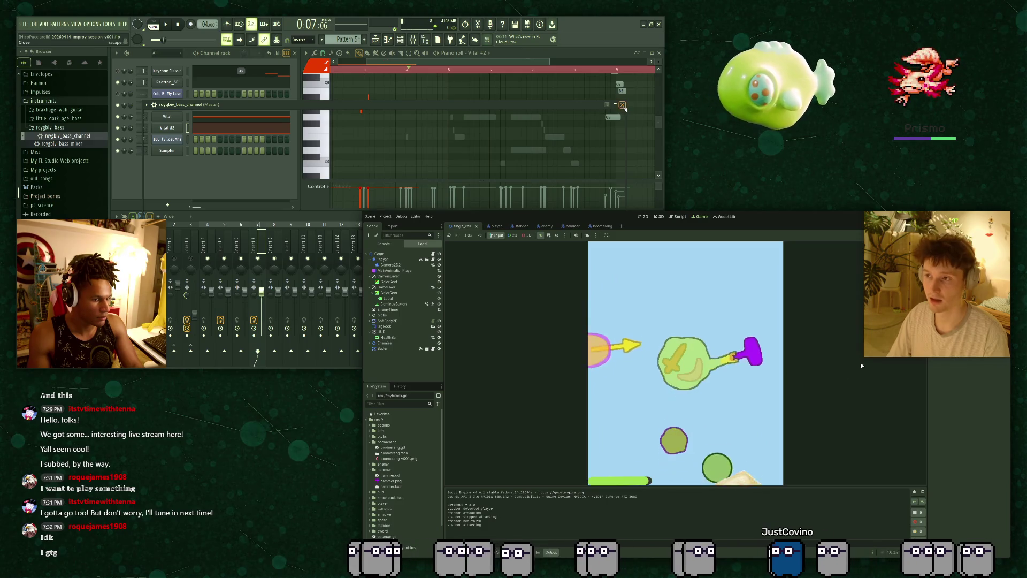
{"action": "key", "text": "F8"}
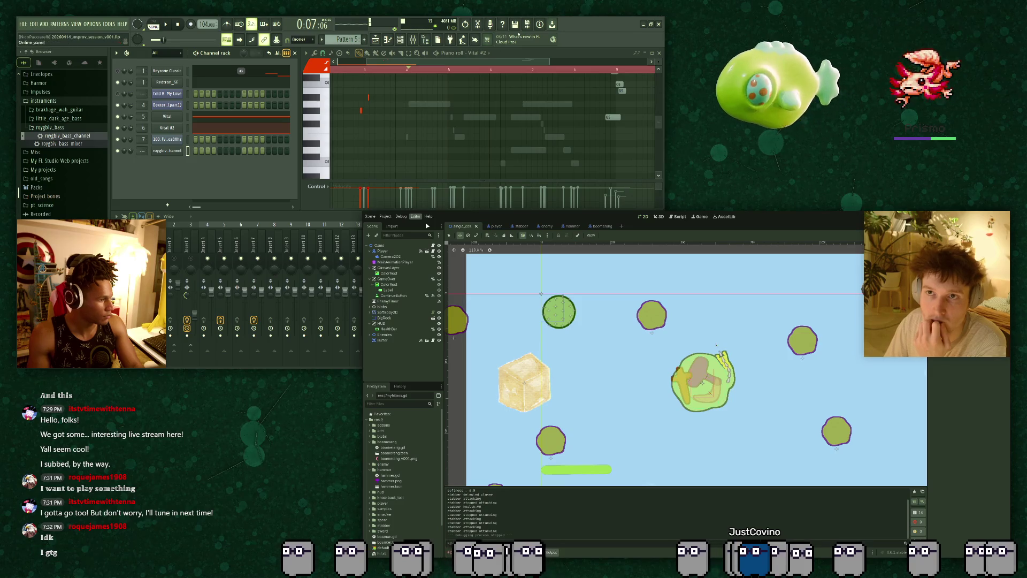
{"action": "double_click", "coordinate": [460, 136]}
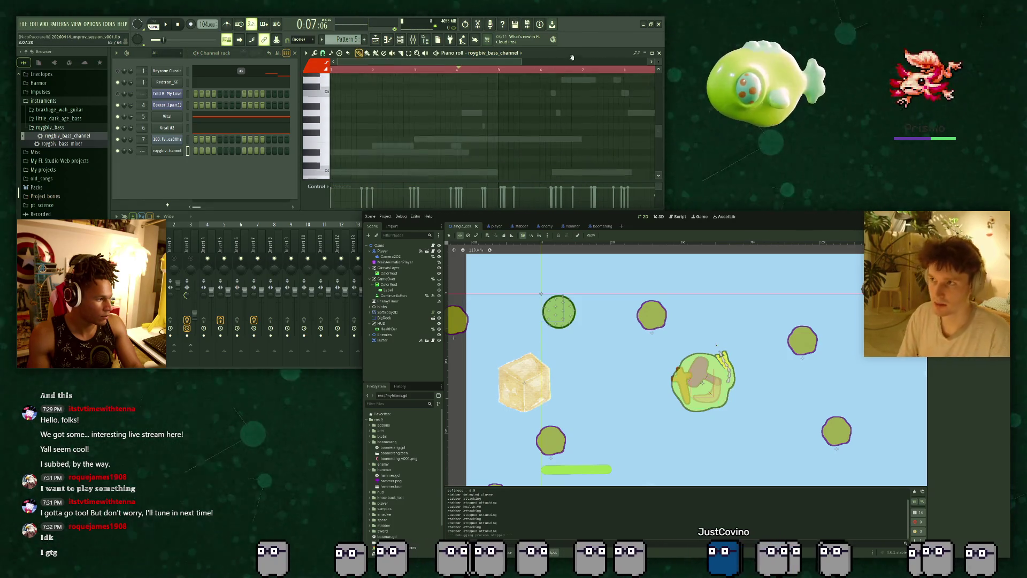
{"action": "scroll", "coordinate": [342, 171], "scroll_direction": "down", "scroll_amount": 5}
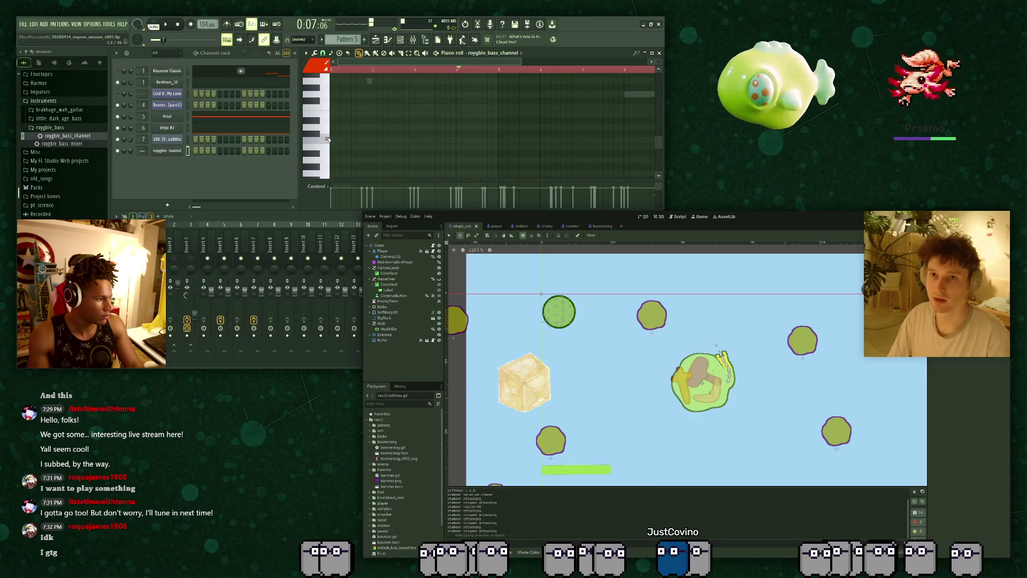
{"action": "key", "text": "space"}
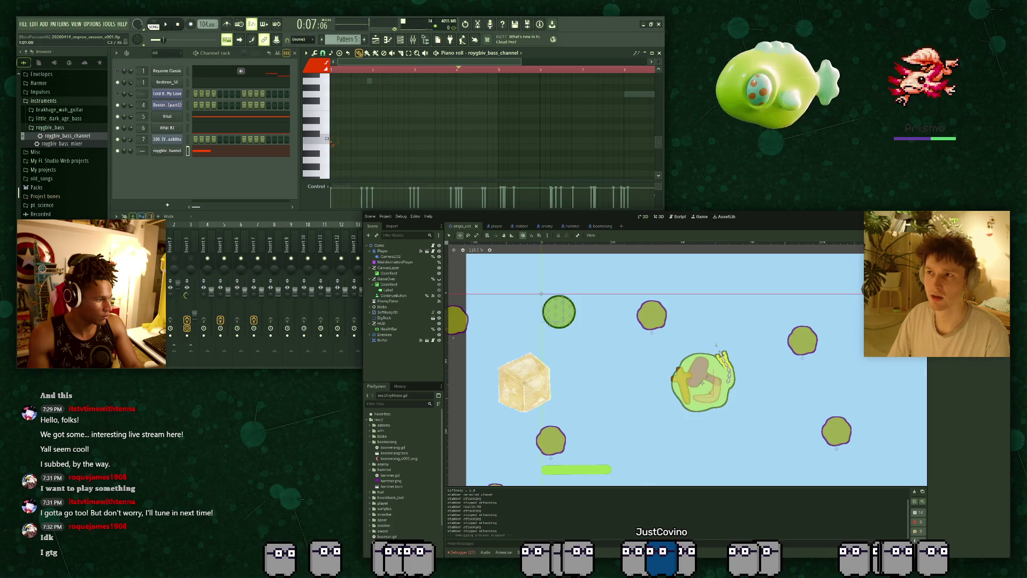
Place a short bass note, shift it slightly earlier, and relaunch the game with F5.
{"action": "scroll", "coordinate": [374, 133], "scroll_direction": "up", "scroll_amount": 4}
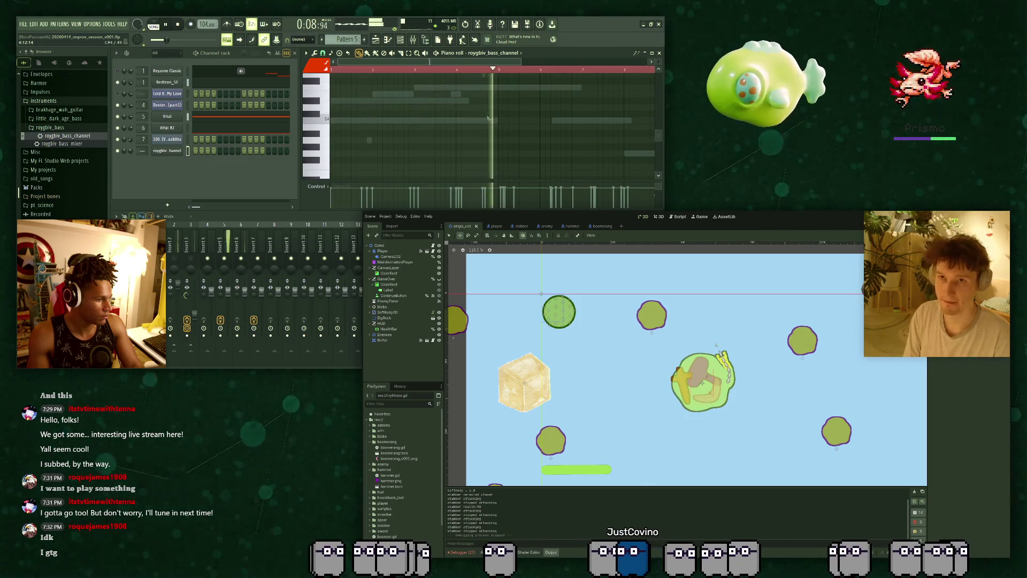
{"action": "scroll", "coordinate": [460, 131], "scroll_direction": "down", "scroll_amount": 1}
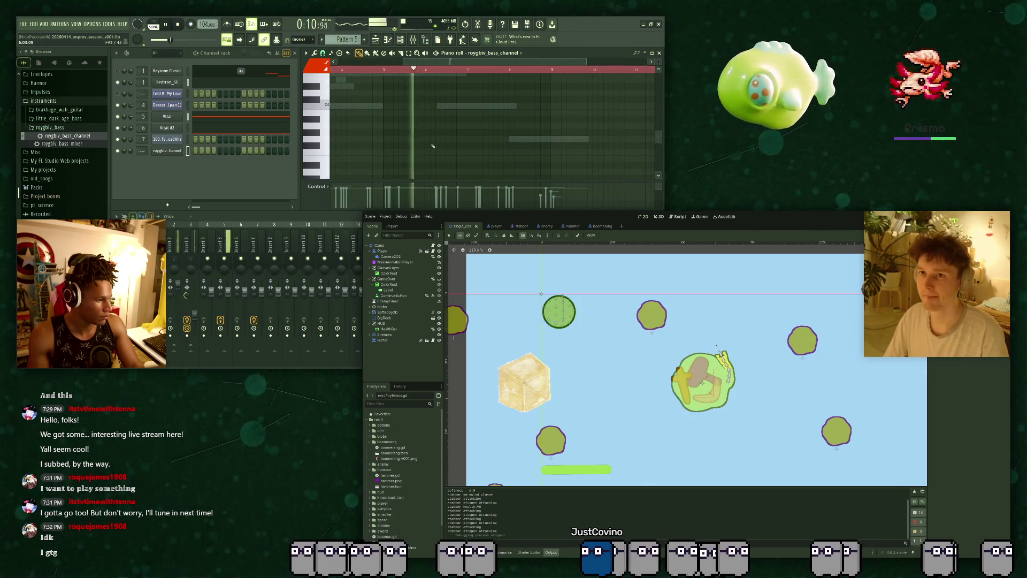
{"action": "scroll", "coordinate": [436, 142], "scroll_direction": "down", "scroll_amount": 3}
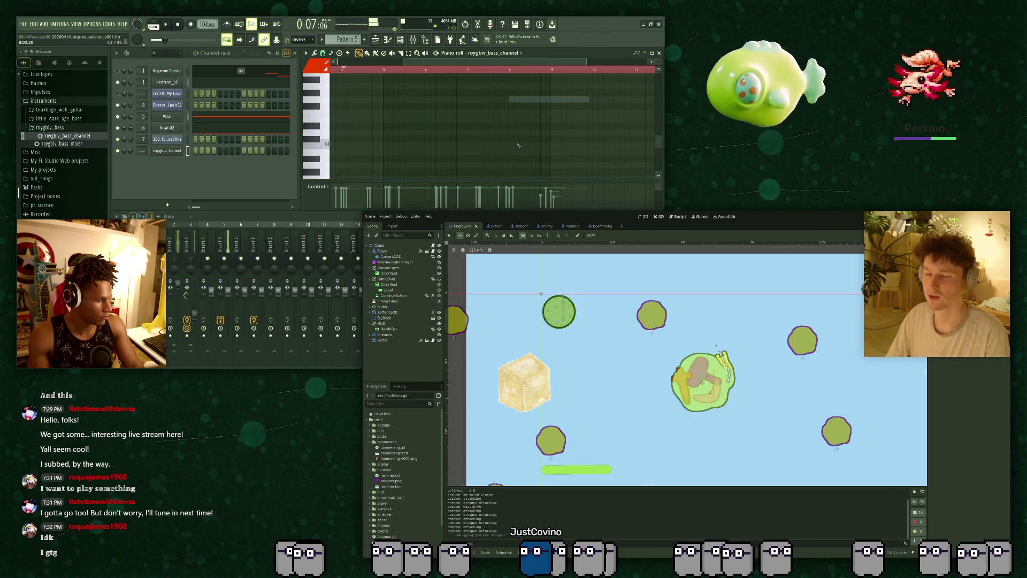
{"action": "key", "text": "space"}
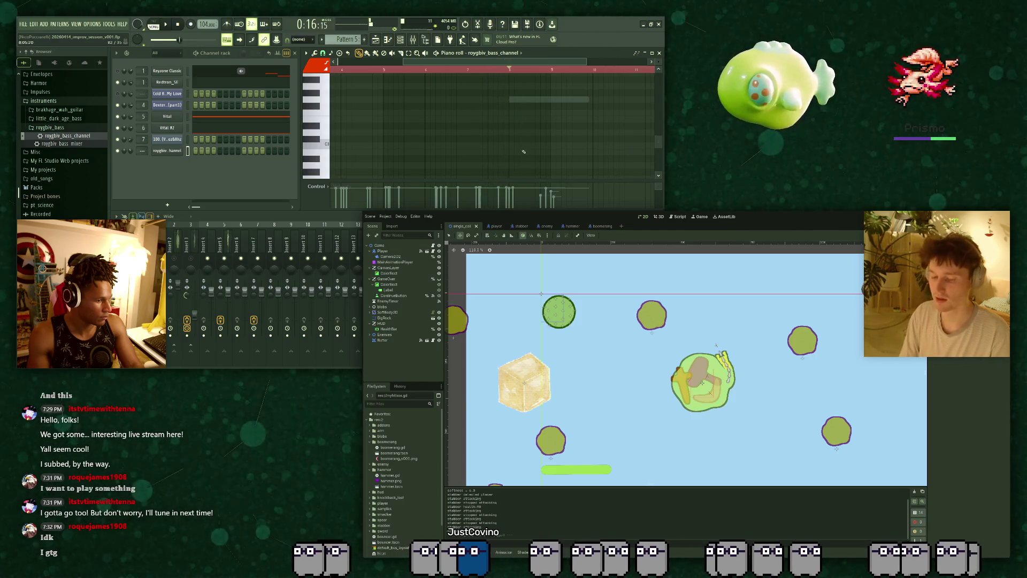
{"action": "left_click", "coordinate": [523, 158]}
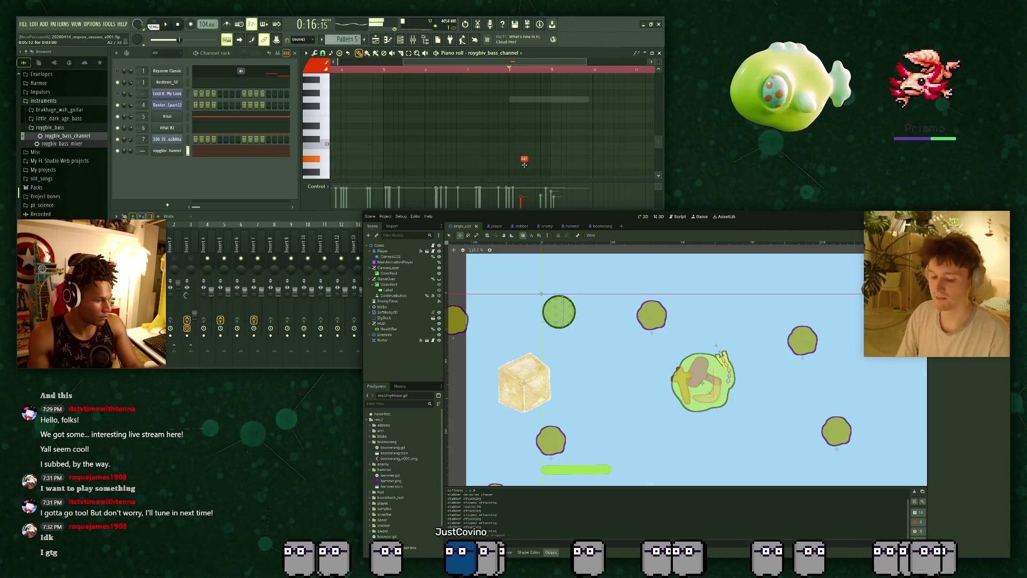
{"action": "scroll", "coordinate": [523, 167], "scroll_direction": "down", "scroll_amount": 2}
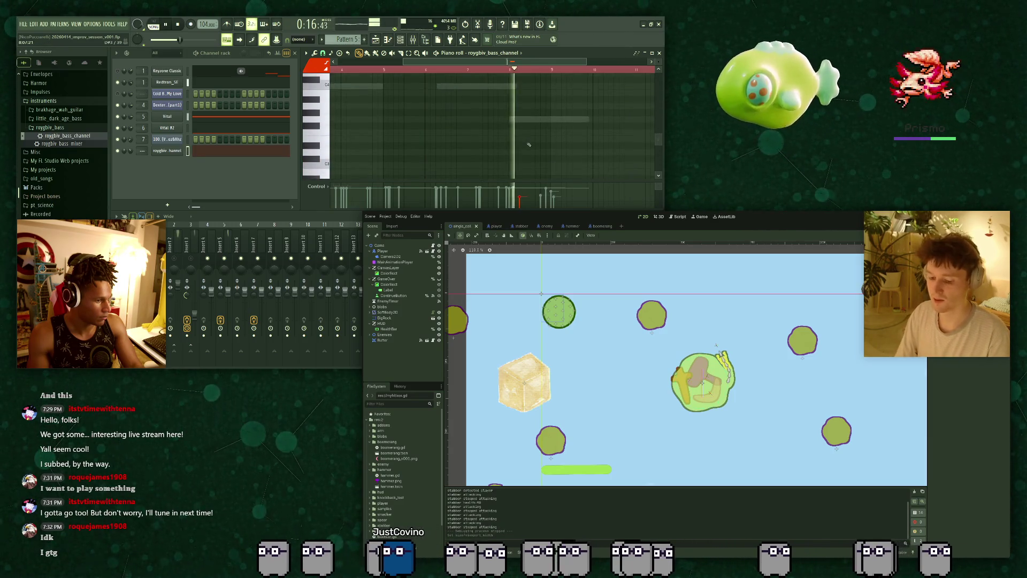
{"action": "left_click_drag", "start_coordinate": [521, 145], "coordinate": [510, 145]}
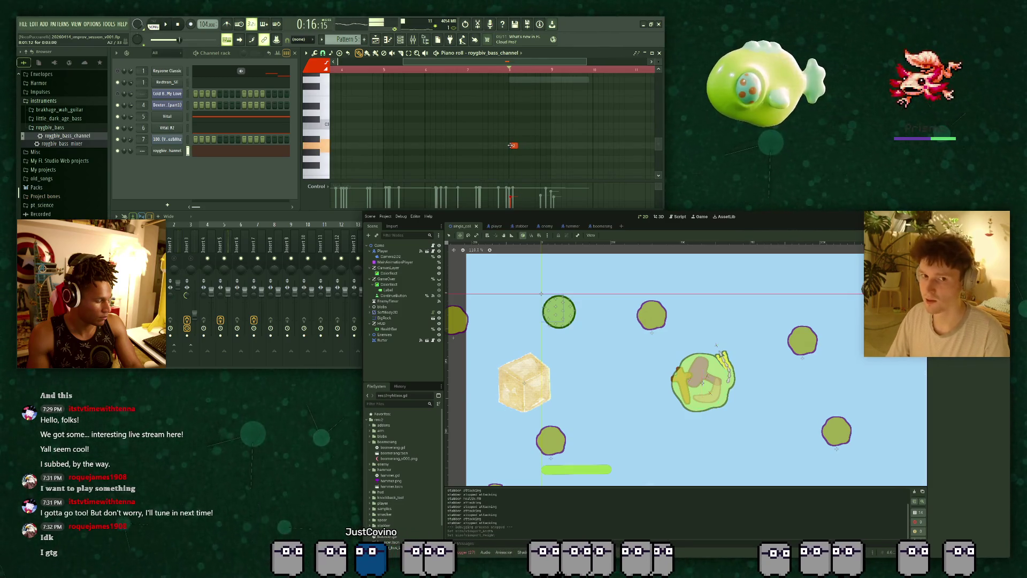
{"action": "scroll", "coordinate": [511, 145], "scroll_direction": "up", "scroll_amount": 2}
{"action": "key", "text": "F5"}
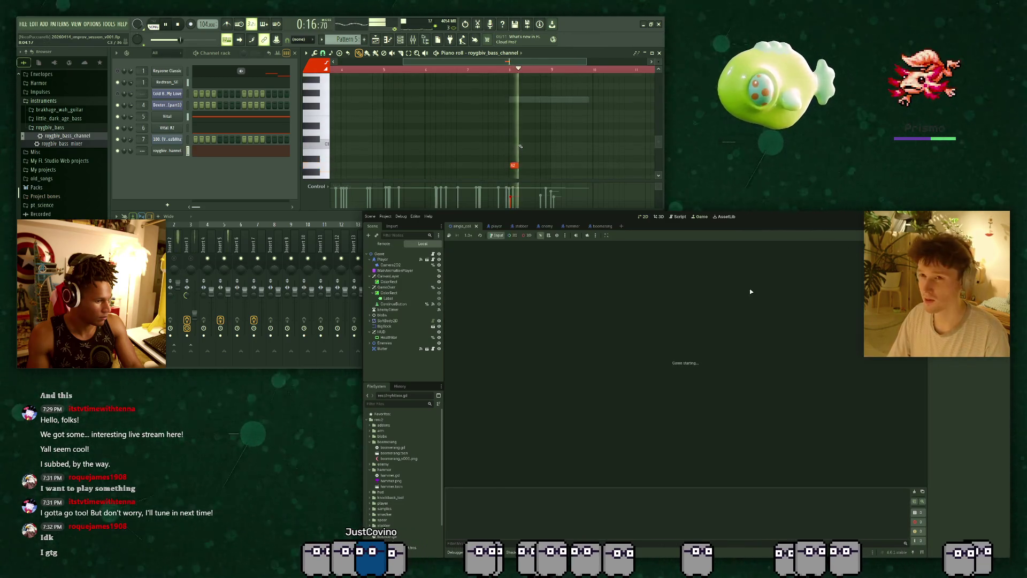
Open the bass channel's settings and replay the bass pattern from the start.
{"action": "scroll", "coordinate": [513, 165], "scroll_direction": "down", "scroll_amount": 4}
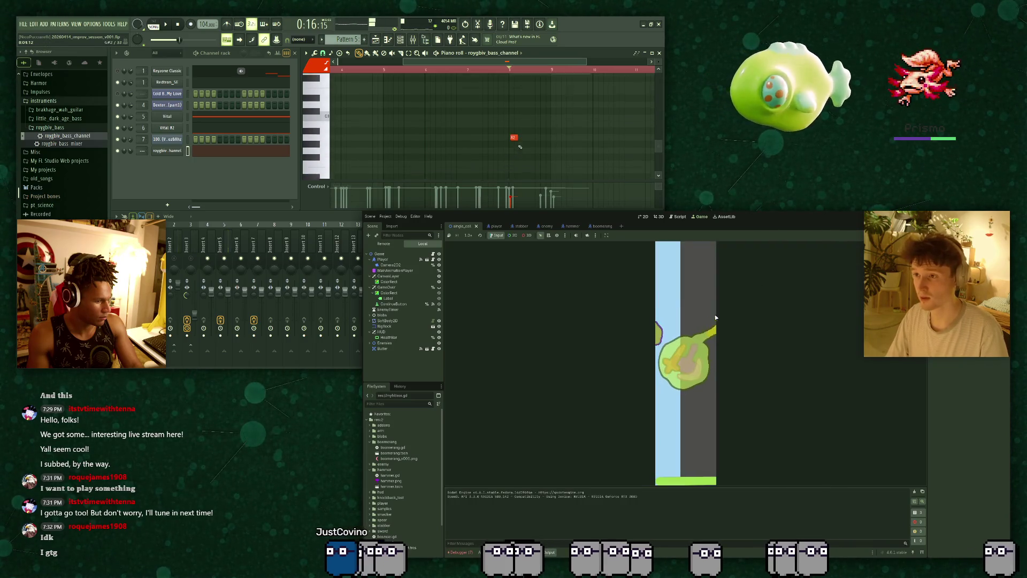
{"action": "left_click", "coordinate": [172, 152]}
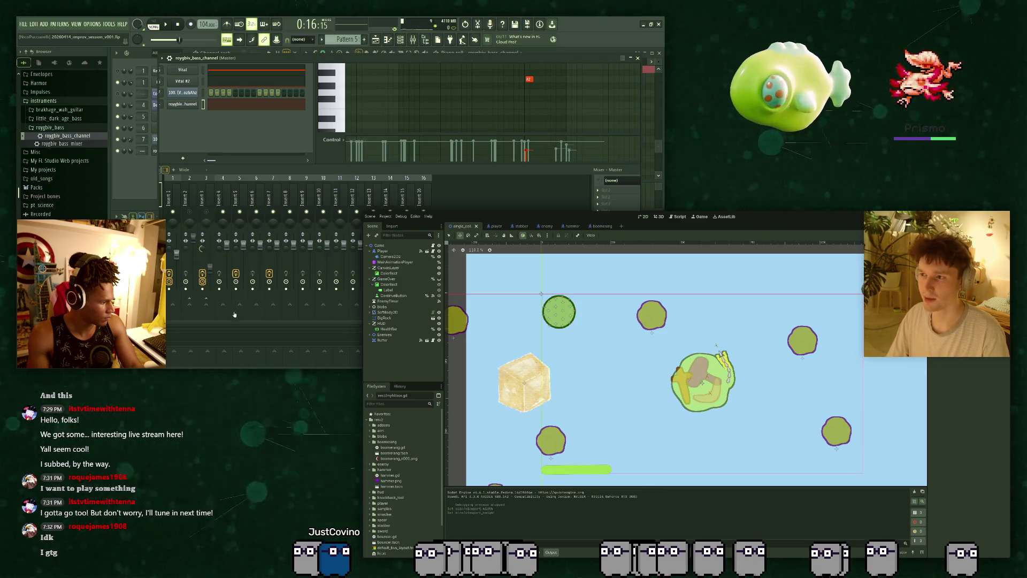
{"action": "key", "text": "space"}
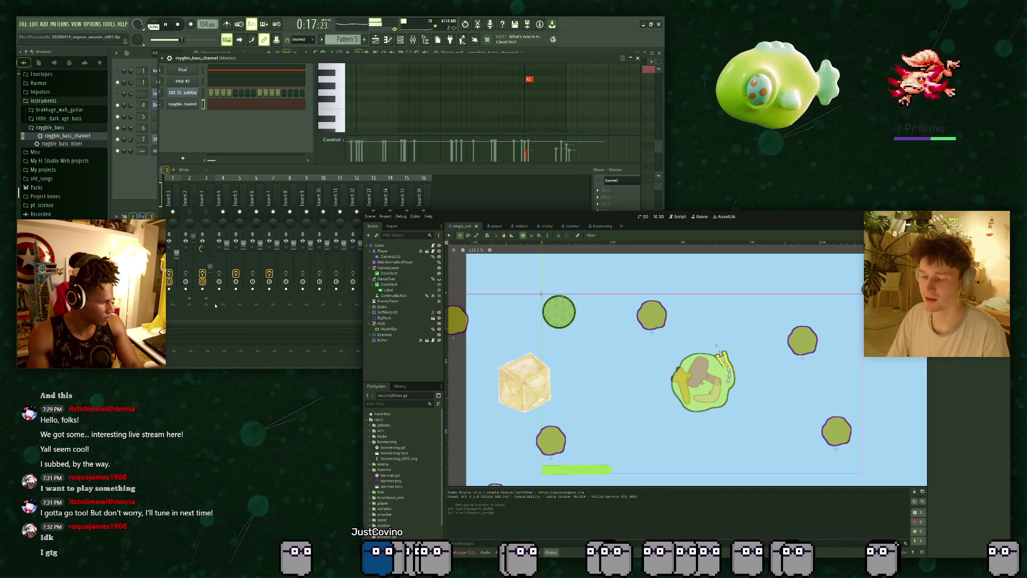
{"action": "key", "text": "space"}
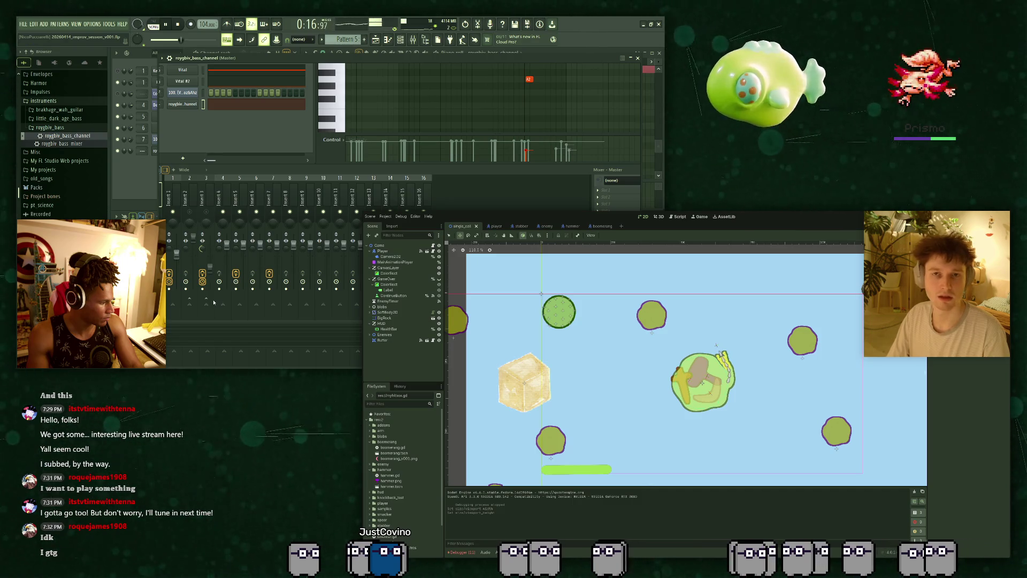
{"action": "key", "text": "space"}
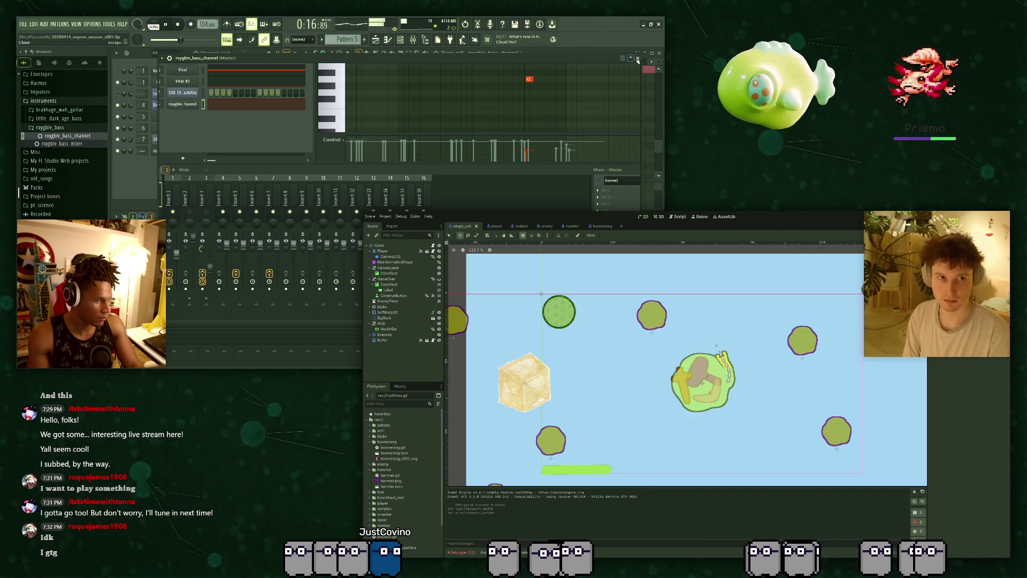
{"action": "left_click", "coordinate": [546, 74]}
{"action": "key", "text": "space"}
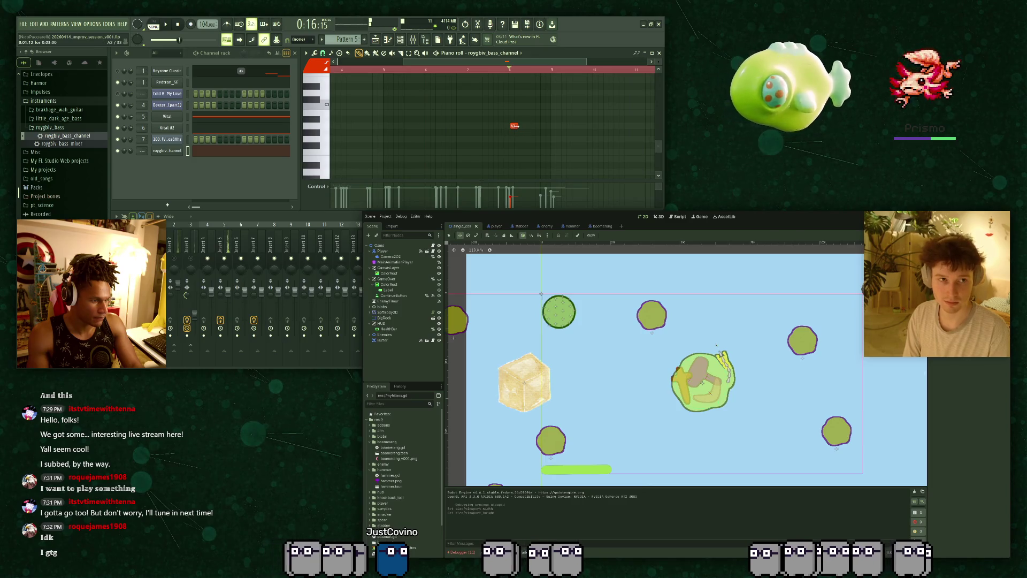
Move the red A2 bass note down in pitch, audition it, and relaunch the game with F5.
{"action": "left_click", "coordinate": [551, 128]}
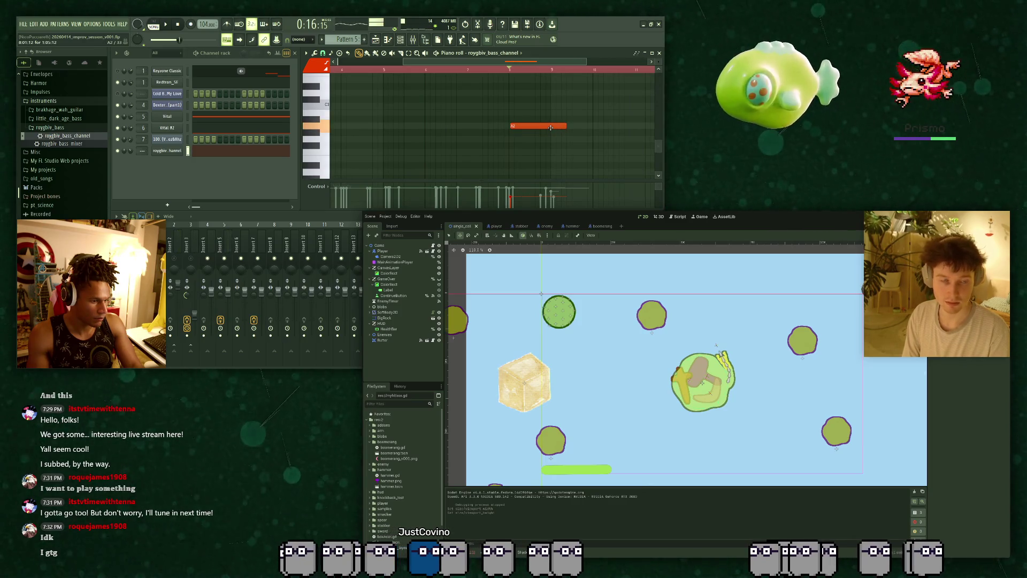
{"action": "mouse_move", "coordinate": [551, 126]}
{"action": "left_mouse_down"}
{"action": "mouse_move", "coordinate": [532, 154]}
{"action": "mouse_move", "coordinate": [529, 145]}
{"action": "left_mouse_up"}
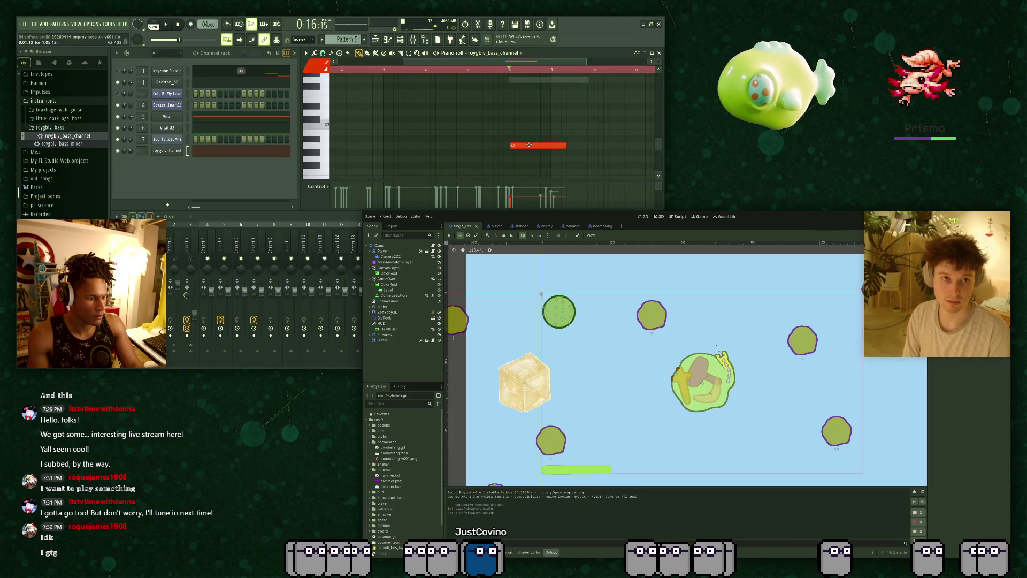
{"action": "left_click", "coordinate": [332, 139]}
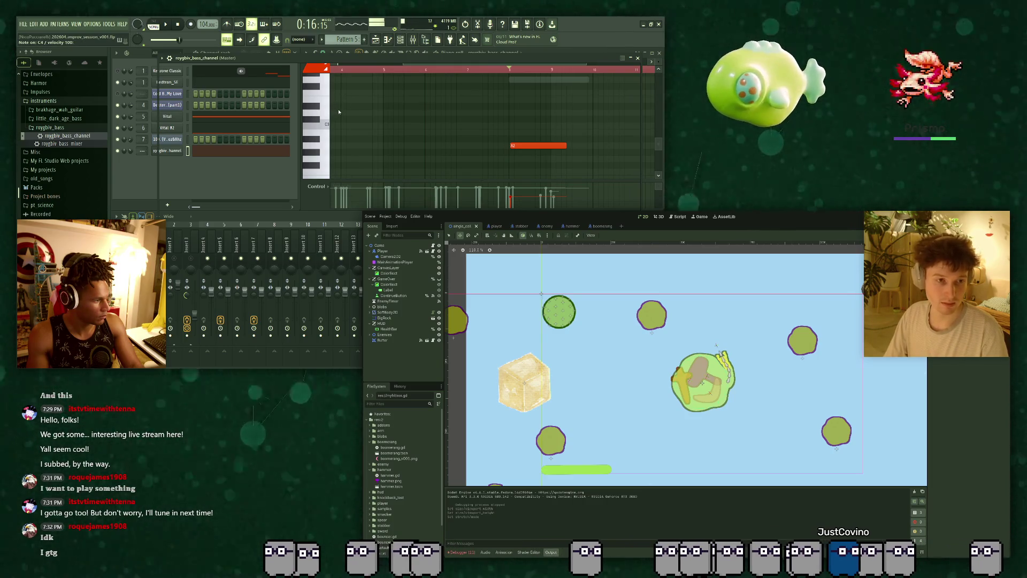
{"action": "key", "text": "space"}
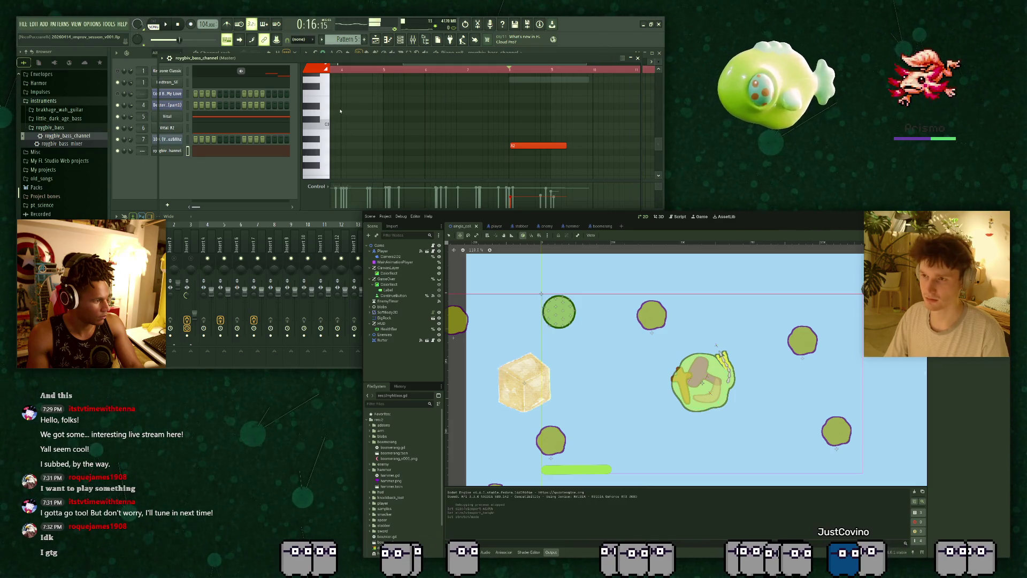
{"action": "key", "text": "space"}
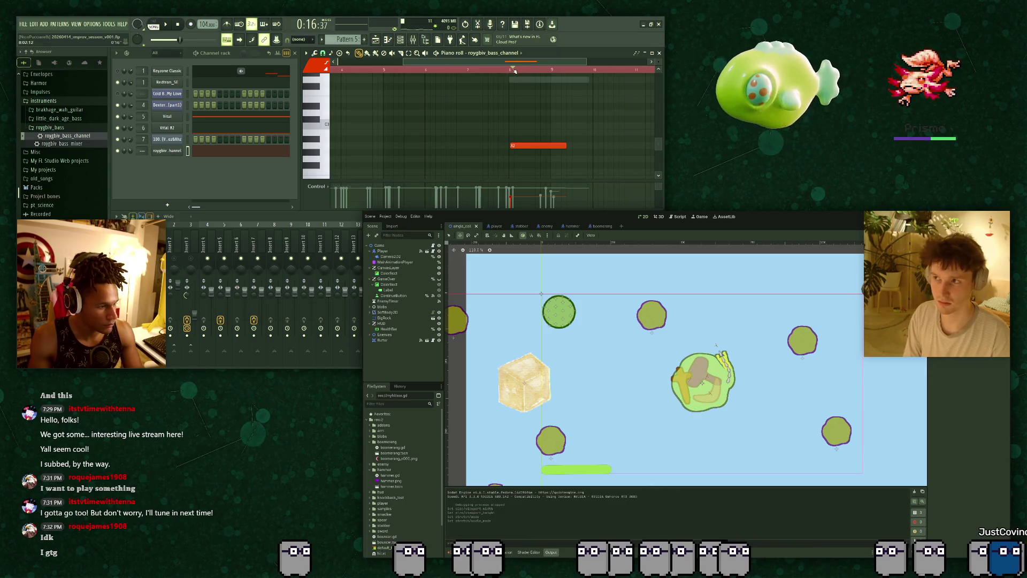
{"action": "left_click", "coordinate": [536, 145]}
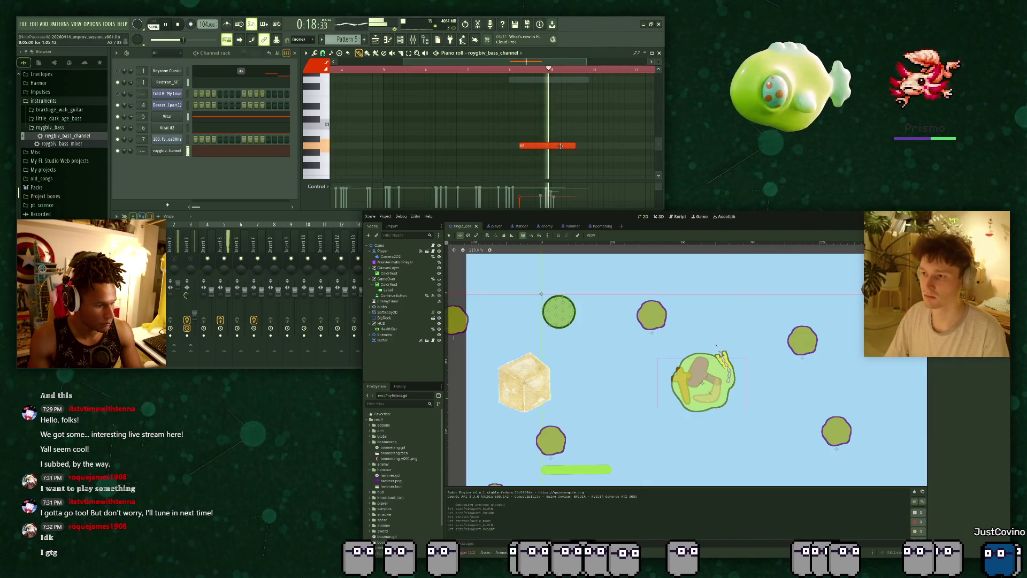
{"action": "key", "text": "F5"}
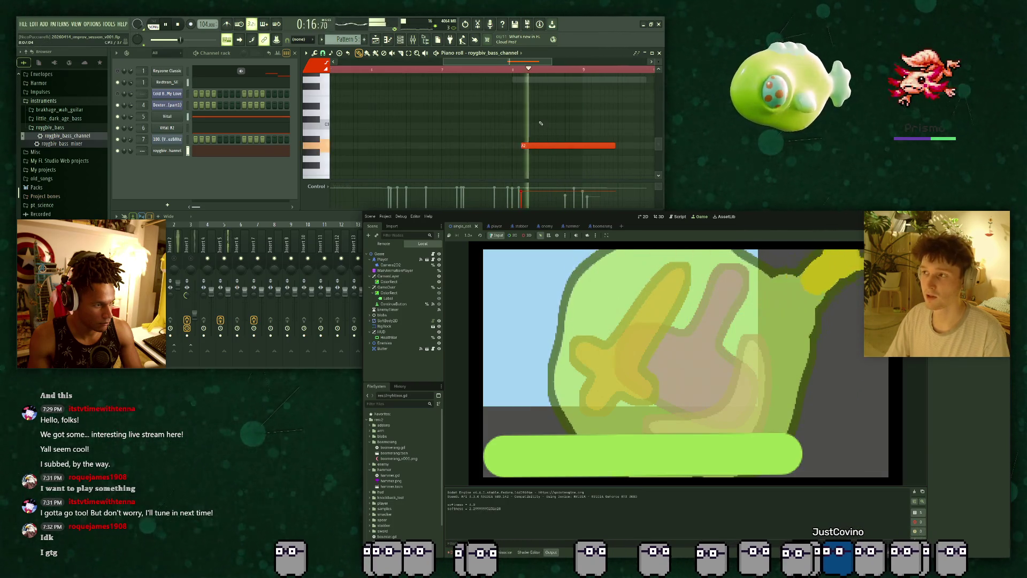
Set the Scats Choir channel's root note to C#4 between quick game runs and stops.
{"action": "key", "text": "F8"}
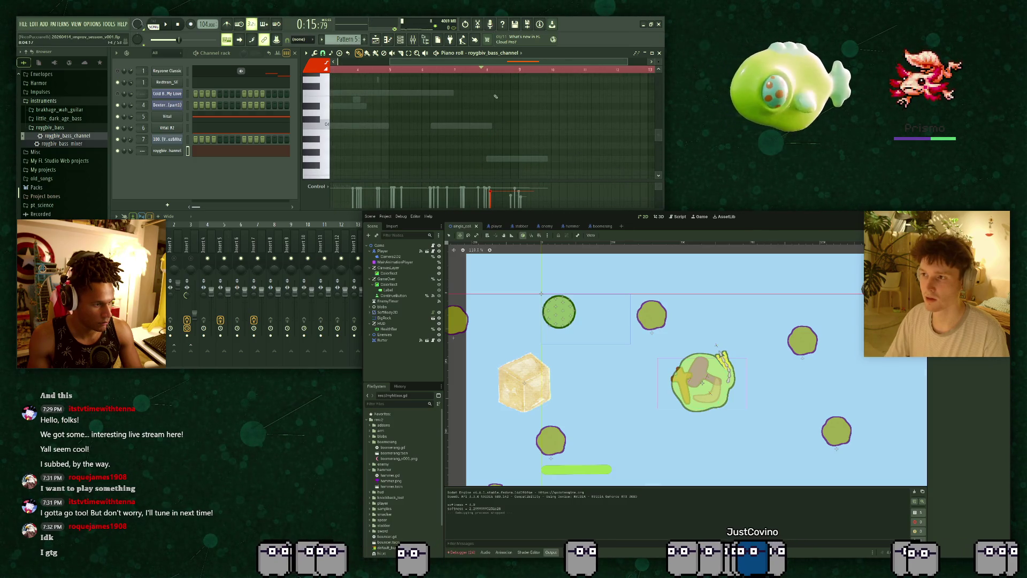
{"action": "key", "text": "space"}
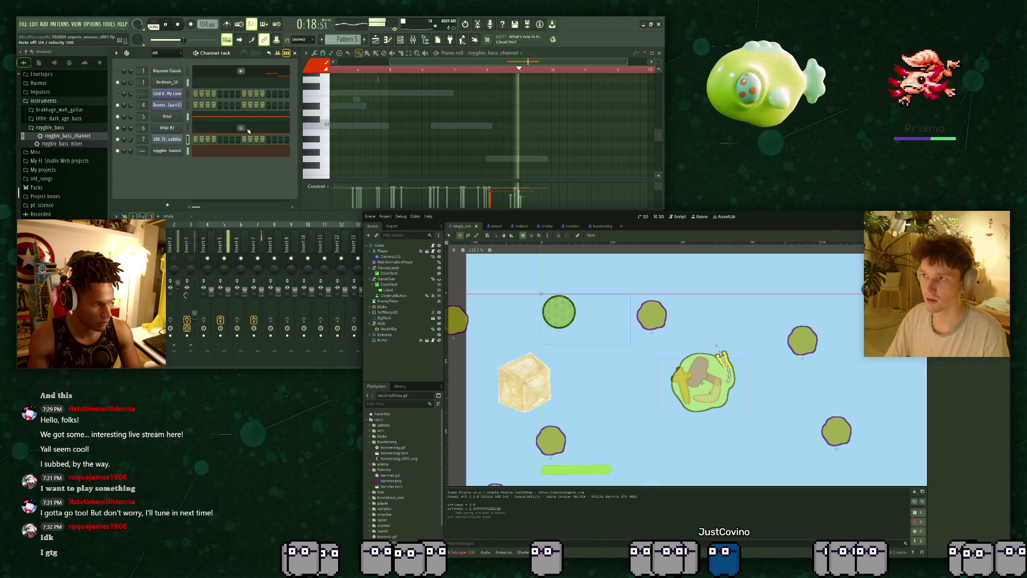
{"action": "key", "text": "F5"}
{"action": "key", "text": "space"}
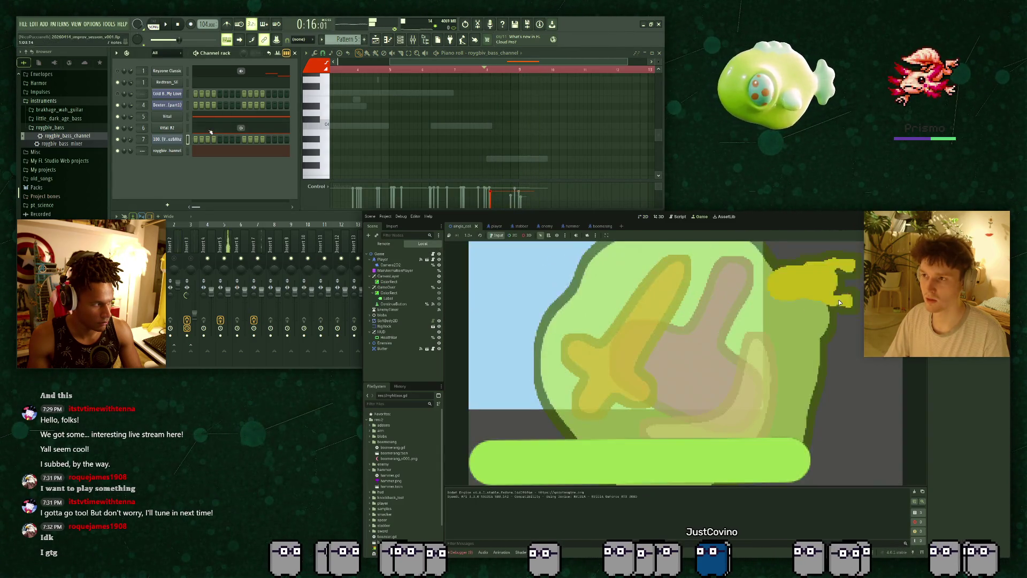
{"action": "left_click", "coordinate": [167, 139]}
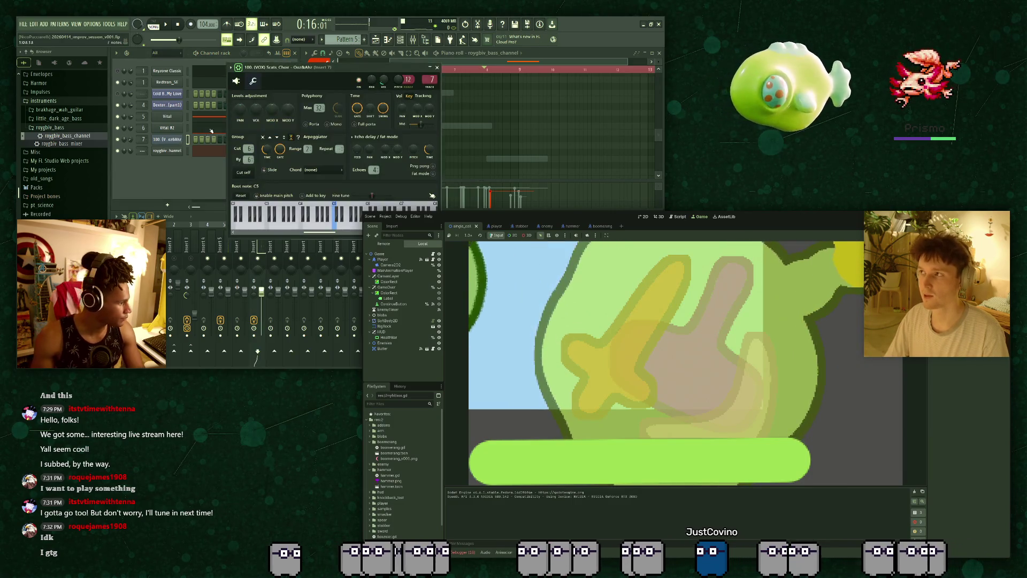
{"action": "key", "text": "F8"}
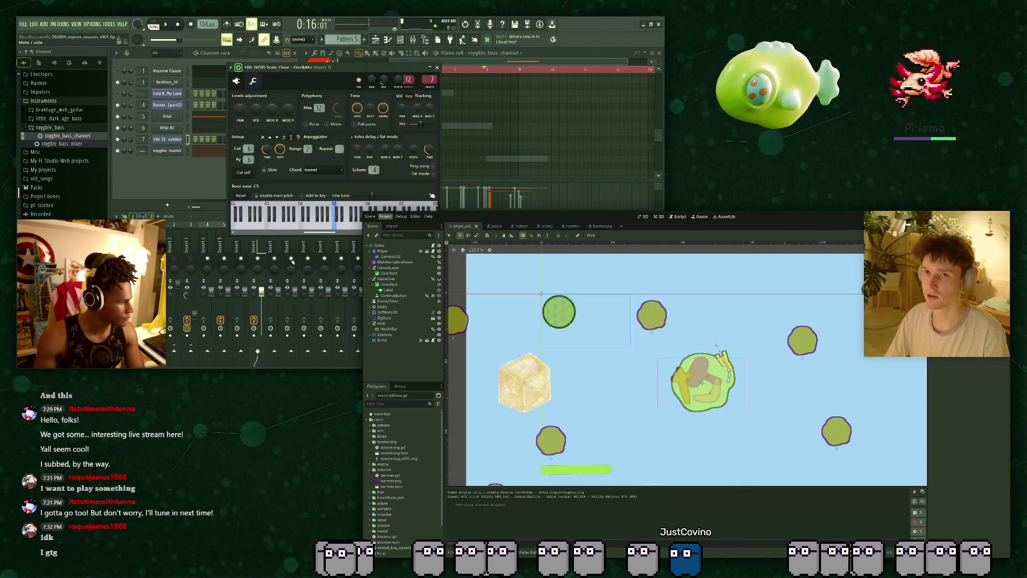
{"action": "right_click", "coordinate": [304, 219]}
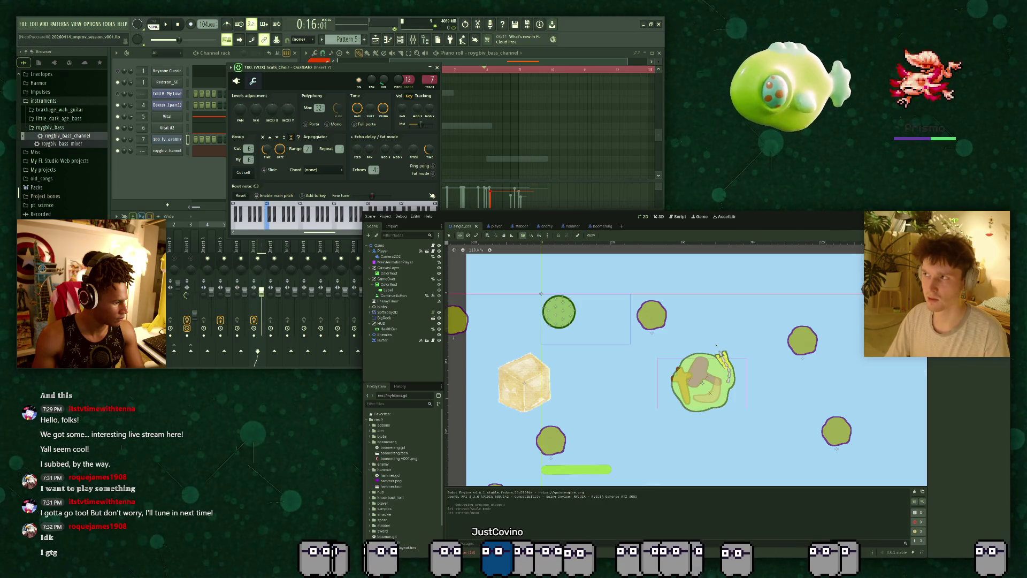
Run and stop the level three more times, ending with the game stopped.
{"action": "key", "text": "F5"}
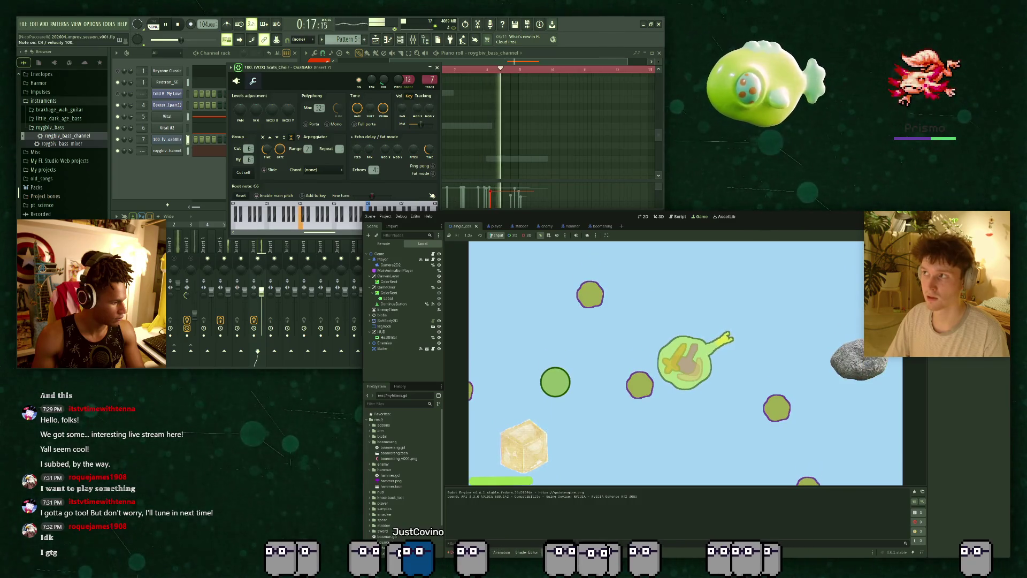
{"action": "key", "text": "F8"}
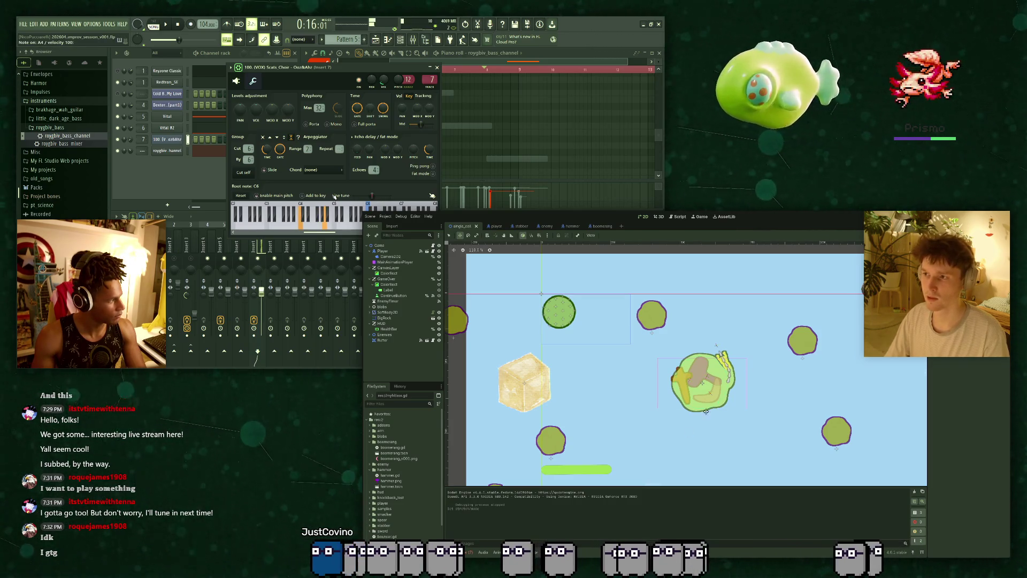
{"action": "key", "text": "F5"}
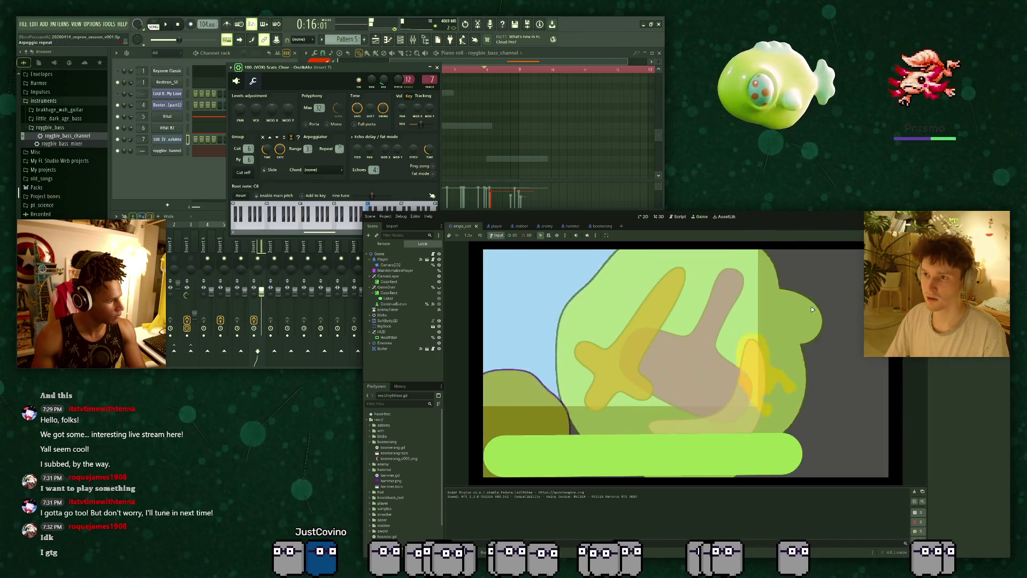
{"action": "key", "text": "F8"}
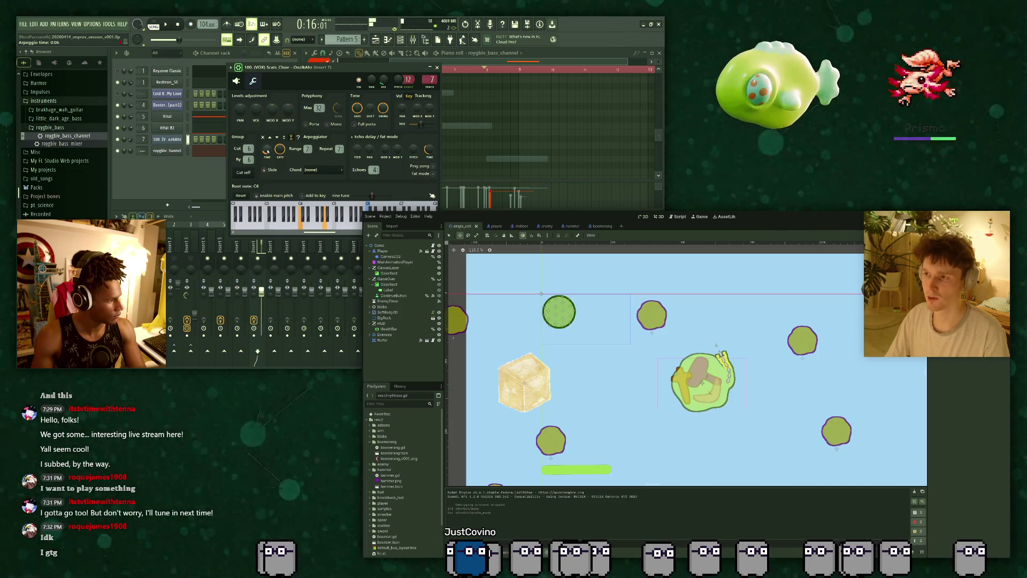
{"action": "key", "text": "F5"}
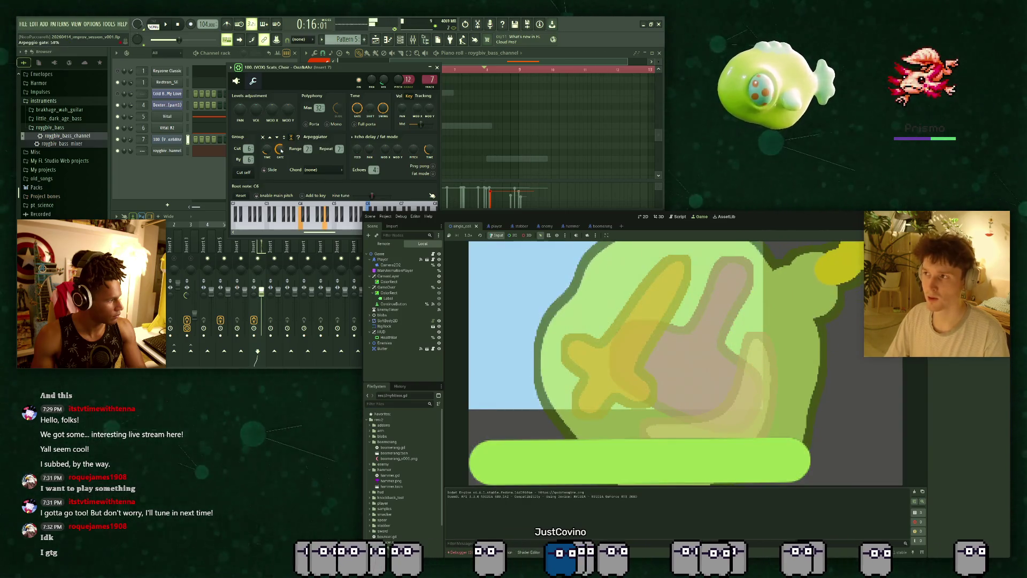
{"action": "key", "text": "F8"}
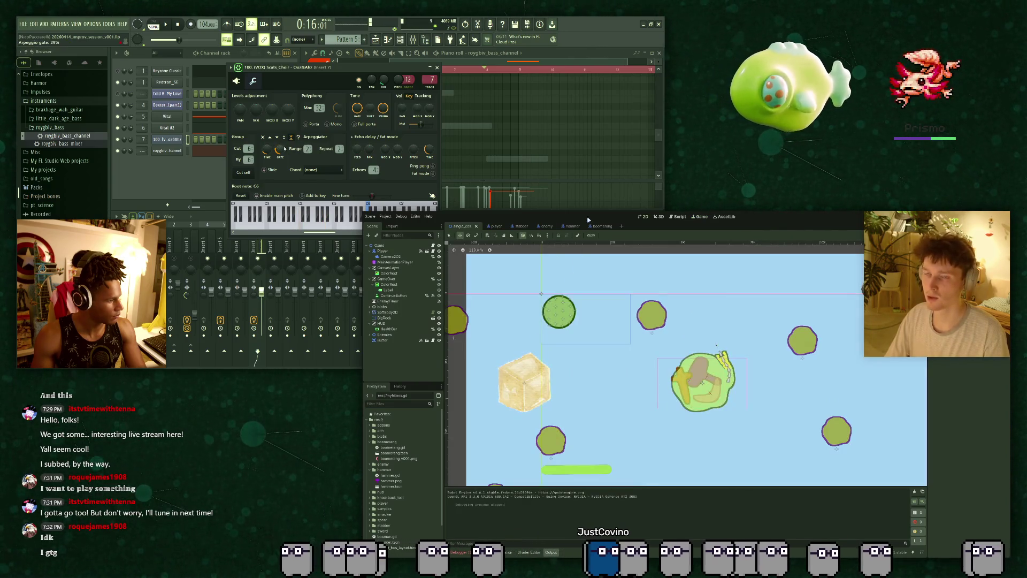
{"action": "left_click", "coordinate": [664, 333]}
{"action": "scroll", "coordinate": [664, 333], "scroll_direction": "up", "scroll_amount": 2}
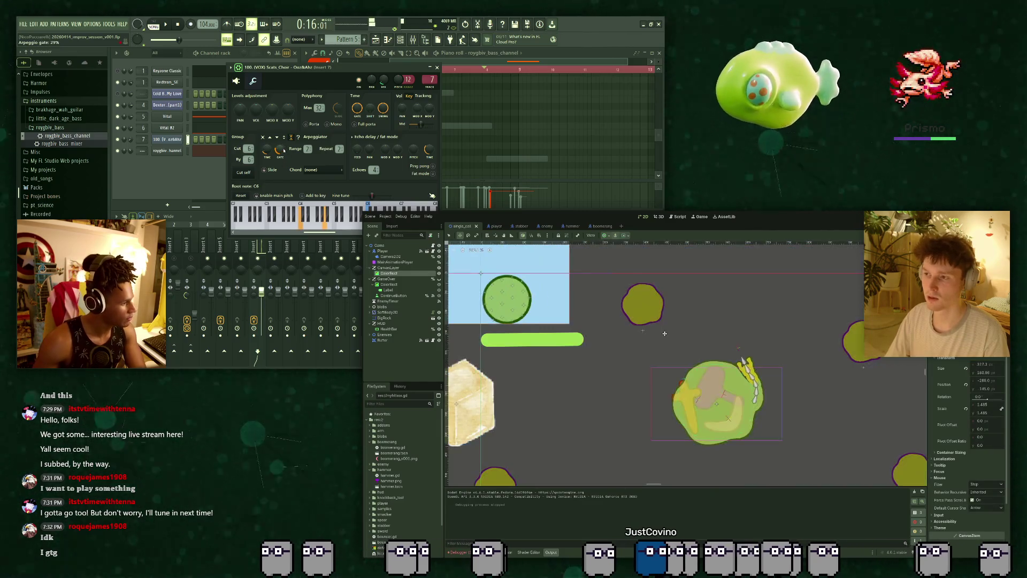
{"action": "scroll", "coordinate": [664, 333], "scroll_direction": "down", "scroll_amount": 5}
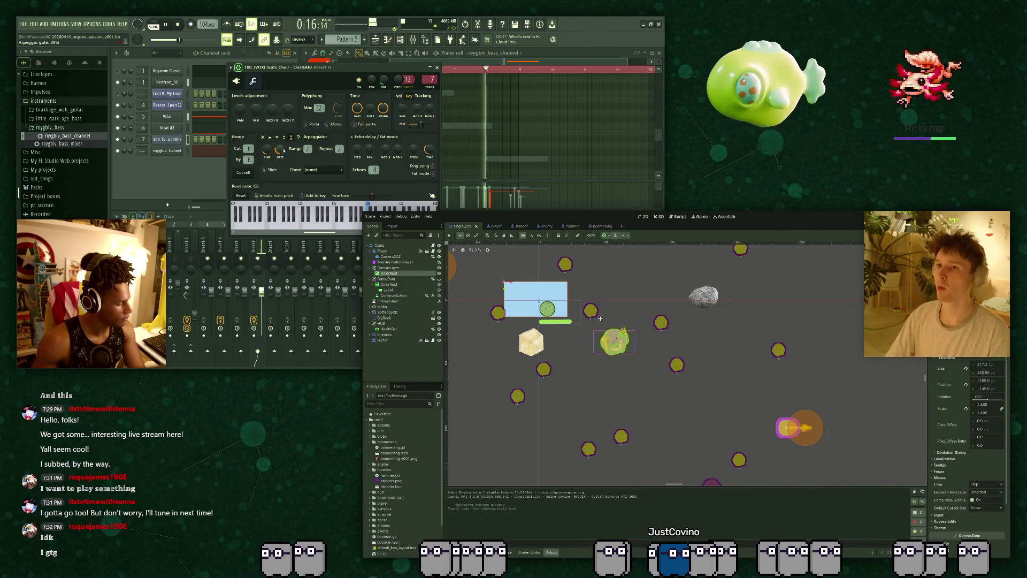
{"action": "scroll", "coordinate": [600, 318], "scroll_direction": "up", "scroll_amount": 2}
{"action": "left_click_drag", "start_coordinate": [600, 319], "coordinate": [662, 331]}
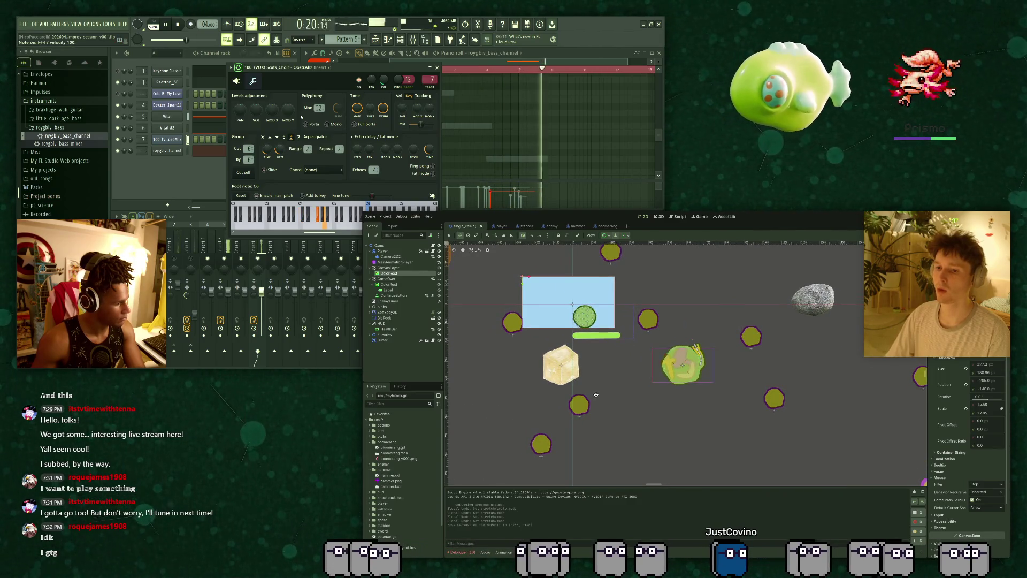
{"action": "key", "text": "ctrl+z"}
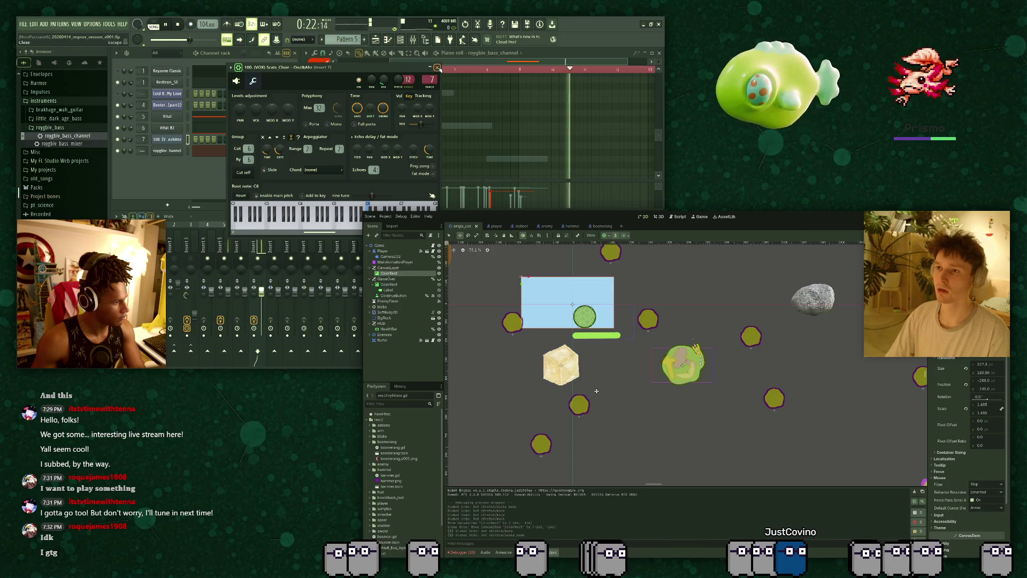
{"action": "key", "text": "ctrl+shift+z"}
{"action": "key", "text": "ctrl+shift+z"}
{"action": "key", "text": "ctrl+shift+z"}
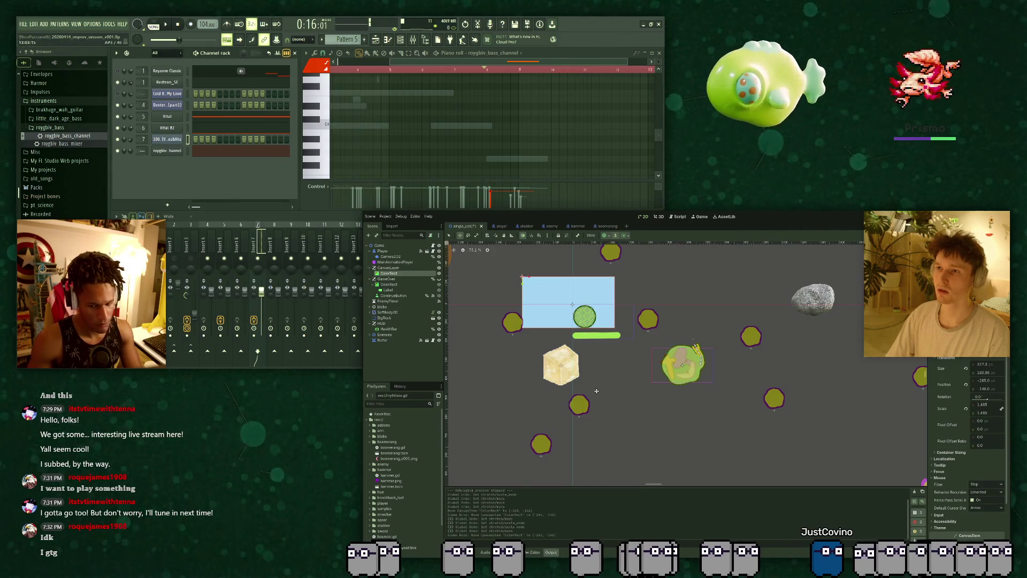
{"action": "scroll", "coordinate": [596, 391], "scroll_direction": "up", "scroll_amount": 4}
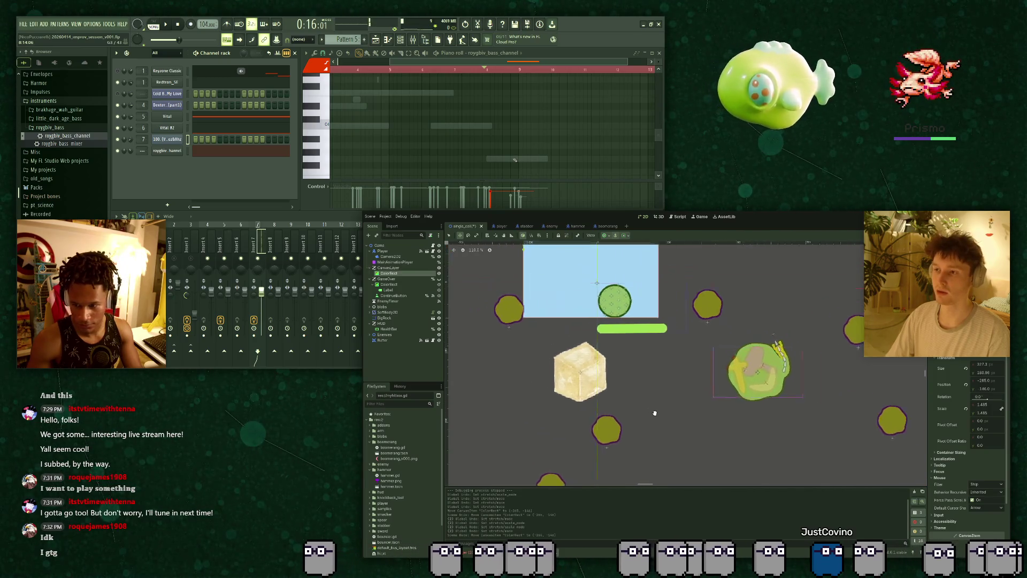
{"action": "scroll", "coordinate": [591, 333], "scroll_direction": "down", "scroll_amount": 15}
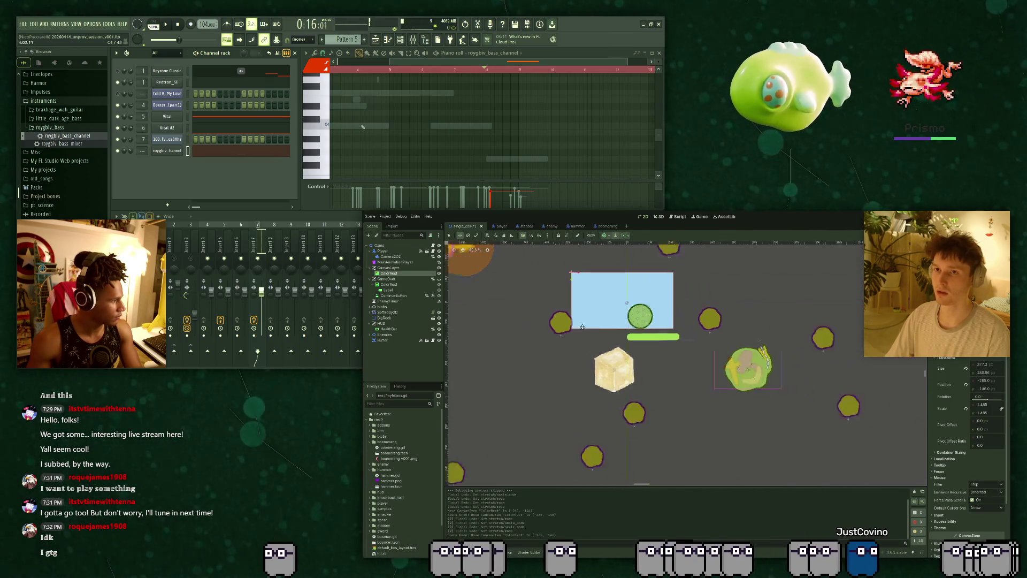
{"action": "scroll", "coordinate": [592, 334], "scroll_direction": "up", "scroll_amount": 4}
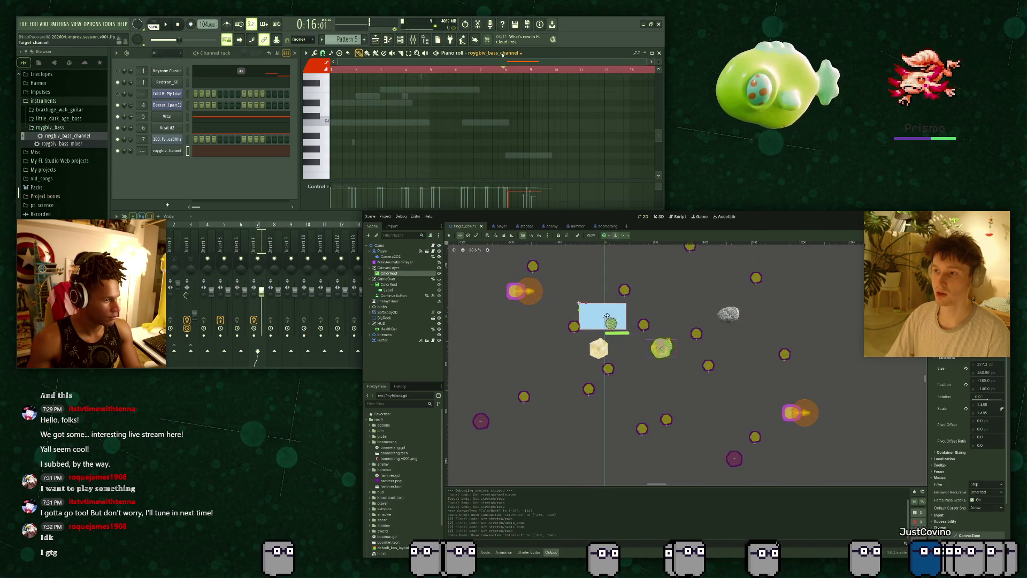
{"action": "scroll", "coordinate": [494, 153], "scroll_direction": "down", "scroll_amount": 3}
{"action": "left_click", "coordinate": [511, 153]}
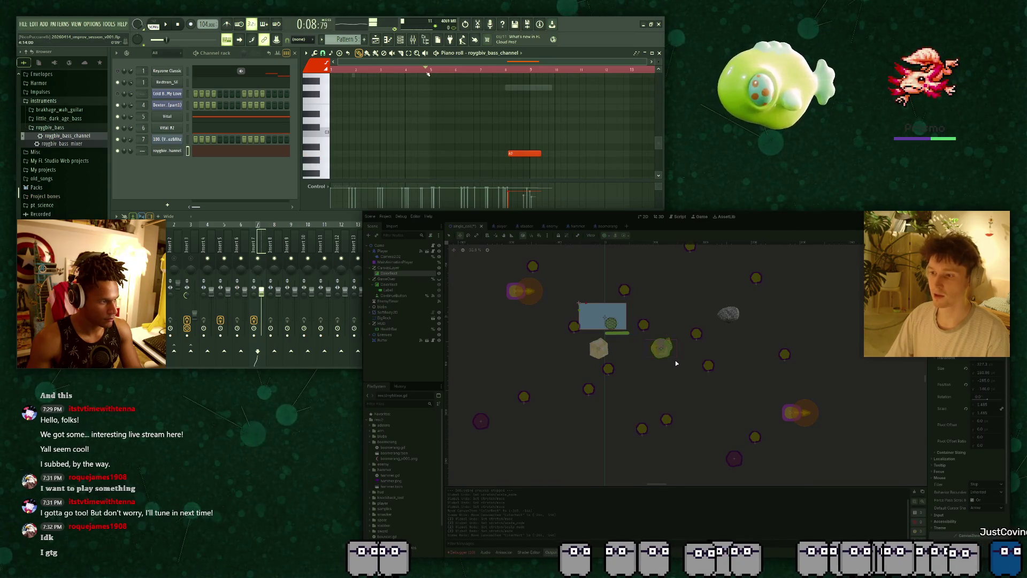
Start the song playing in FL Studio while scrolling through the piano roll.
{"action": "scroll", "coordinate": [440, 100], "scroll_direction": "up", "scroll_amount": 8}
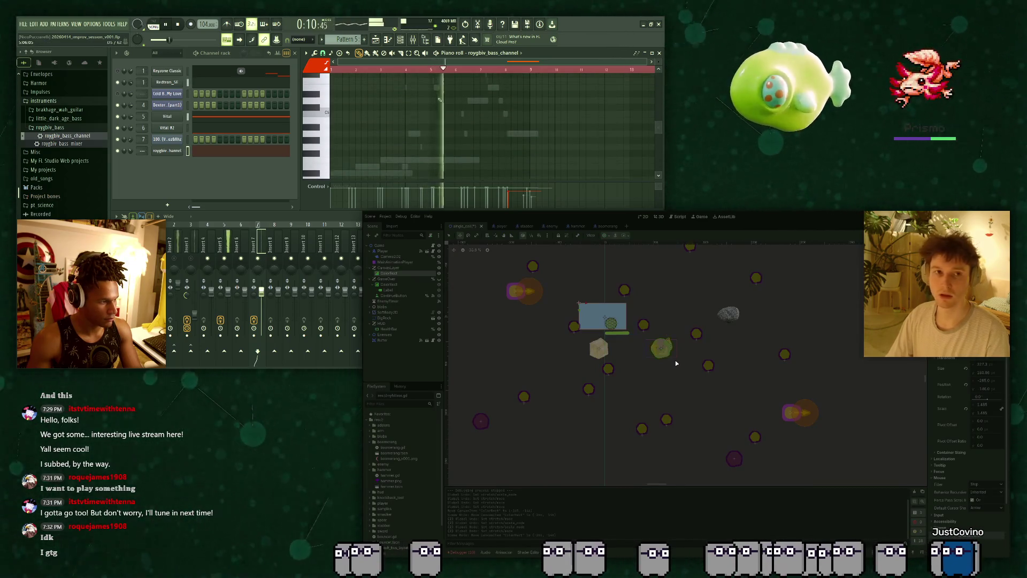
{"action": "scroll", "coordinate": [440, 100], "scroll_direction": "up", "scroll_amount": 3}
{"action": "key", "text": "space"}
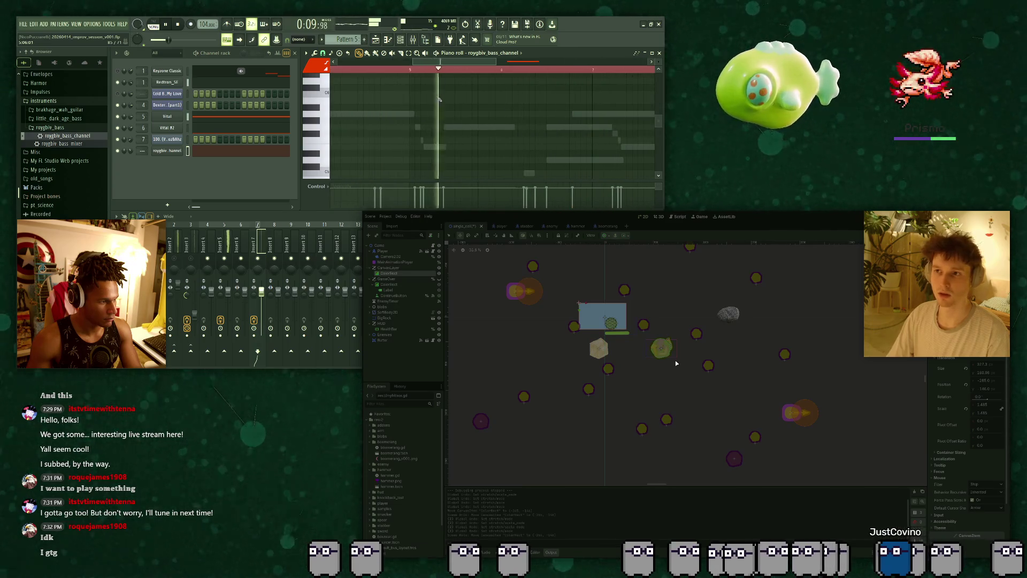
{"action": "scroll", "coordinate": [447, 112], "scroll_direction": "down", "scroll_amount": 3}
{"action": "scroll", "coordinate": [455, 128], "scroll_direction": "up", "scroll_amount": 3, "text": "ctrl"}
{"action": "scroll", "coordinate": [460, 137], "scroll_direction": "down", "scroll_amount": 3, "text": "ctrl"}
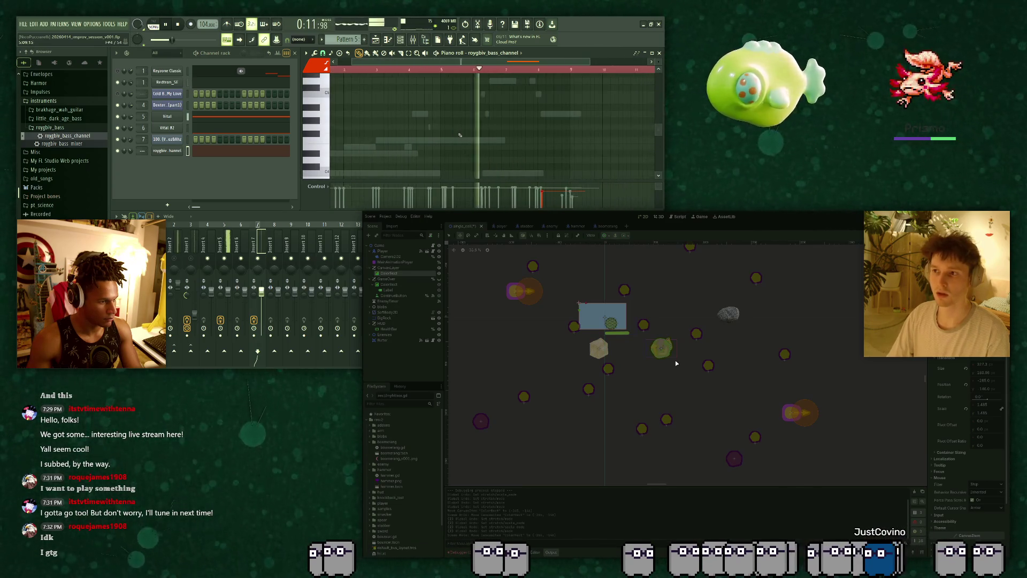
{"action": "scroll", "coordinate": [482, 150], "scroll_direction": "down", "scroll_amount": 8}
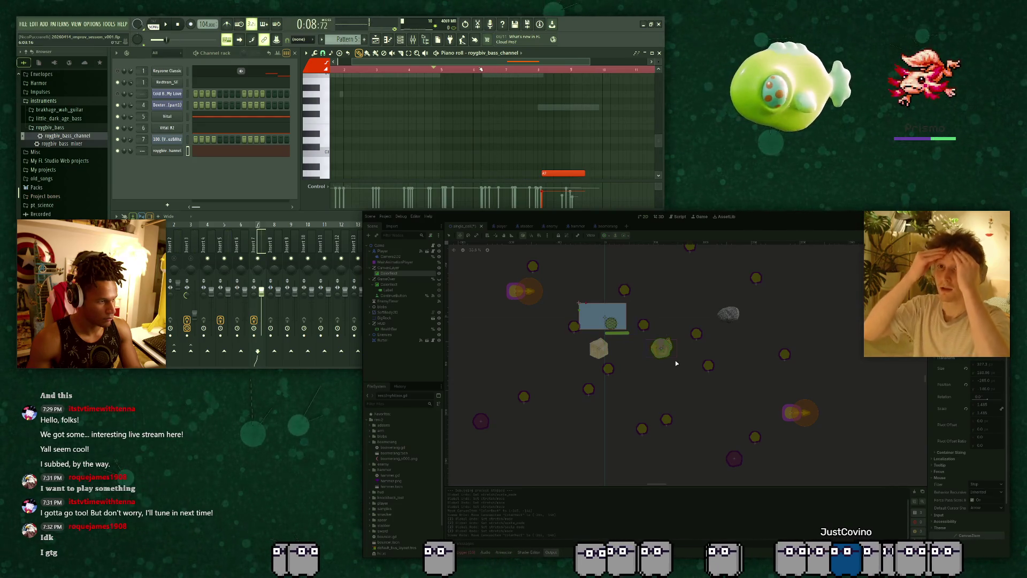
{"action": "scroll", "coordinate": [471, 114], "scroll_direction": "up", "scroll_amount": 5}
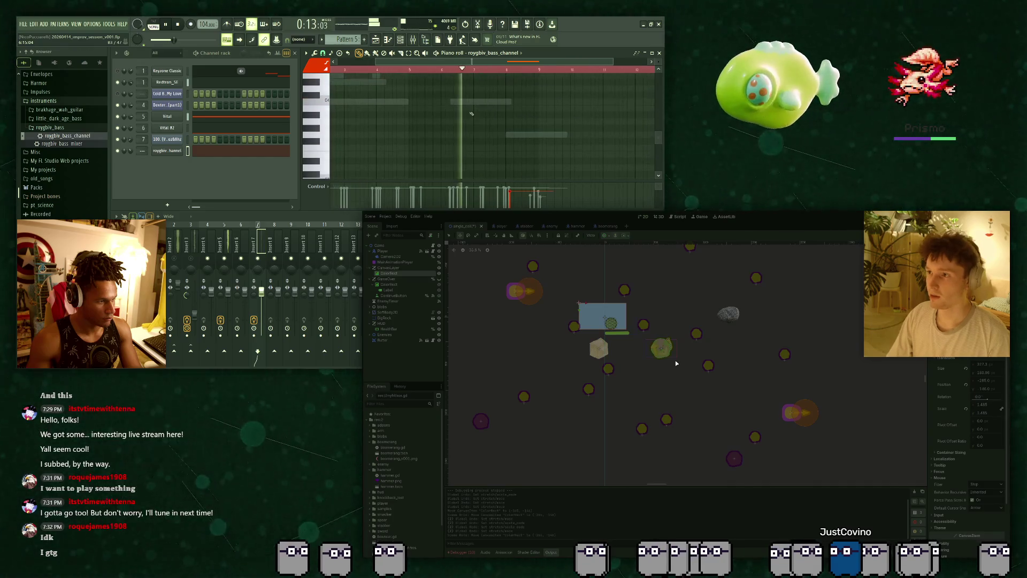
{"action": "scroll", "coordinate": [454, 162], "scroll_direction": "up", "scroll_amount": 3, "text": "ctrl"}
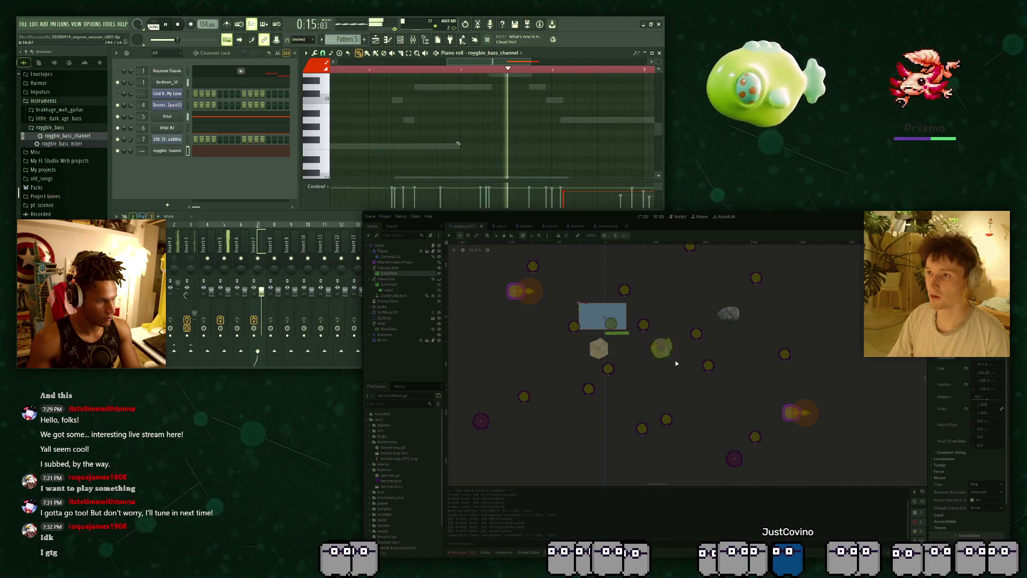
{"action": "scroll", "coordinate": [458, 144], "scroll_direction": "down", "scroll_amount": 3, "text": "ctrl"}
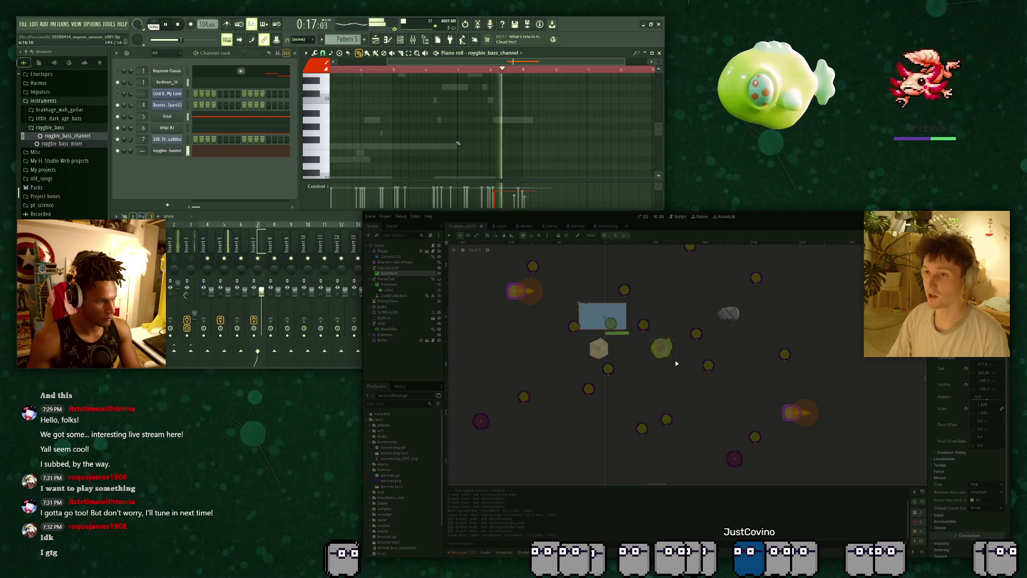
{"action": "scroll", "coordinate": [482, 128], "scroll_direction": "down", "scroll_amount": 5}
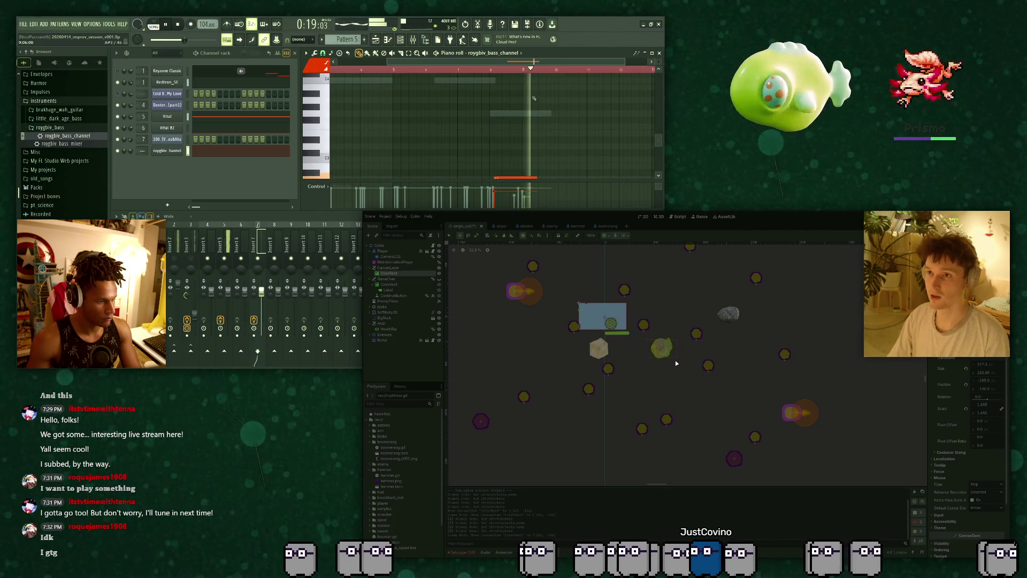
Lengthen the G3 note in the Vital channel's pattern, then select mixer insert 5 and another insert.
{"action": "key", "text": "Up"}
{"action": "key", "text": "Up"}
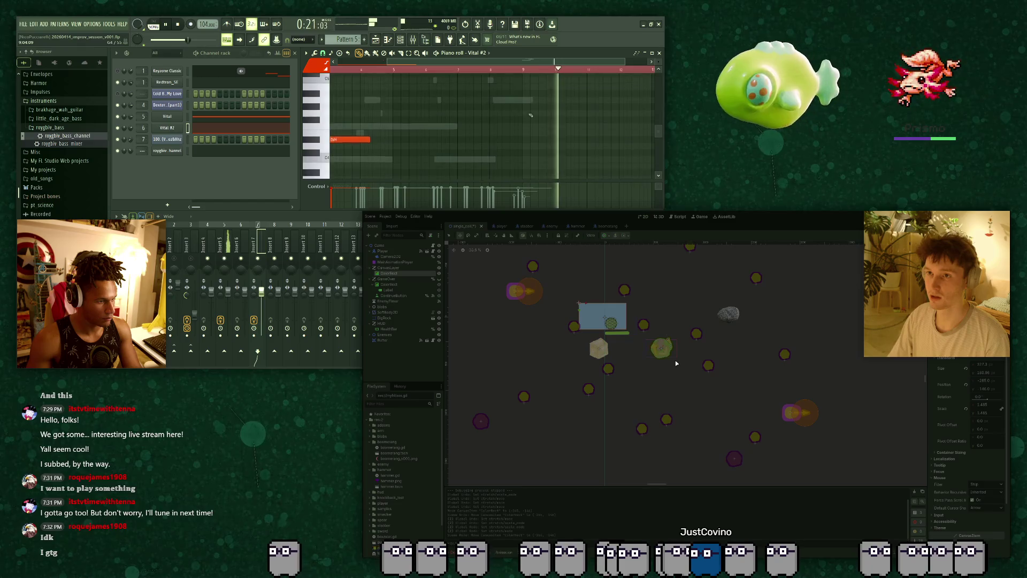
{"action": "scroll", "coordinate": [530, 115], "scroll_direction": "up", "scroll_amount": 6}
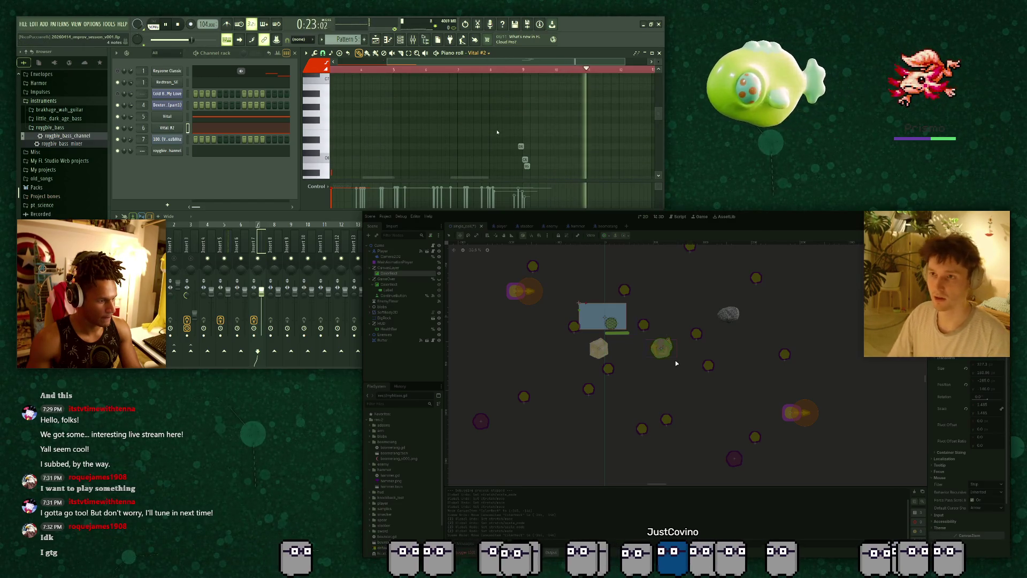
{"action": "scroll", "coordinate": [513, 137], "scroll_direction": "down", "scroll_amount": 6}
{"action": "key", "text": "Up"}
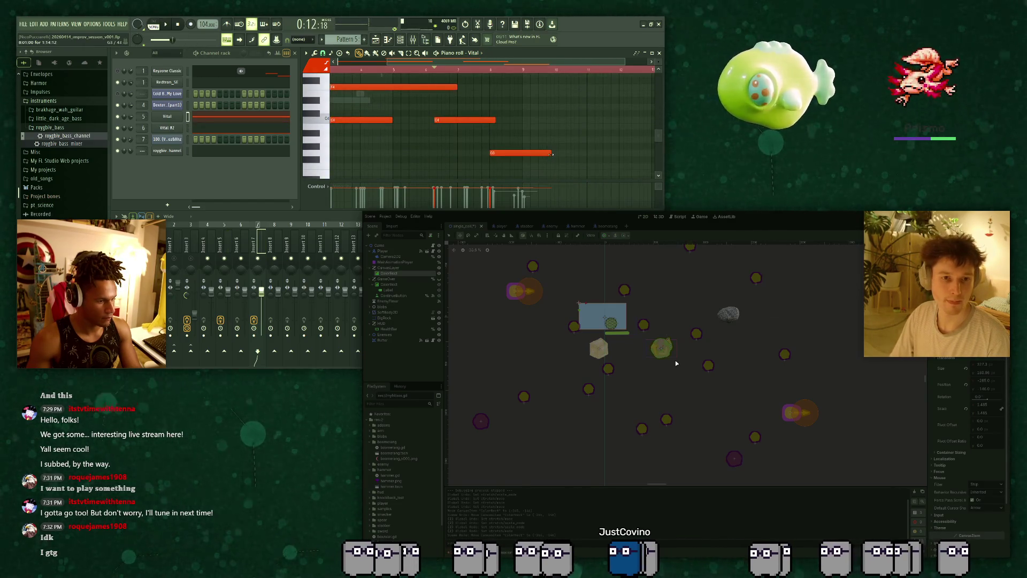
{"action": "left_click_drag", "start_coordinate": [608, 155], "coordinate": [622, 155]}
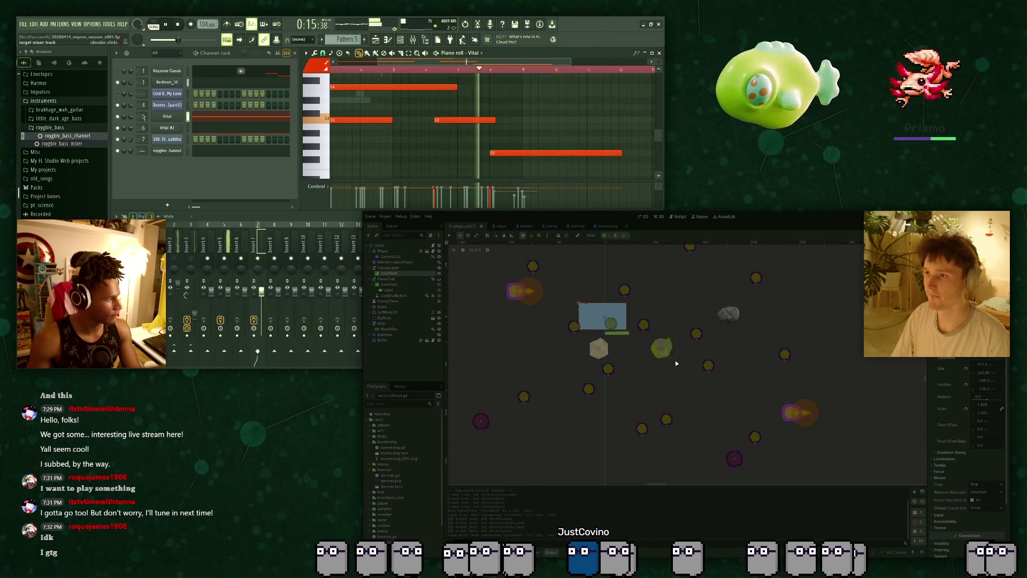
{"action": "left_click", "coordinate": [224, 241]}
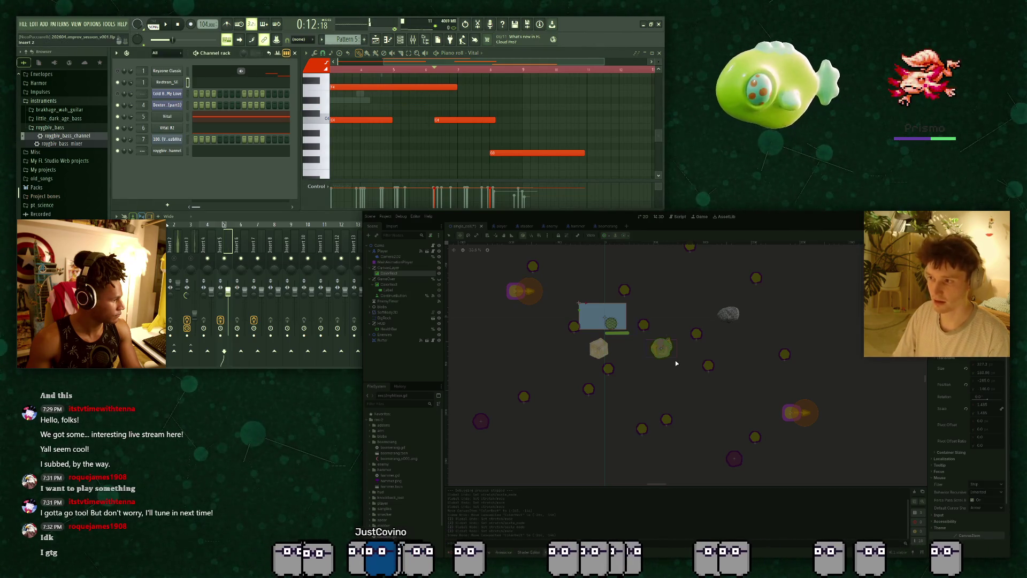
{"action": "left_click", "coordinate": [203, 238]}
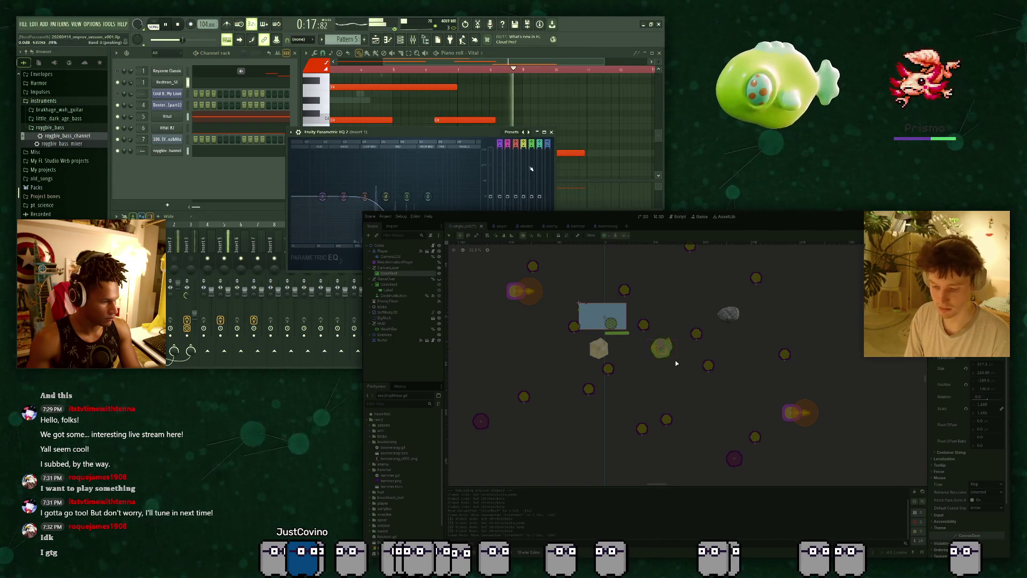
{"action": "left_click", "coordinate": [552, 132]}
{"action": "key", "text": "space"}
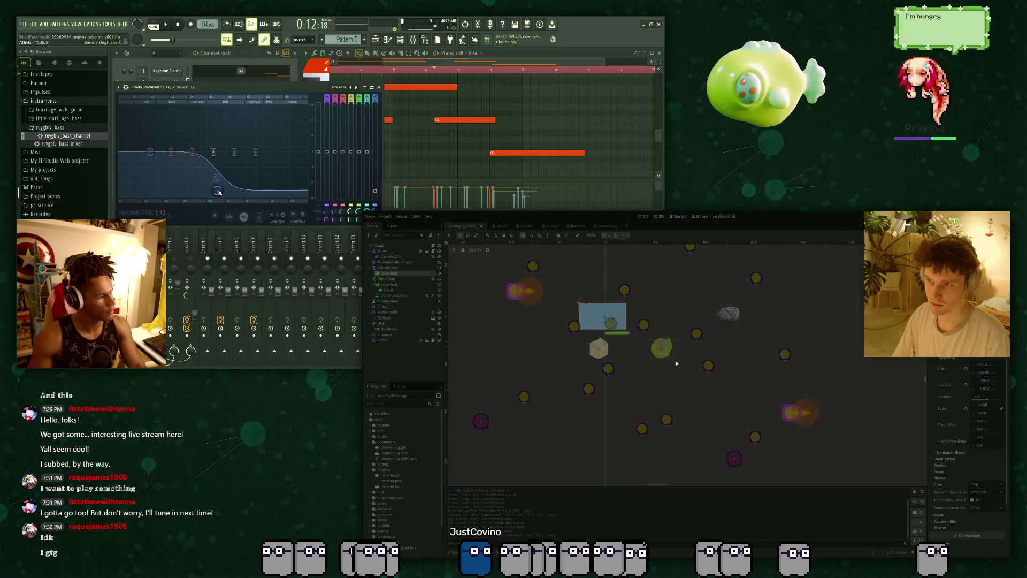
{"action": "key", "text": "space"}
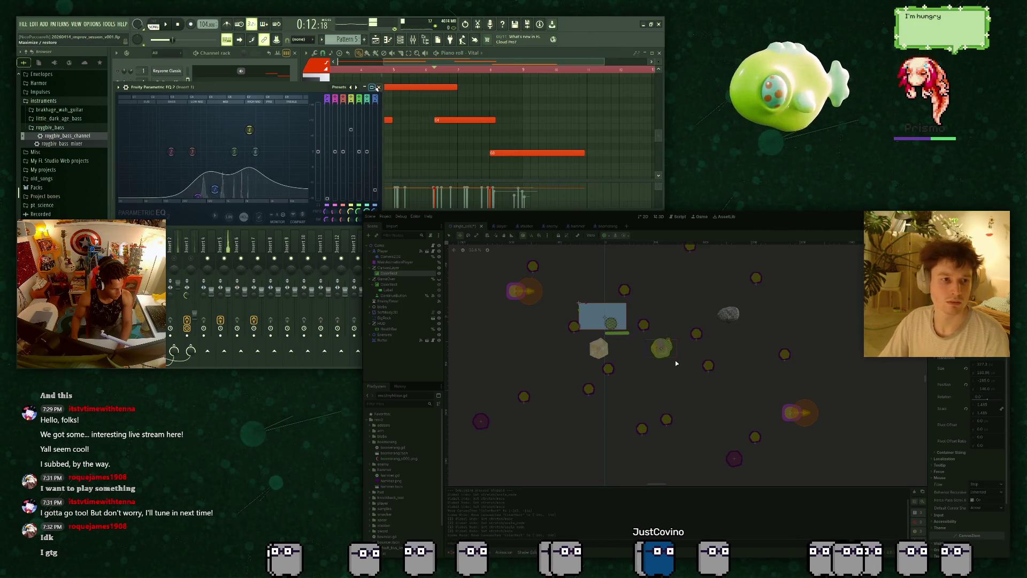
{"action": "left_click", "coordinate": [378, 88]}
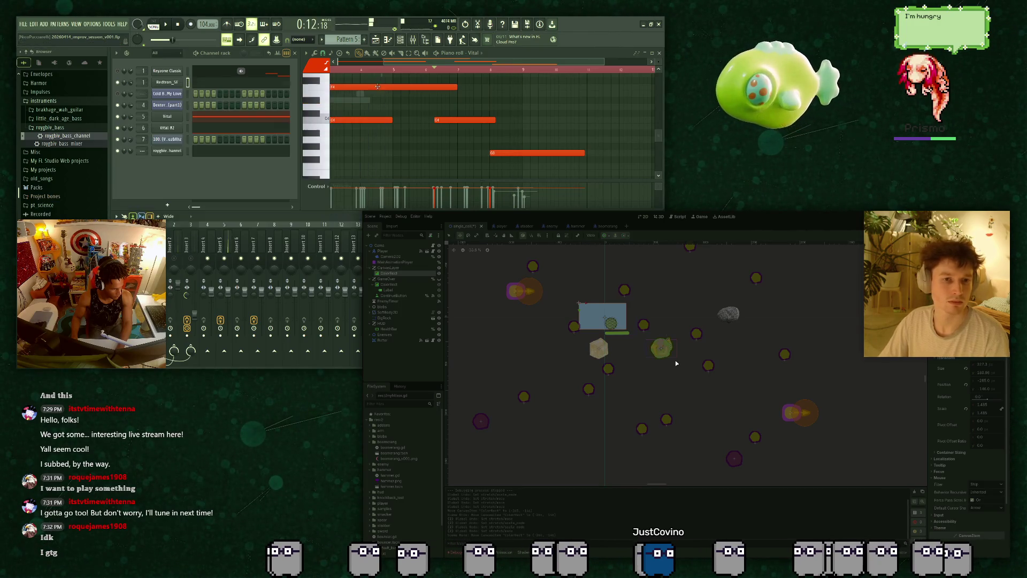
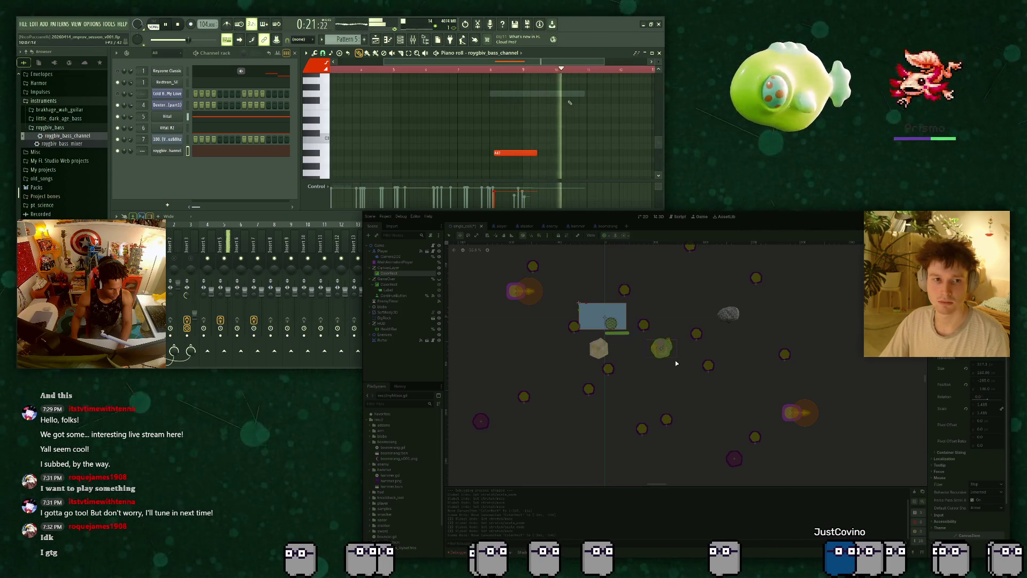
Stop the music playback and bring up the Vital channels' notes.
{"action": "key", "text": "space"}
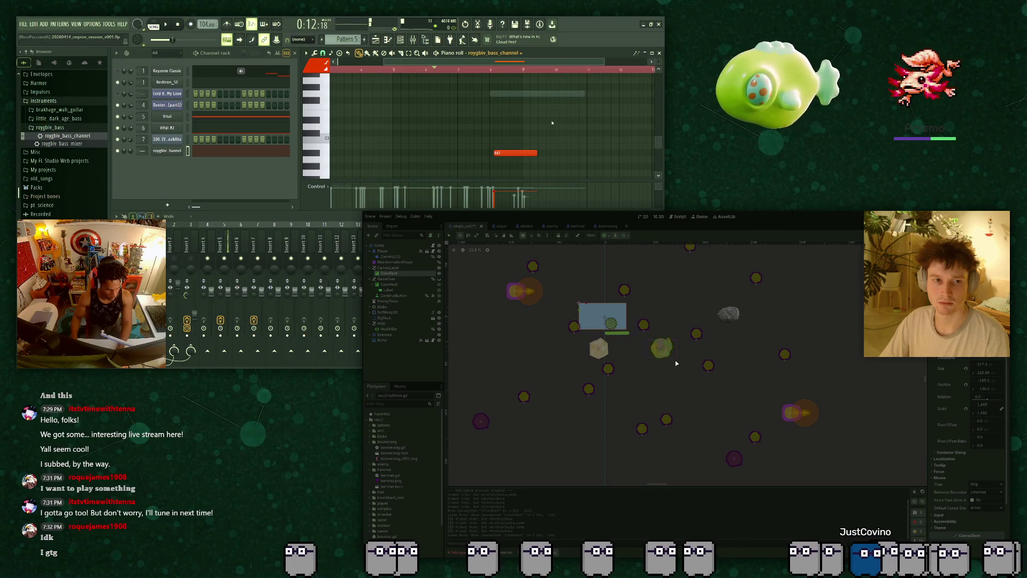
{"action": "key", "text": "Up"}
{"action": "key", "text": "Up"}
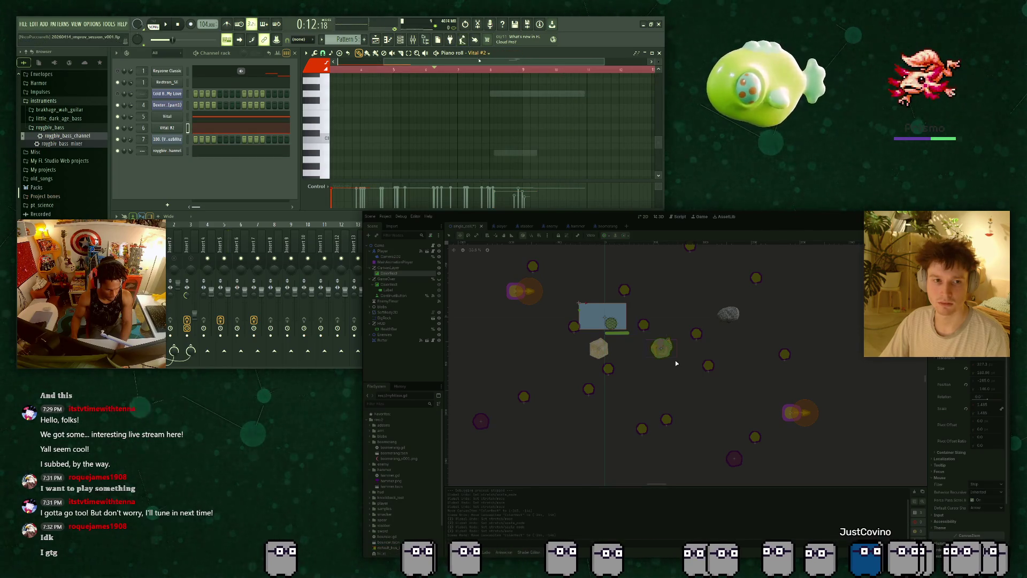
{"action": "key", "text": "Up"}
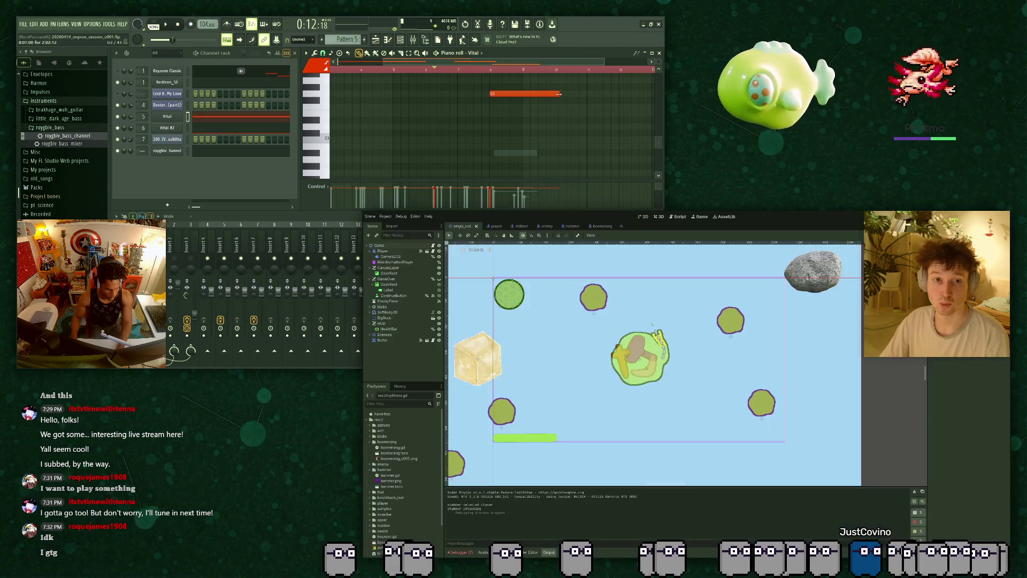
Select the level scene's ColorRect and undo its accidental move.
{"action": "left_click", "coordinate": [625, 322]}
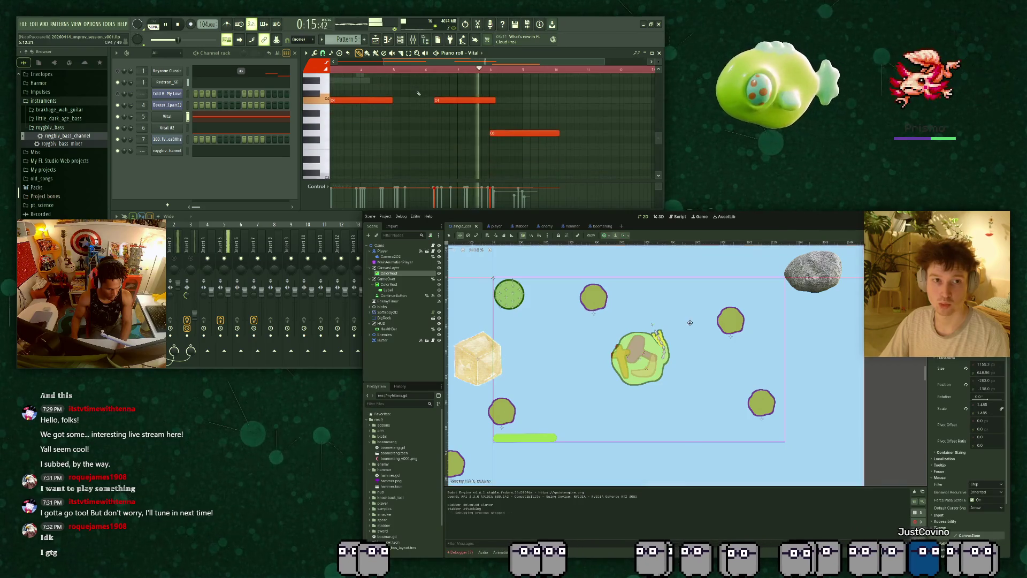
{"action": "left_click_drag", "start_coordinate": [692, 324], "coordinate": [668, 310]}
{"action": "key", "text": "ctrl+z"}
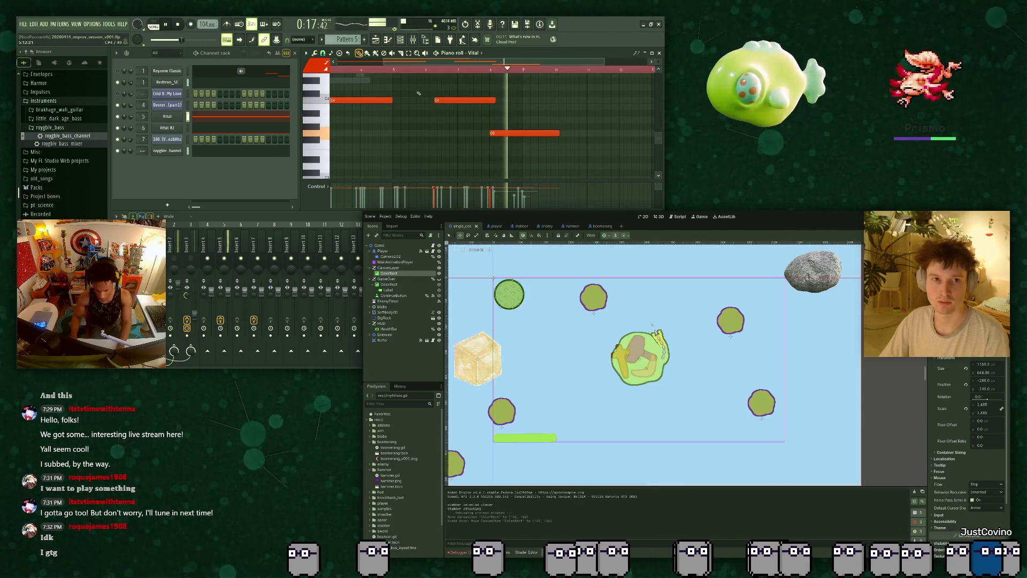
{"action": "scroll", "coordinate": [516, 120], "scroll_direction": "down", "scroll_amount": 2}
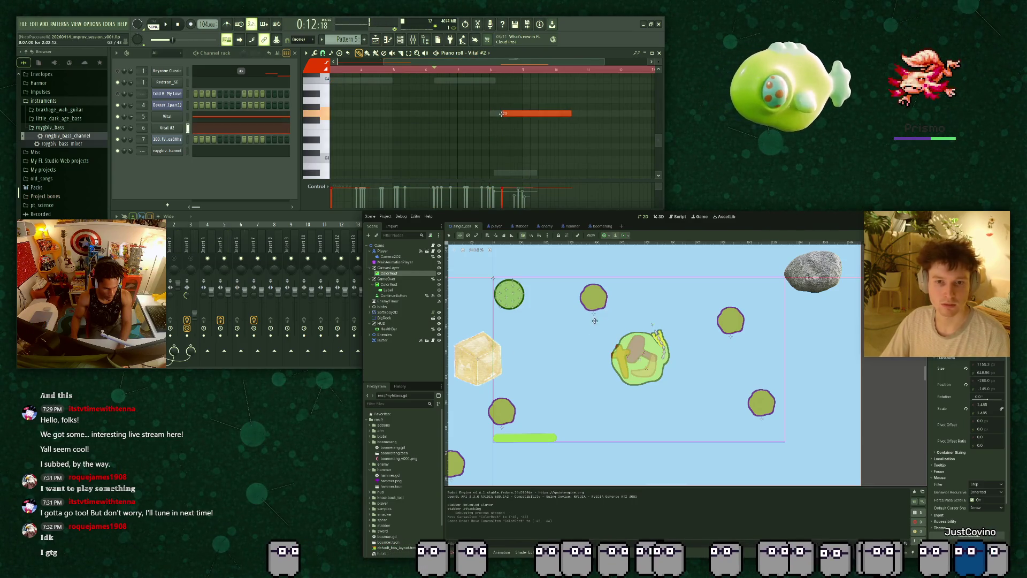
{"action": "scroll", "coordinate": [678, 348], "scroll_direction": "down", "scroll_amount": 4}
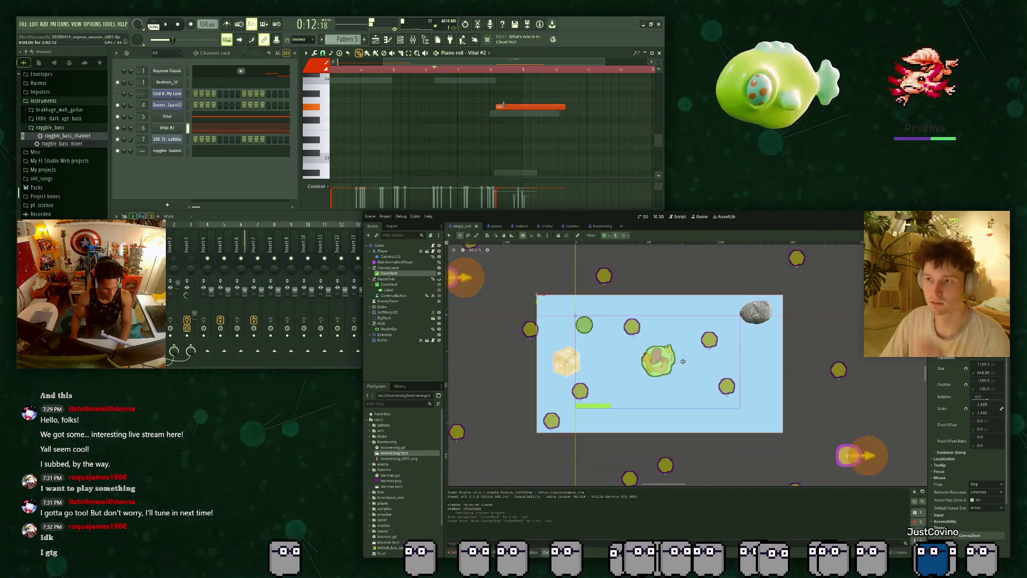
{"action": "scroll", "coordinate": [758, 362], "scroll_direction": "up", "scroll_amount": 3}
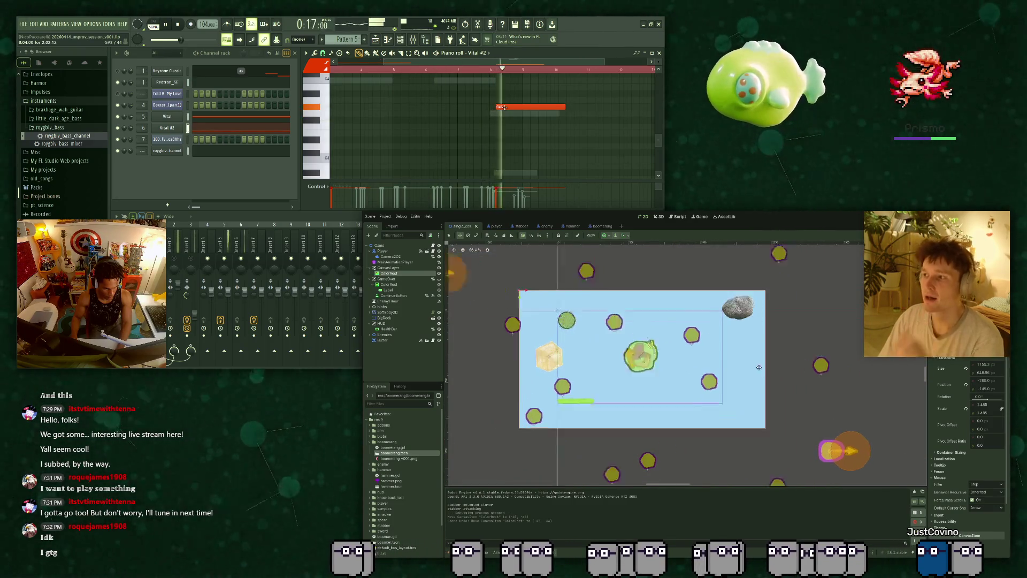
Compare the stabber's EnemyTexture material with the player's PlayerTexture shader material.
{"action": "left_click", "coordinate": [511, 226]}
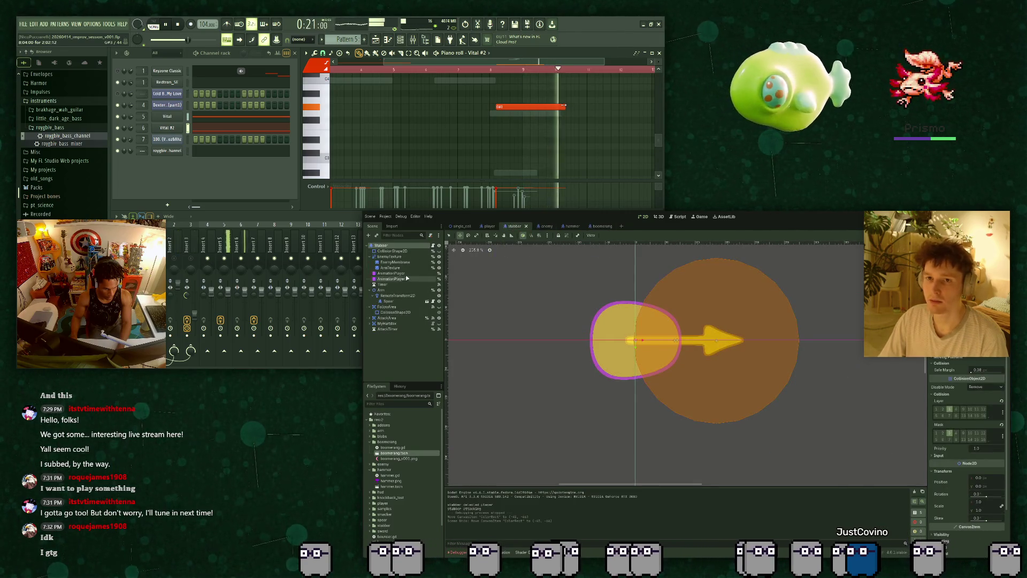
{"action": "left_click", "coordinate": [417, 257]}
{"action": "scroll", "coordinate": [961, 508], "scroll_direction": "down", "scroll_amount": 3}
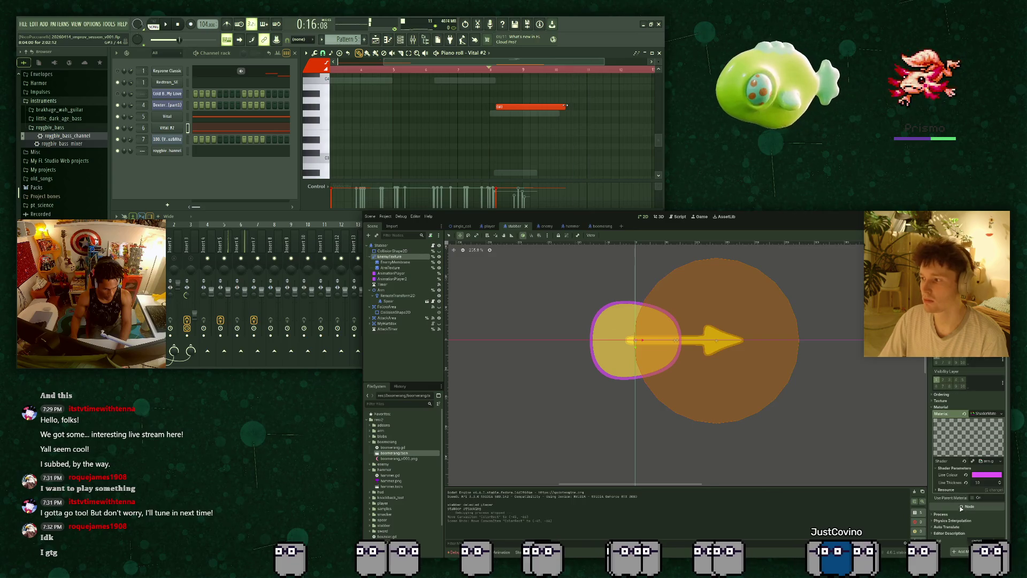
{"action": "left_click", "coordinate": [489, 225]}
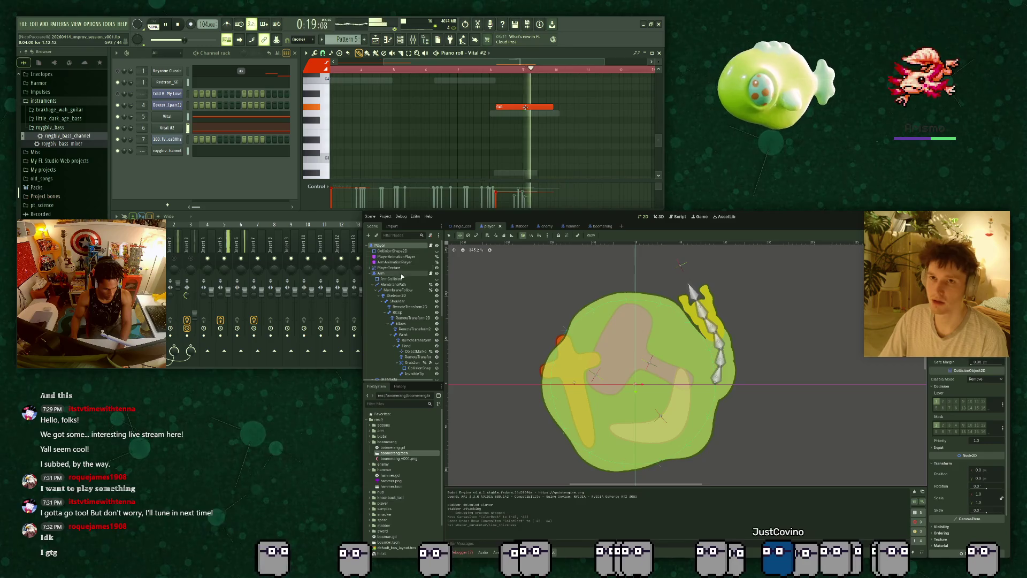
{"action": "left_click", "coordinate": [403, 268]}
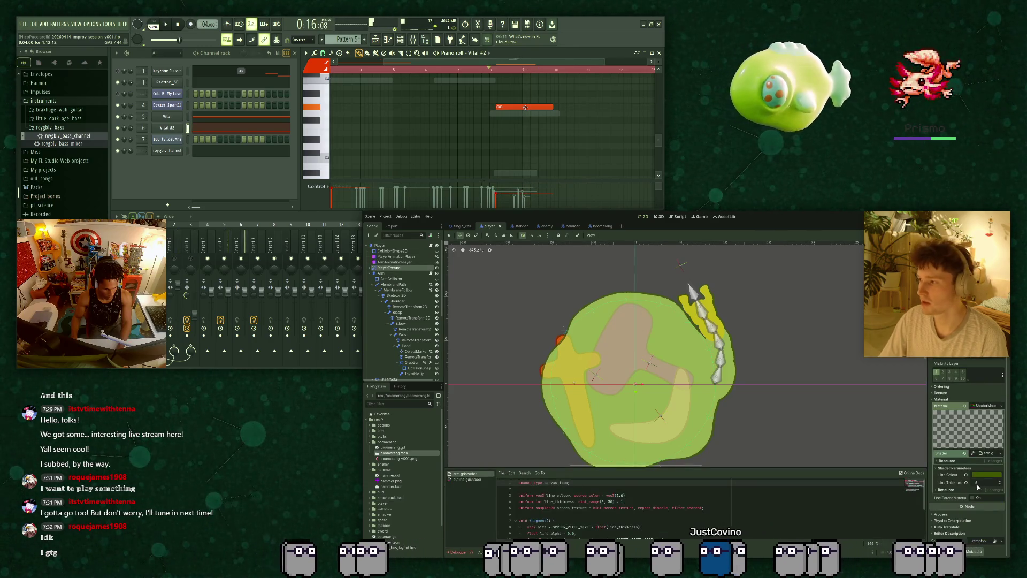
Save the stabber scene, then run the game from the main level scene.
{"action": "left_click", "coordinate": [517, 226]}
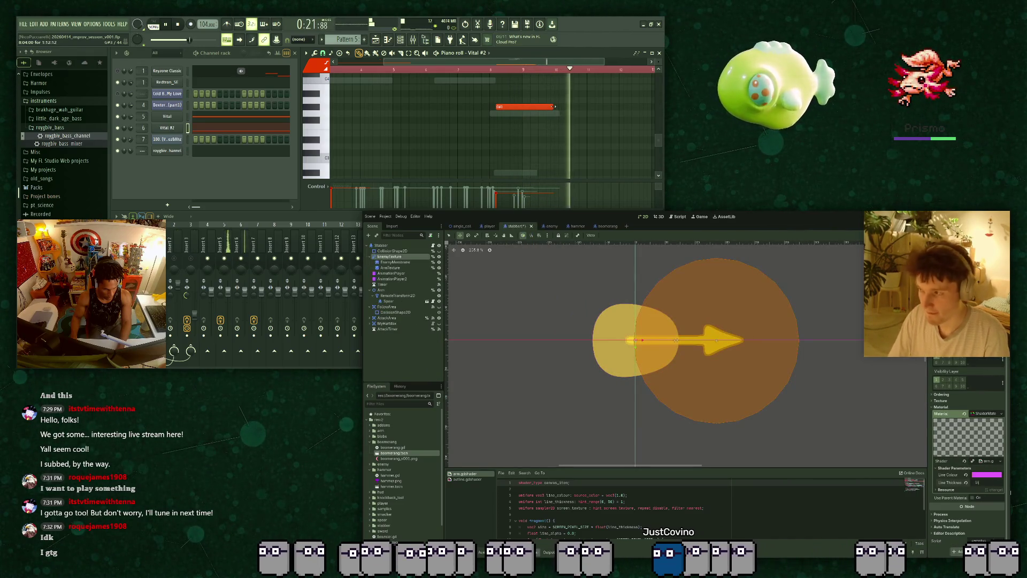
{"action": "key", "text": "ctrl+s"}
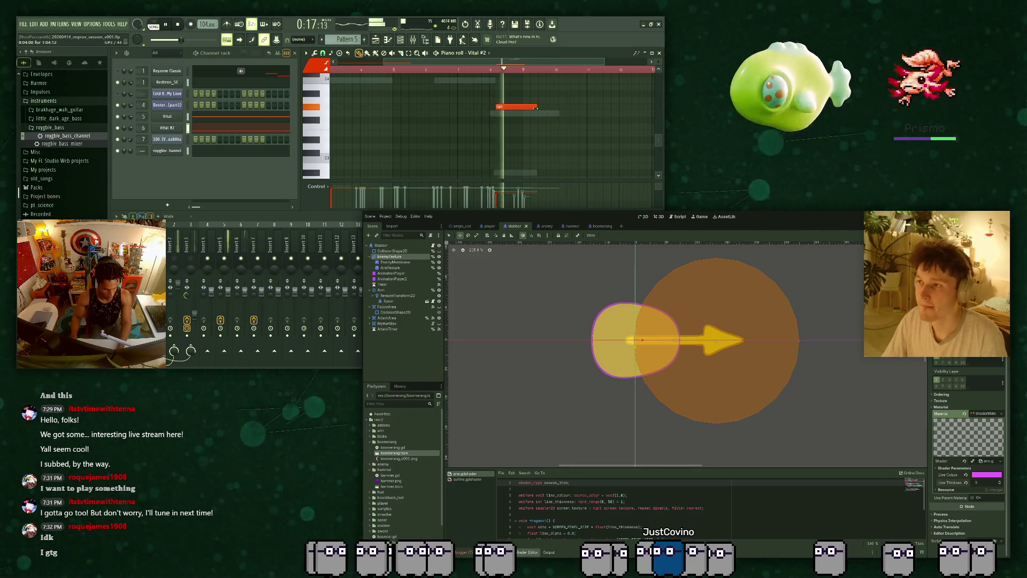
{"action": "left_click", "coordinate": [460, 226]}
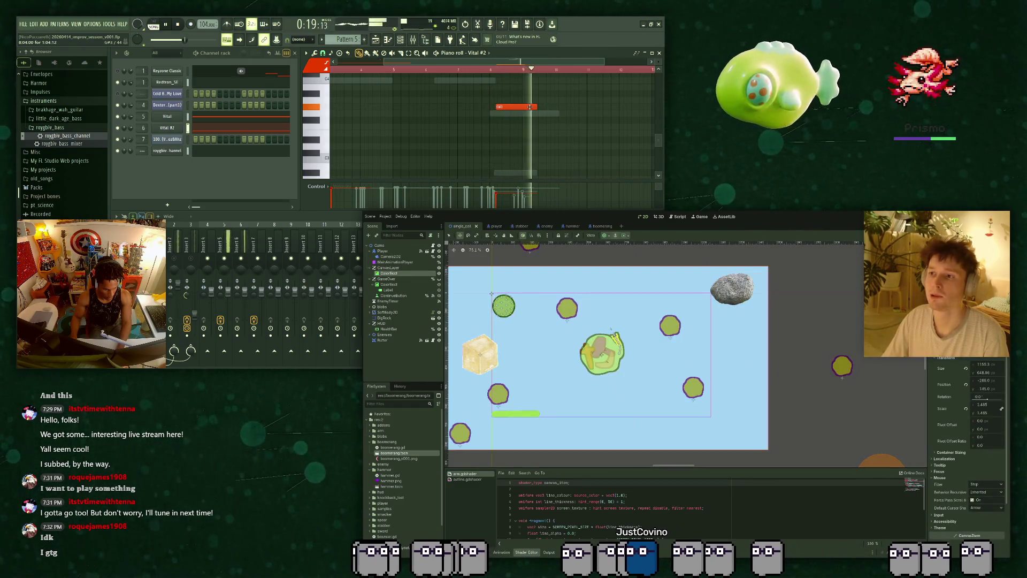
{"action": "key", "text": "F5"}
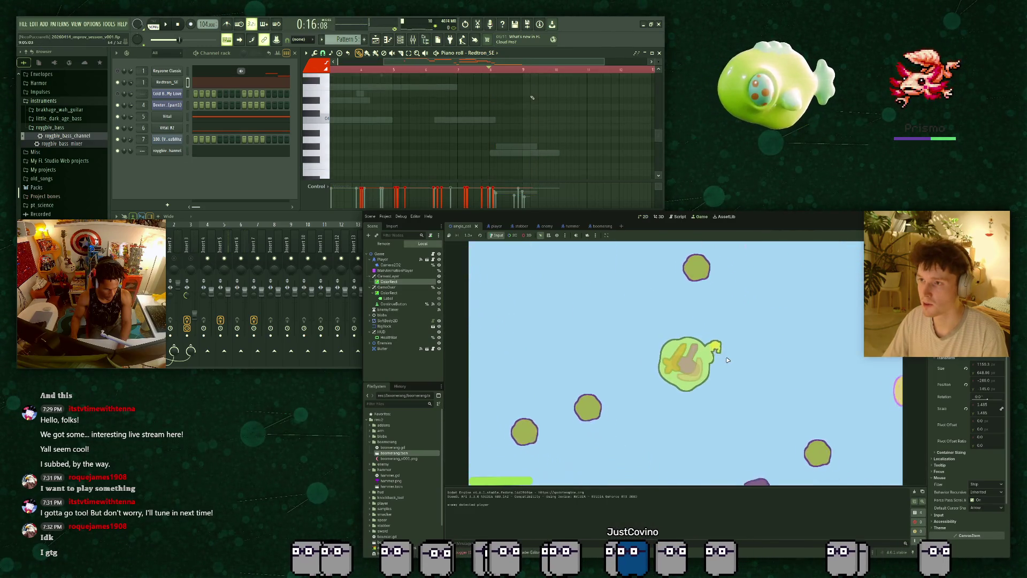
Move the slime right and up past the rock toward the stabber.
{"action": "key", "text": "d"}
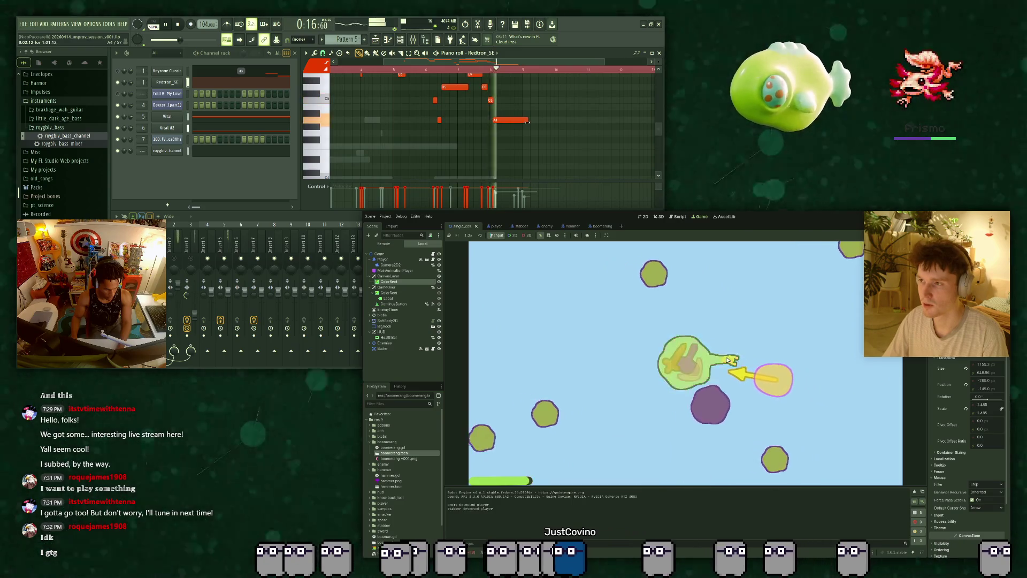
{"action": "key", "text": "w"}
{"action": "key", "text": "d"}
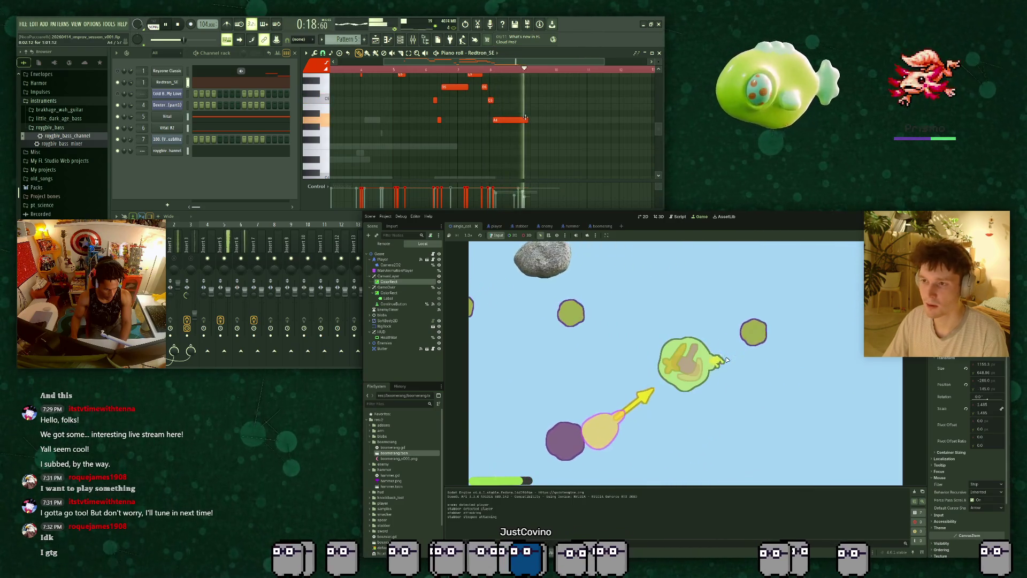
{"action": "key", "text": "d"}
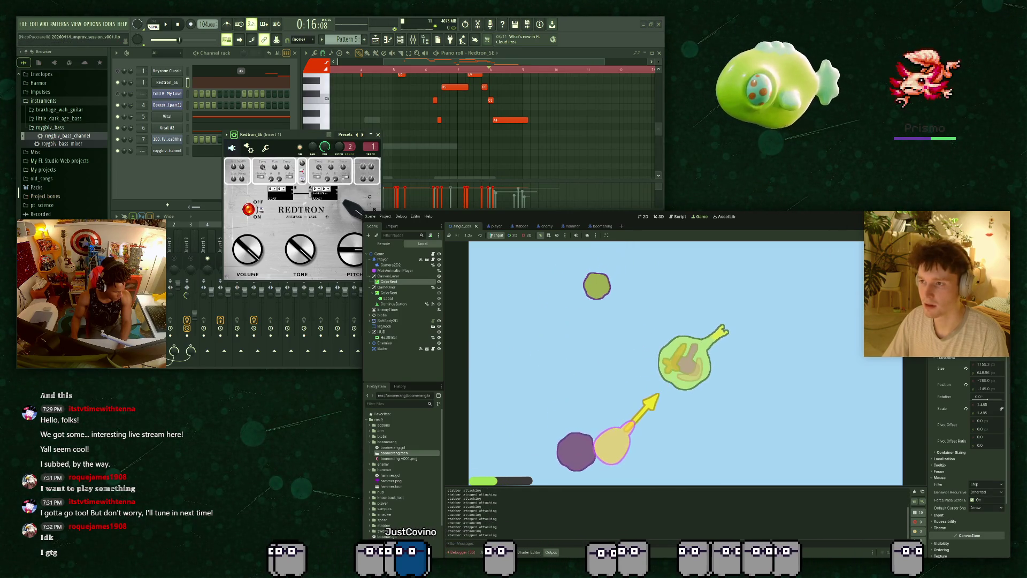
Stop the running game and move the Redtron plugin window higher.
{"action": "key", "text": "F8"}
{"action": "left_click_drag", "start_coordinate": [282, 136], "coordinate": [284, 118]}
{"action": "scroll", "coordinate": [702, 340], "scroll_direction": "down", "scroll_amount": 1}
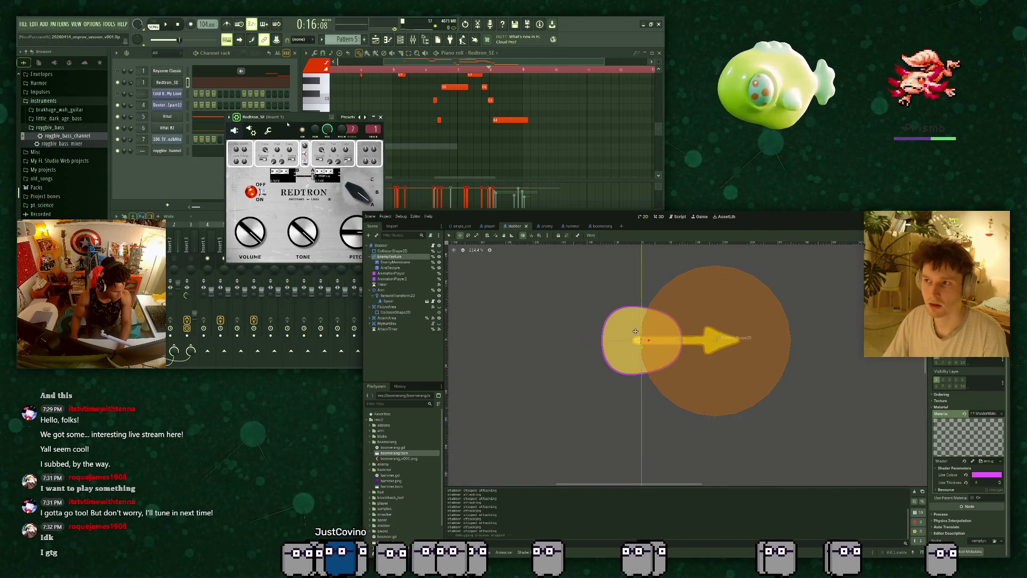
Preview the AnimationPlayer's stab animation, nudge the attack area, and rerun the game.
{"action": "left_click", "coordinate": [504, 552]}
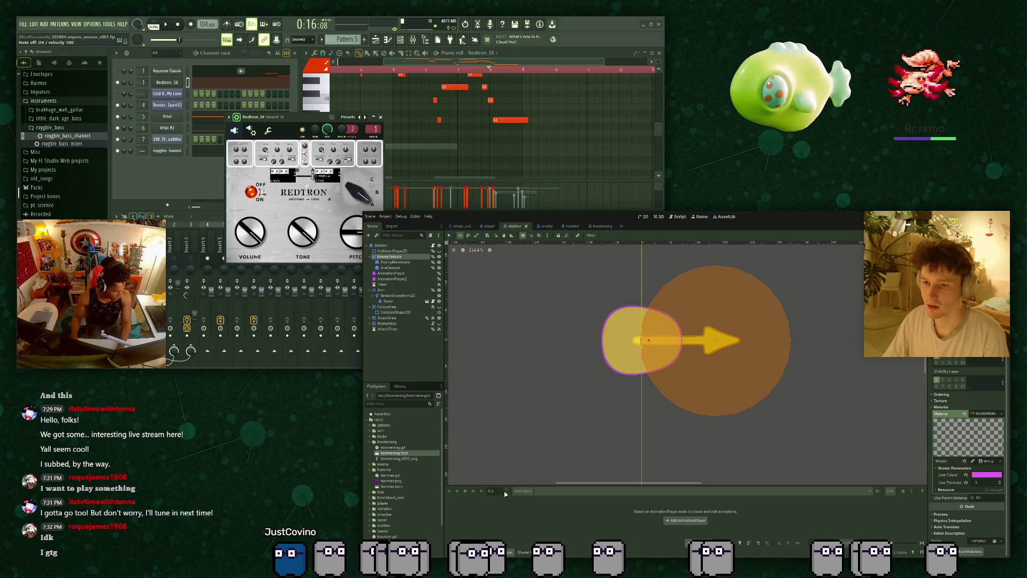
{"action": "left_click", "coordinate": [391, 273]}
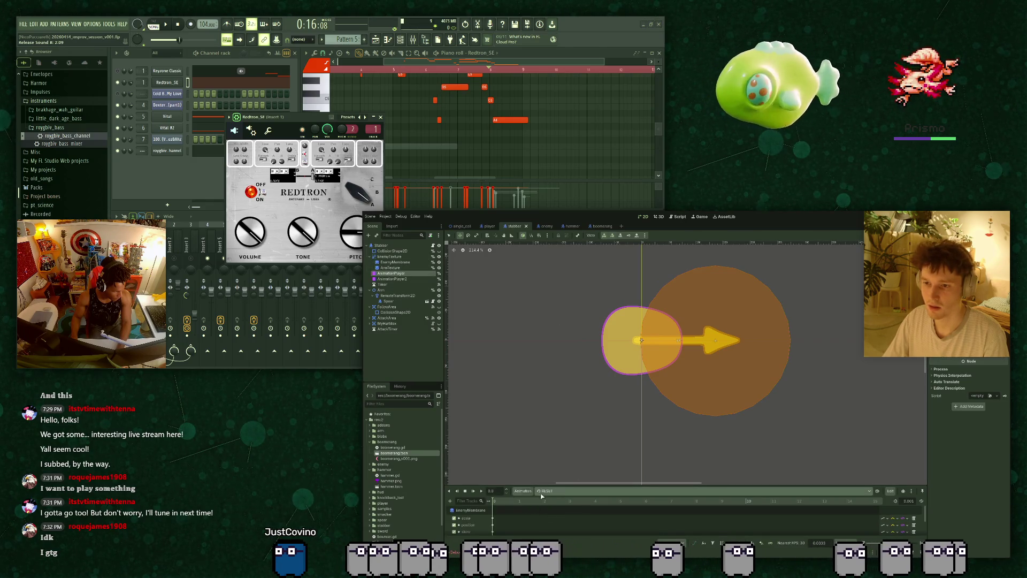
{"action": "key", "text": "shift+d"}
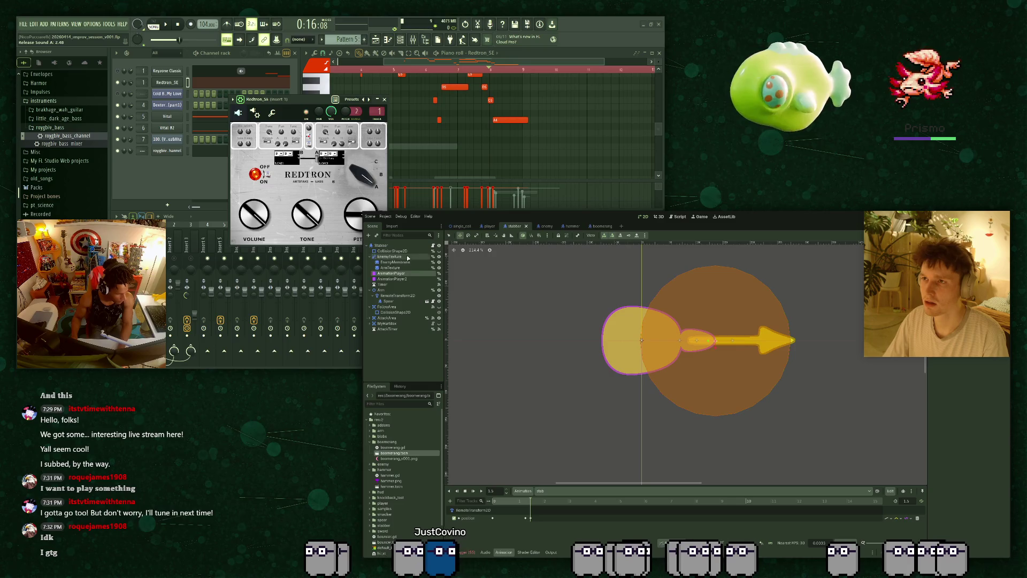
{"action": "left_click_drag", "start_coordinate": [715, 368], "coordinate": [711, 369]}
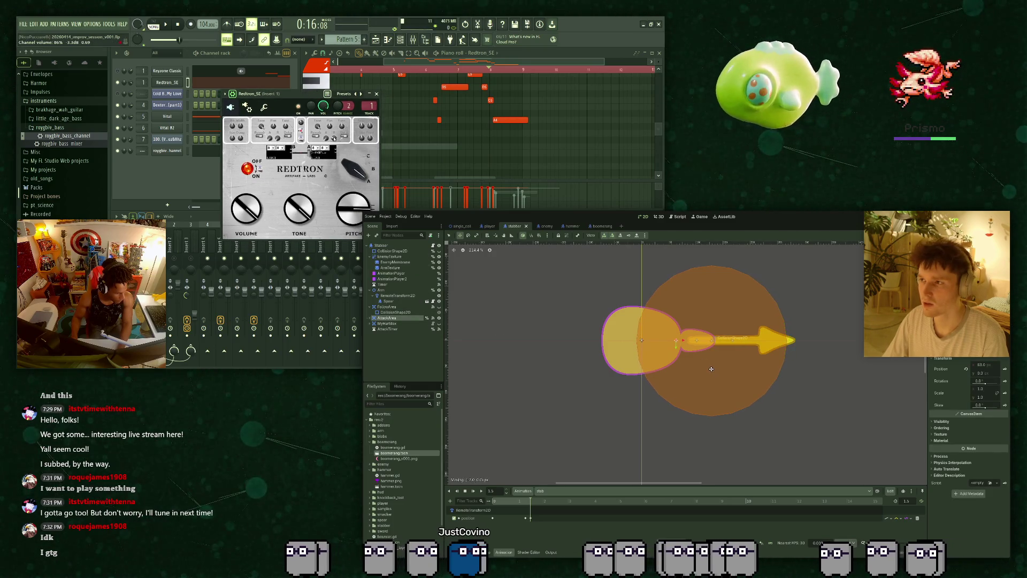
{"action": "key", "text": "F5"}
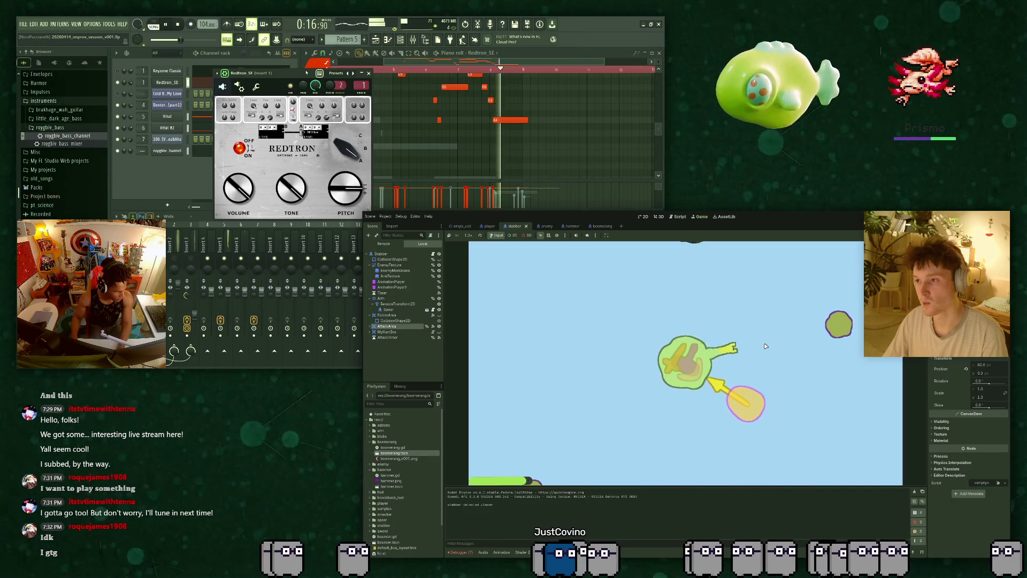
Move the slime up and left while stopping and restarting the music.
{"action": "key", "text": "w+a"}
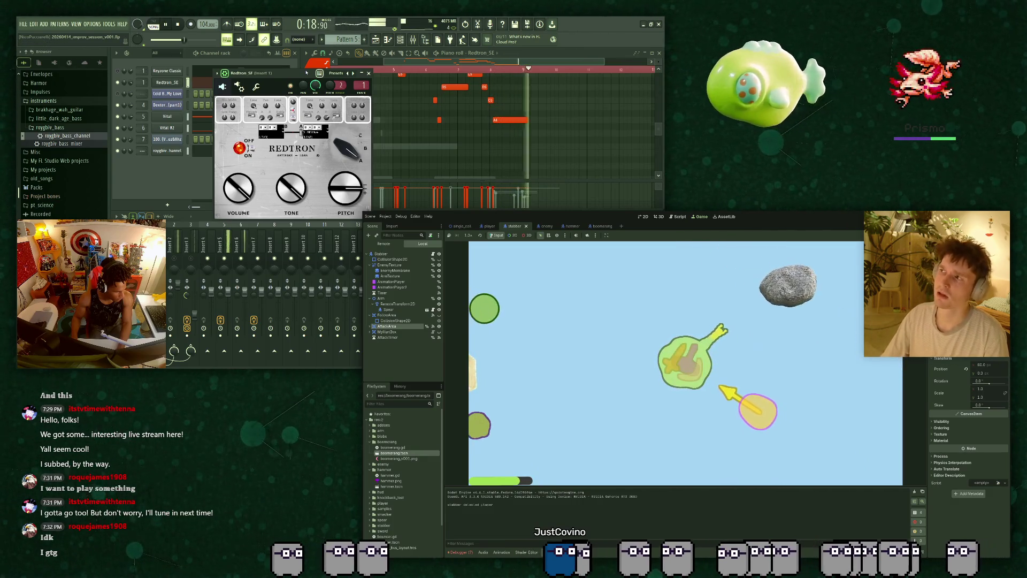
{"action": "key", "text": "w+a"}
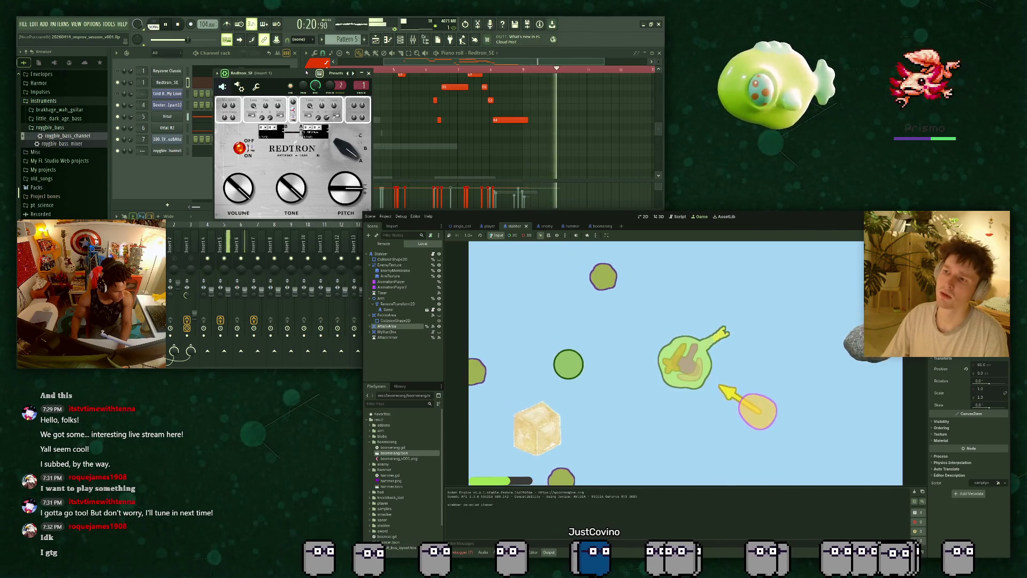
{"action": "key", "text": "space"}
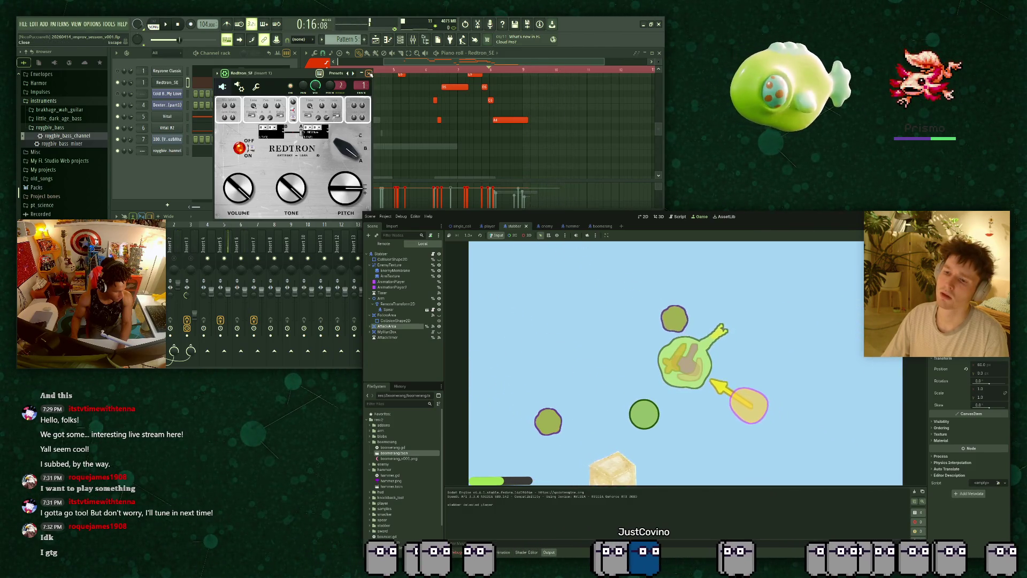
{"action": "key", "text": "space"}
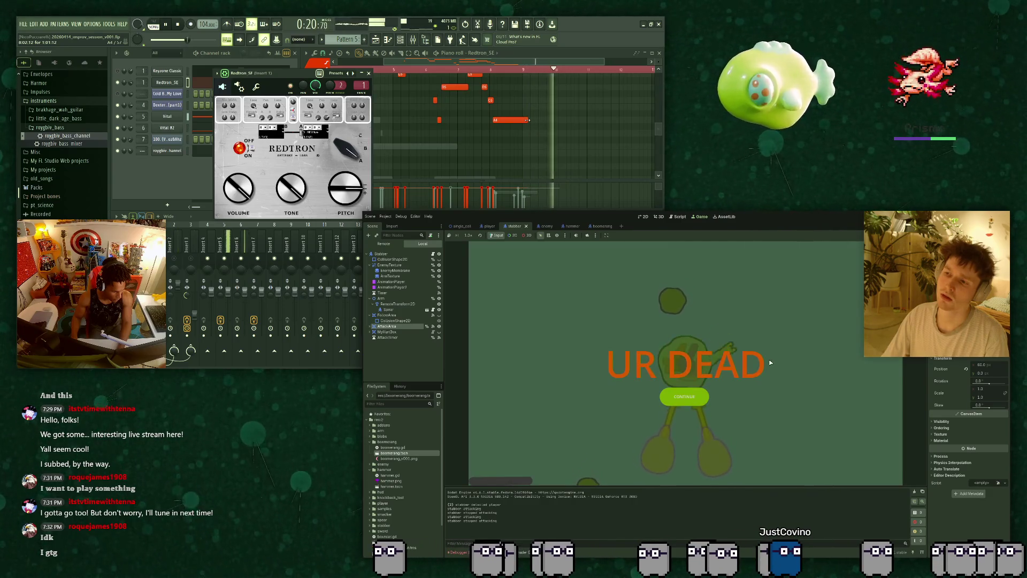
Continue after dying, close the Redtron plugin window, and stop the game.
{"action": "left_click", "coordinate": [699, 398]}
{"action": "left_click", "coordinate": [369, 74]}
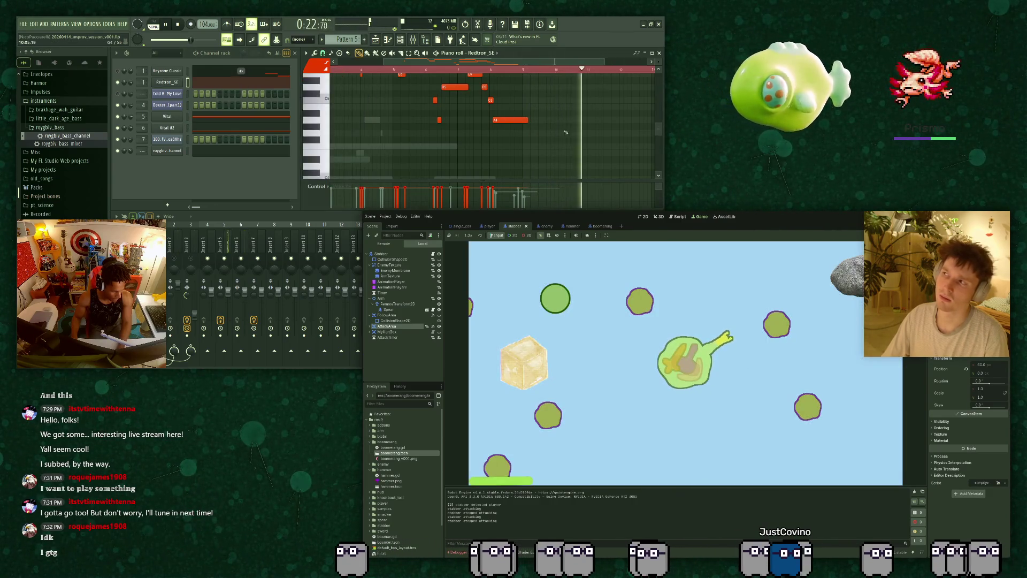
{"action": "key", "text": "F8"}
{"action": "scroll", "coordinate": [447, 104], "scroll_direction": "up", "scroll_amount": 3}
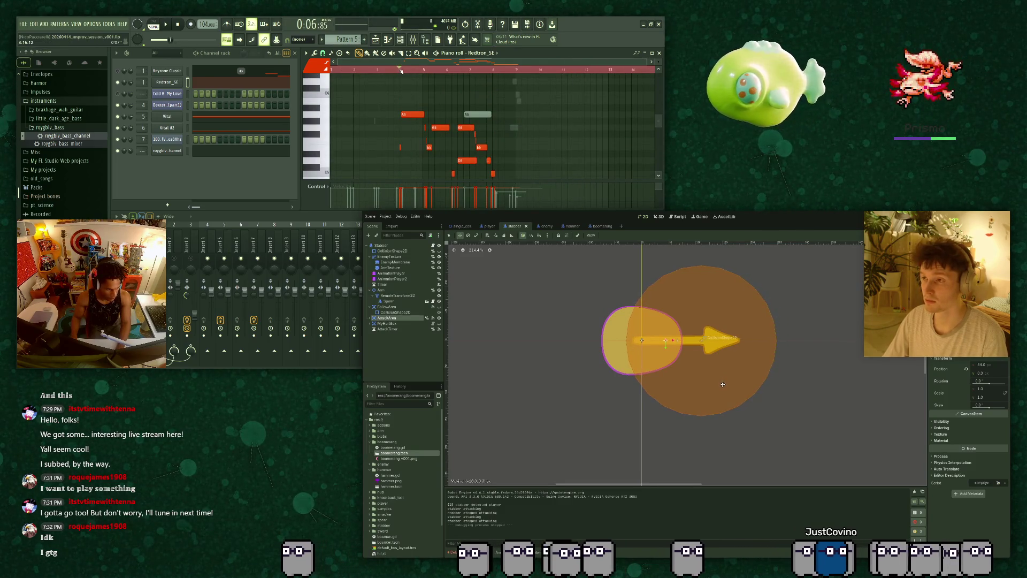
Drag the AttackArea right from x 44 to 117 along the spear and run the game.
{"action": "left_click_drag", "start_coordinate": [723, 384], "coordinate": [723, 385]}
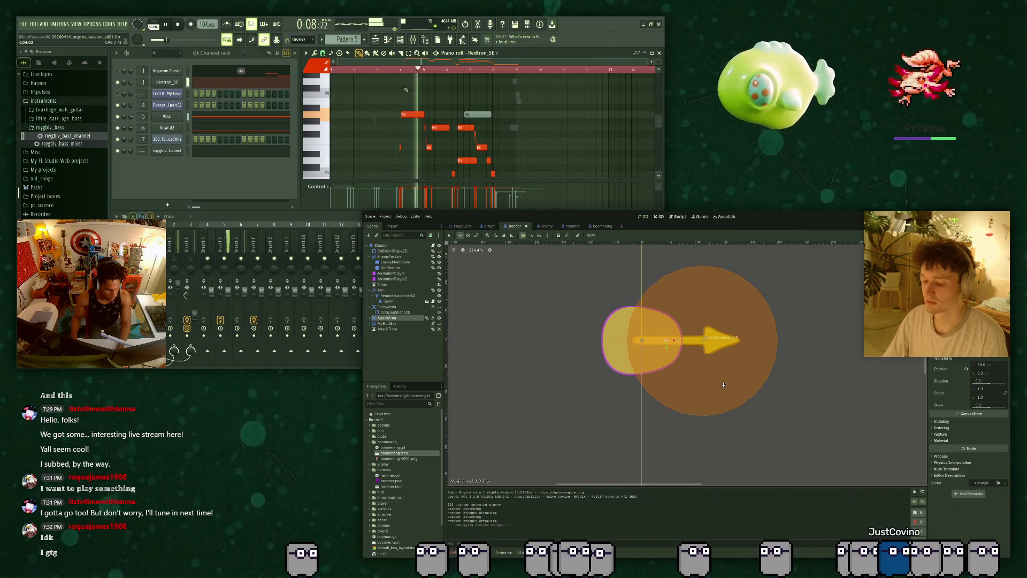
{"action": "left_click_drag", "start_coordinate": [723, 385], "coordinate": [764, 385]}
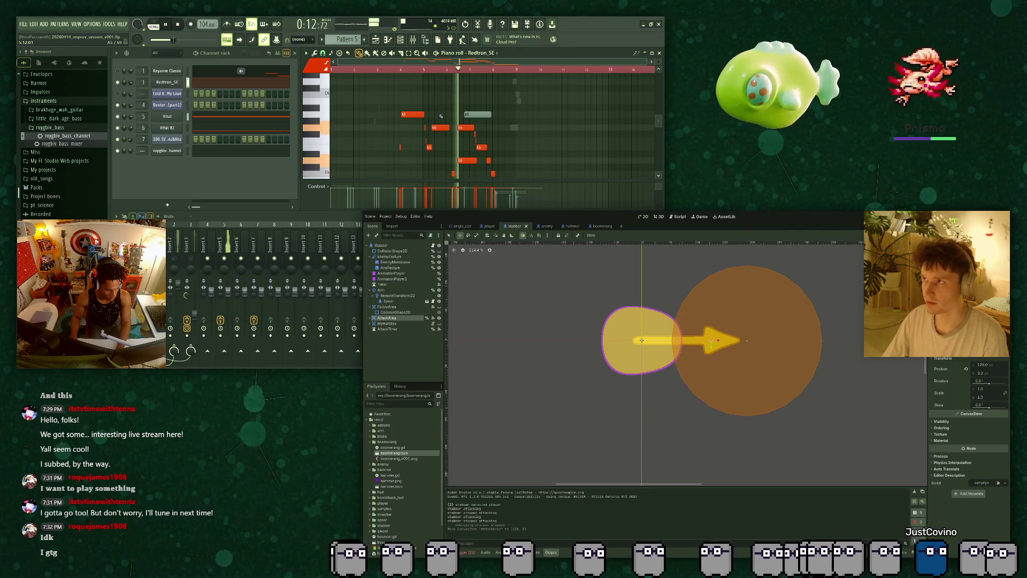
{"action": "key", "text": "F5"}
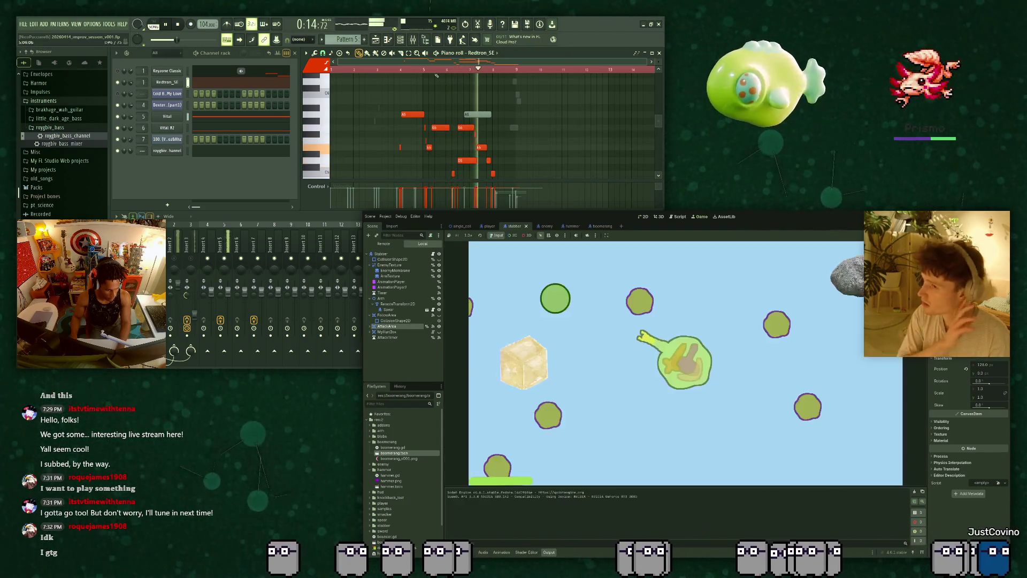
Unmute the A5 melody note, lower the long A4 note to G#4, and replay the music.
{"action": "left_click", "coordinate": [473, 114]}
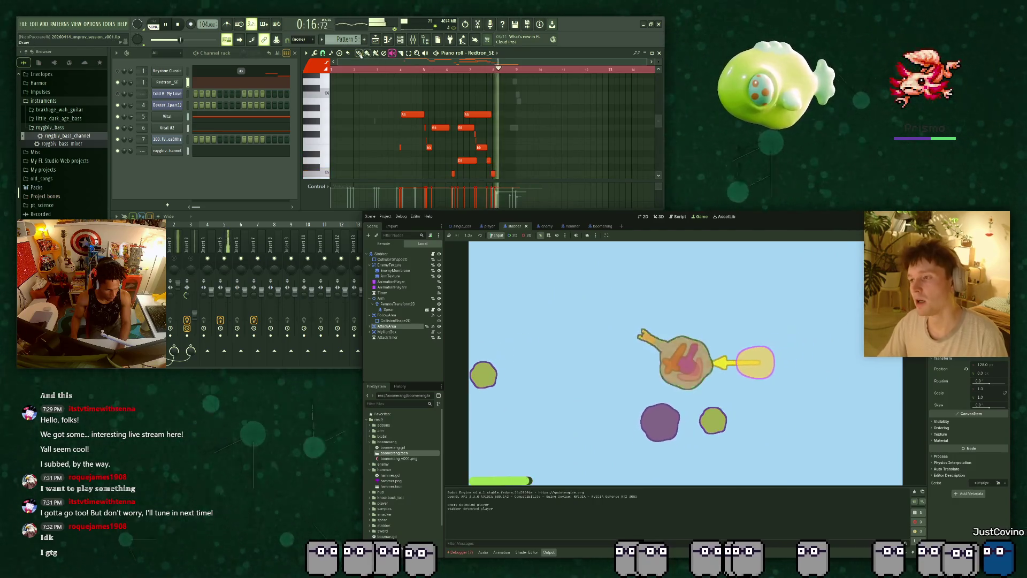
{"action": "scroll", "coordinate": [456, 107], "scroll_direction": "up", "scroll_amount": 3}
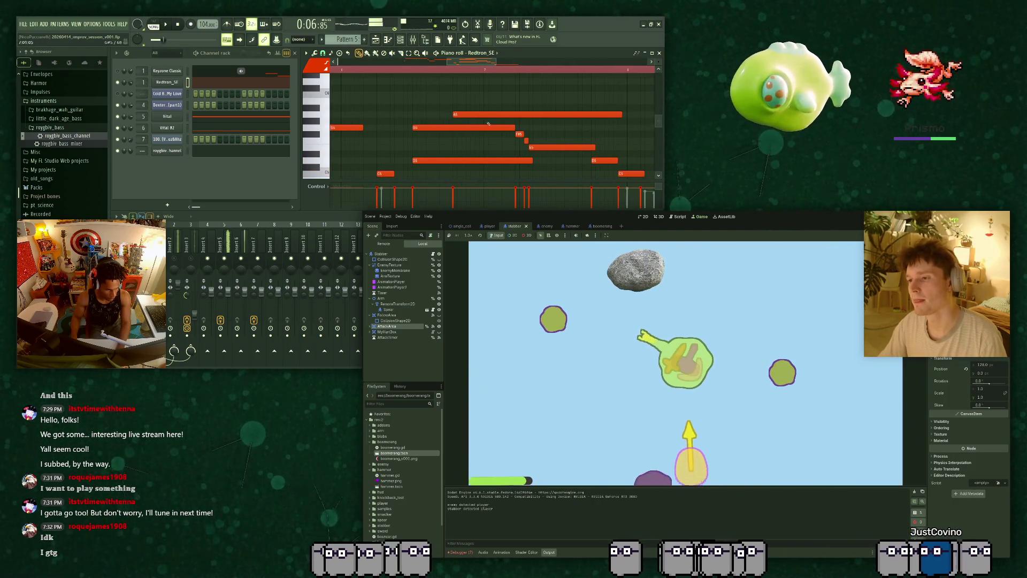
{"action": "key", "text": "space"}
{"action": "left_click_drag", "start_coordinate": [556, 140], "coordinate": [556, 145]}
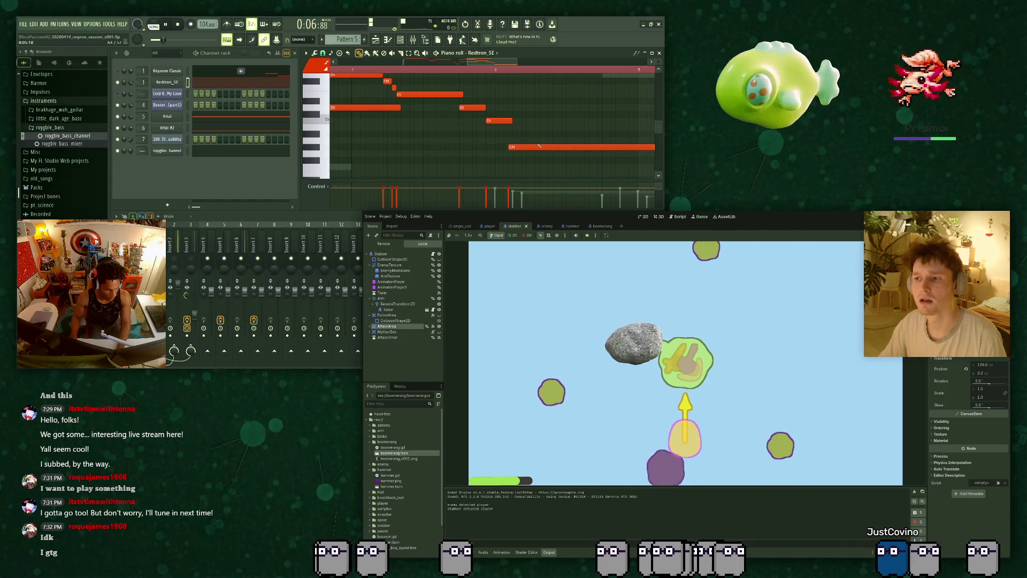
{"action": "key", "text": "space"}
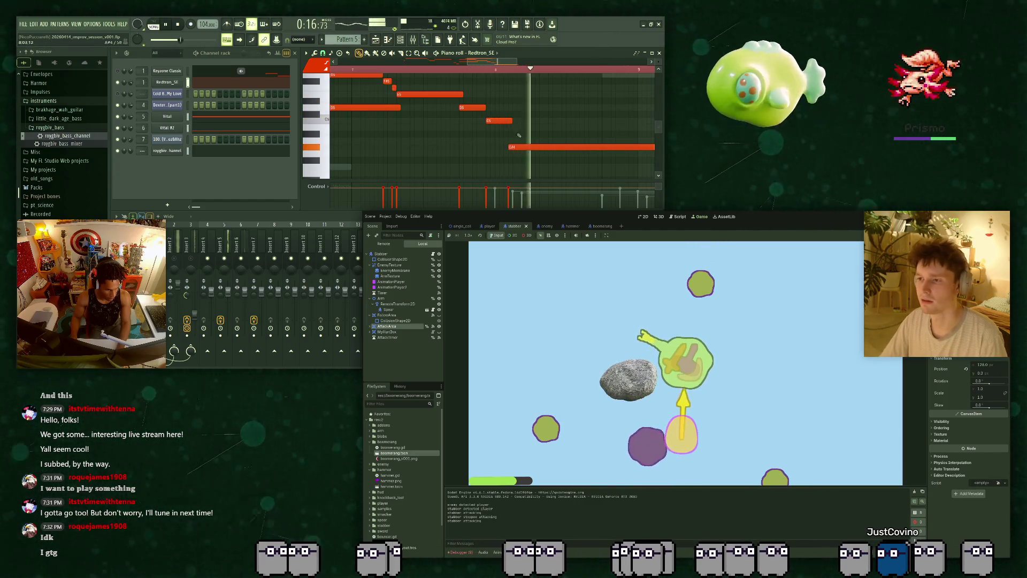
{"action": "scroll", "coordinate": [529, 146], "scroll_direction": "down", "scroll_amount": 2}
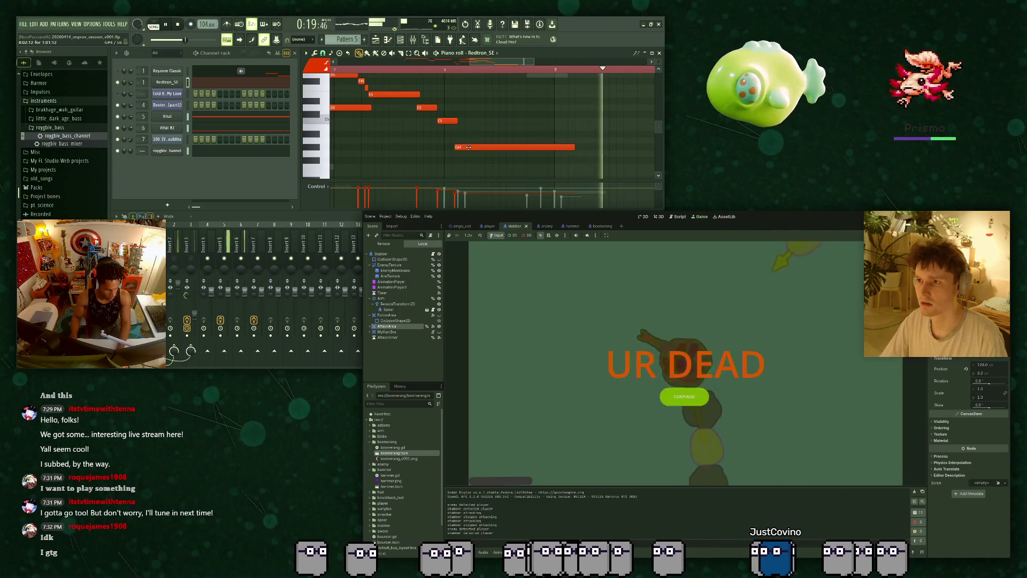
Close the game after the player dies and open the stabber's animation timeline.
{"action": "scroll", "coordinate": [471, 135], "scroll_direction": "down", "scroll_amount": 1}
{"action": "key", "text": "space"}
{"action": "scroll", "coordinate": [471, 131], "scroll_direction": "down", "scroll_amount": 5}
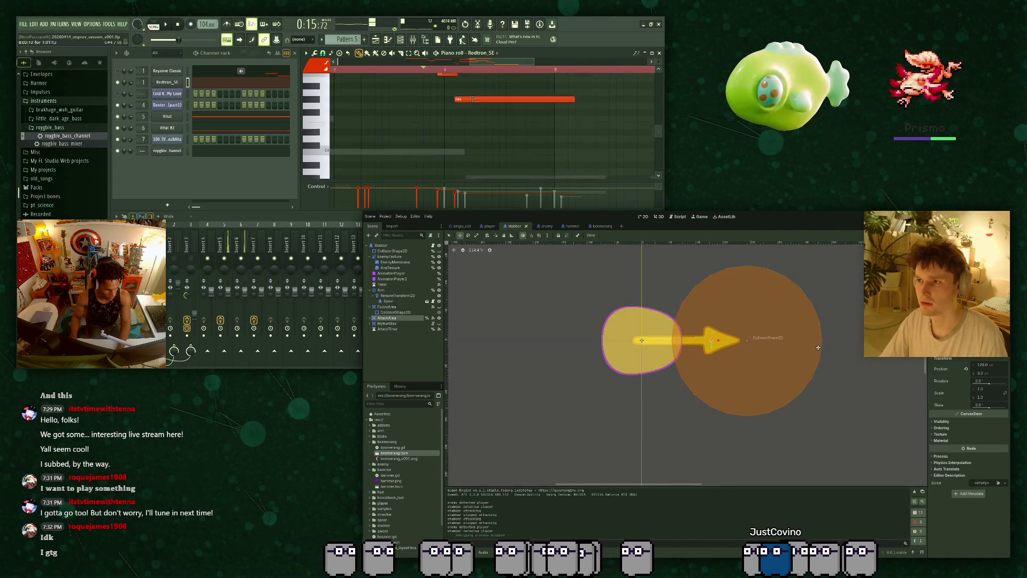
{"action": "left_click", "coordinate": [497, 552]}
{"action": "key", "text": "space"}
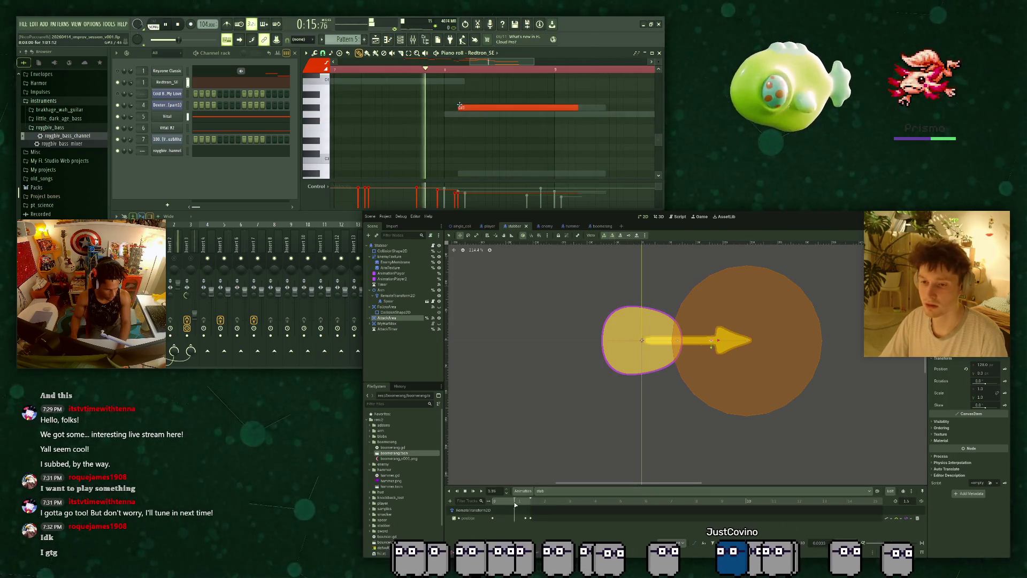
{"action": "scroll", "coordinate": [465, 107], "scroll_direction": "up", "scroll_amount": 4}
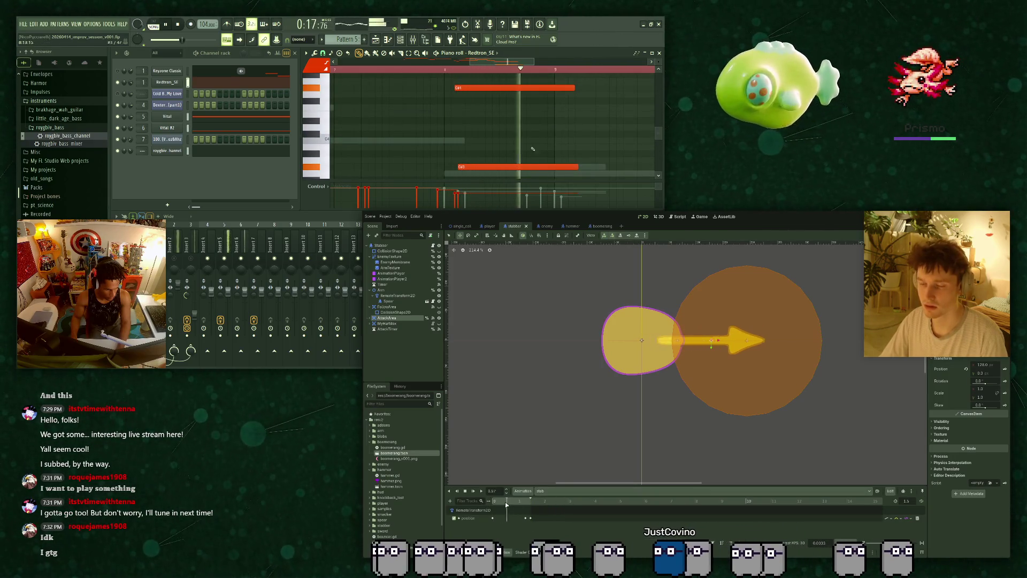
{"action": "left_click", "coordinate": [393, 54]}
{"action": "left_click", "coordinate": [513, 87]}
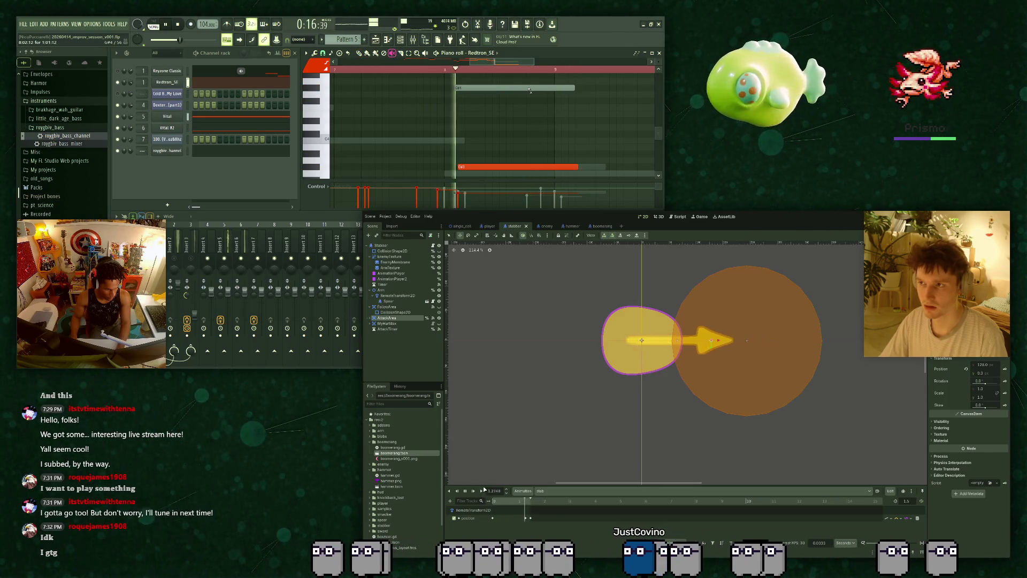
{"action": "key", "text": "space"}
{"action": "left_click", "coordinate": [479, 88]}
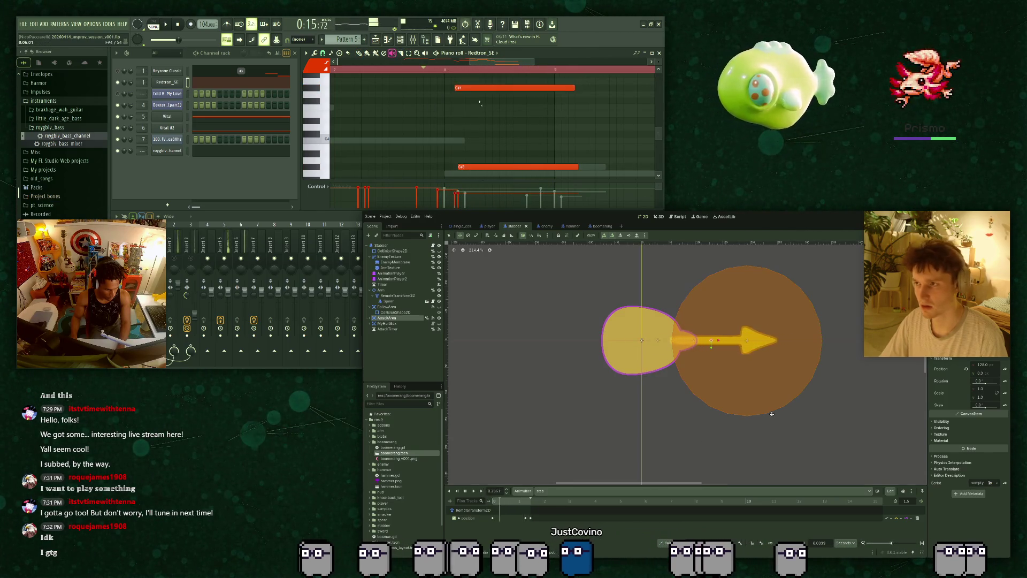
{"action": "mouse_move", "coordinate": [765, 372]}
{"action": "left_mouse_down"}
{"action": "mouse_move", "coordinate": [712, 378]}
{"action": "mouse_move", "coordinate": [692, 362]}
{"action": "left_mouse_up"}
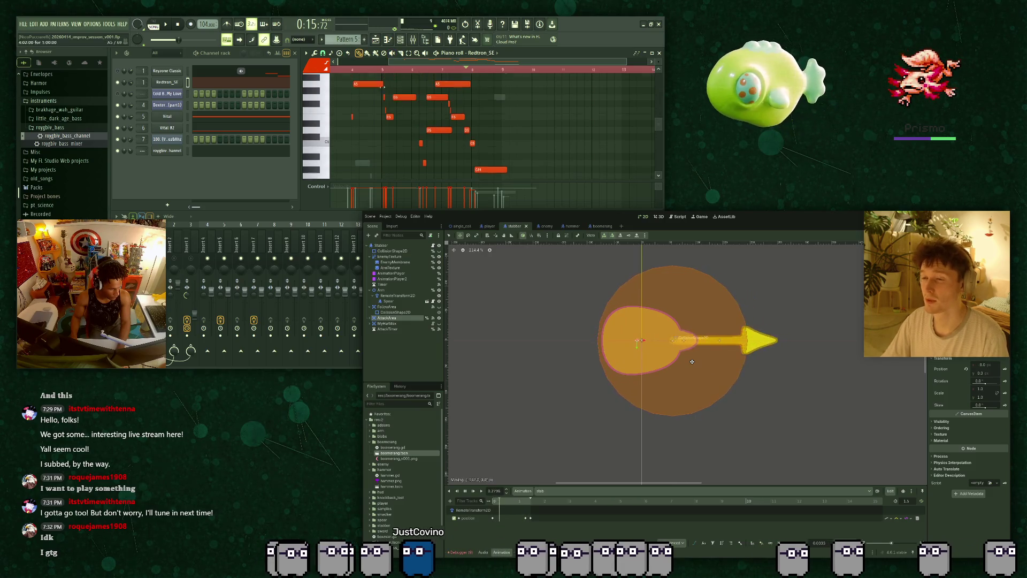
{"action": "key", "text": "Escape"}
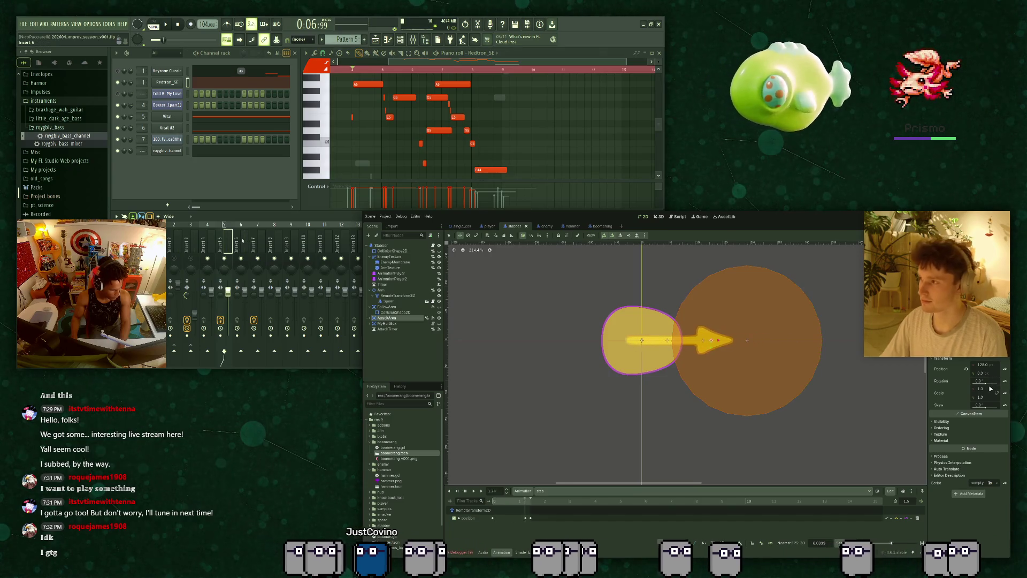
Squash the AttackArea to scale y 0.5, shift it left to x 72, save, and run.
{"action": "left_click_drag", "start_coordinate": [979, 396], "coordinate": [957, 397]}
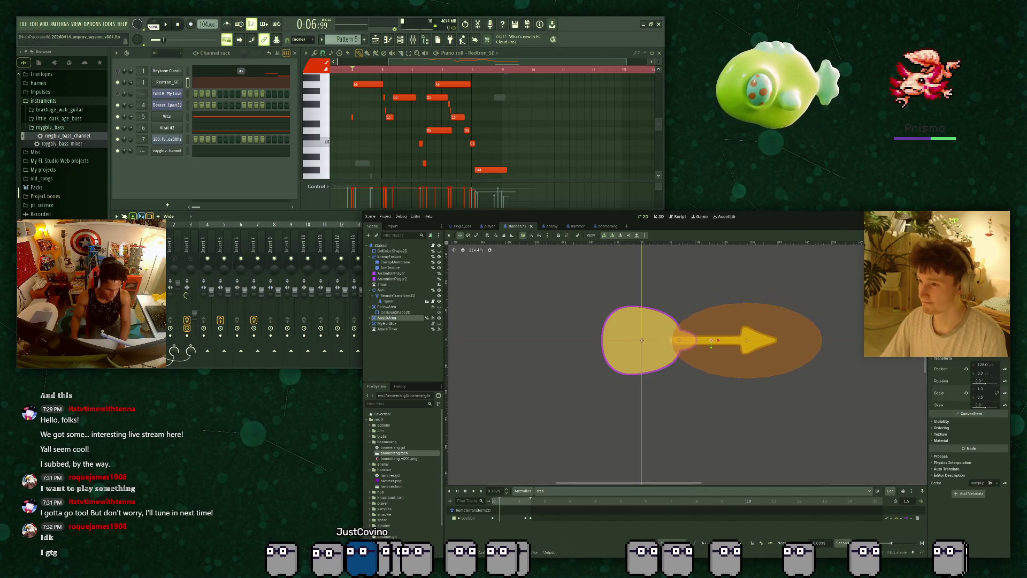
{"action": "left_click_drag", "start_coordinate": [770, 346], "coordinate": [736, 348]}
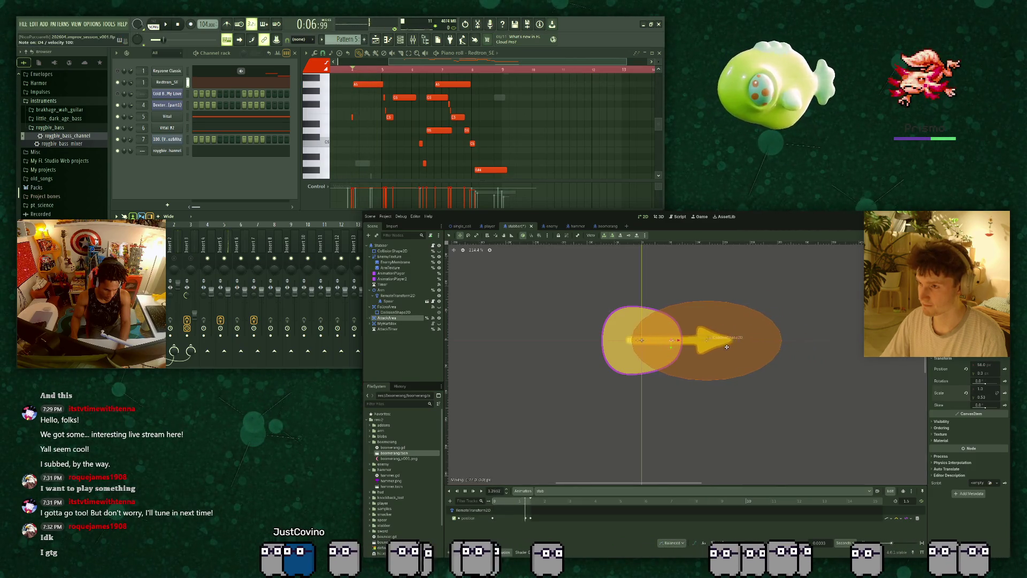
{"action": "key", "text": "ctrl+s"}
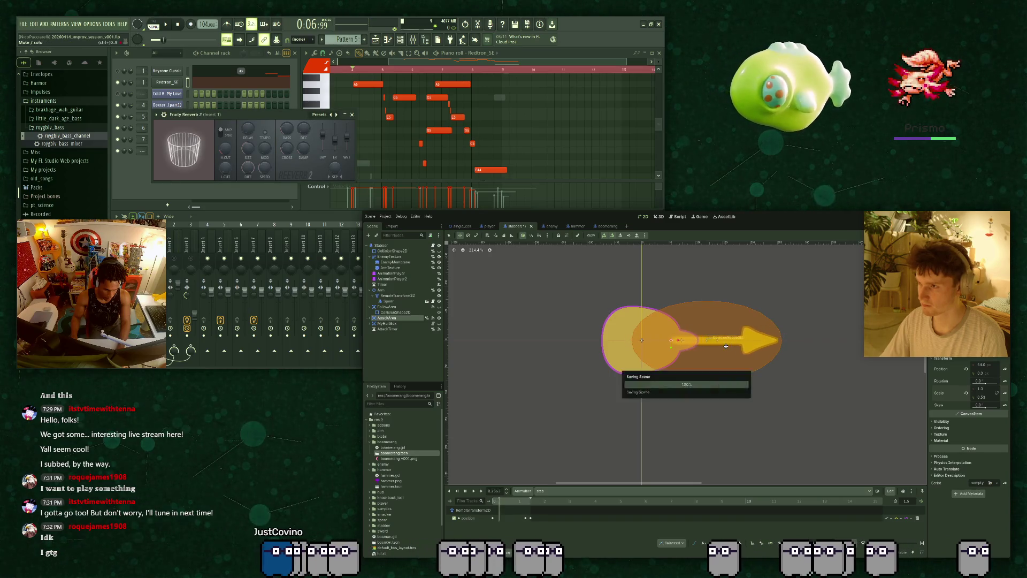
{"action": "key", "text": "F5"}
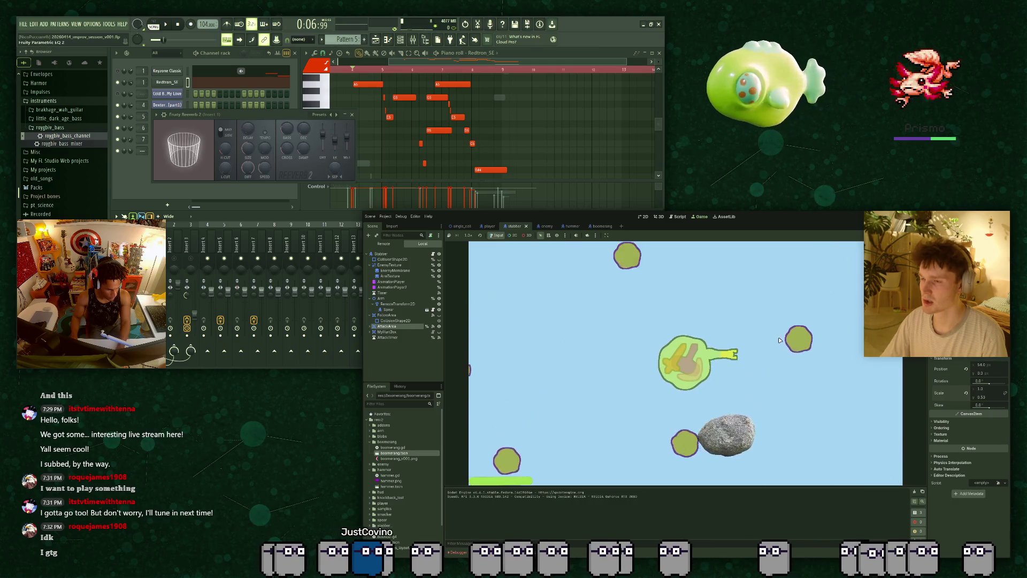
Circle the player around the stabber with WASD, then stop the game and move the reverb window aside.
{"action": "key", "text": "w"}
{"action": "key", "text": "s"}
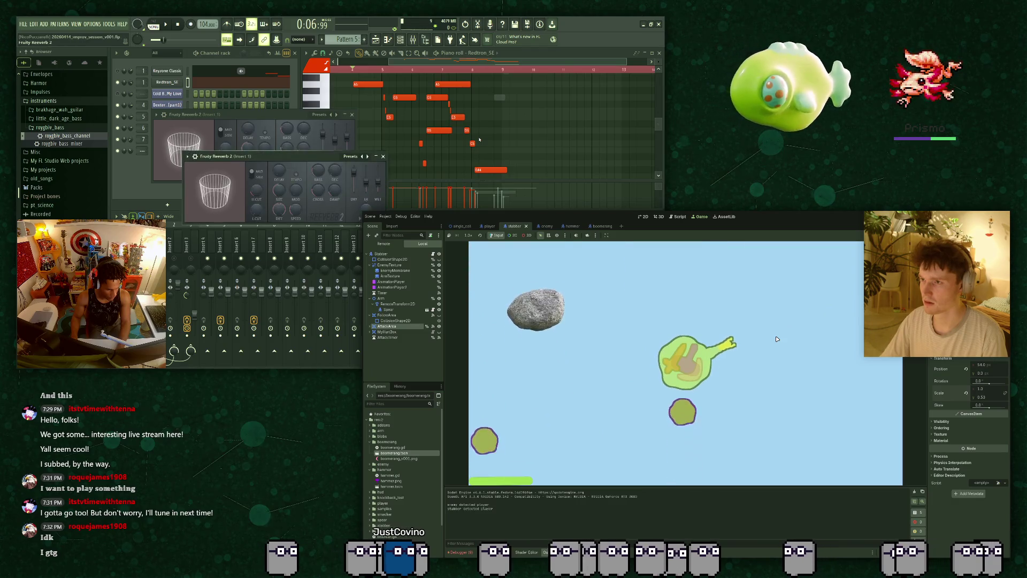
{"action": "key", "text": "w"}
{"action": "key", "text": "w"}
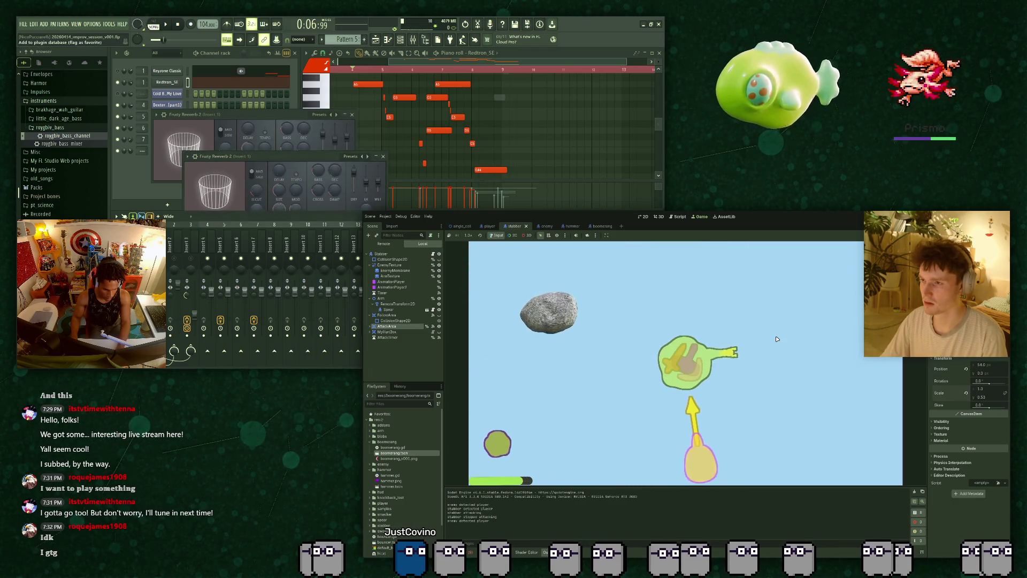
{"action": "key", "text": "s"}
{"action": "key", "text": "a"}
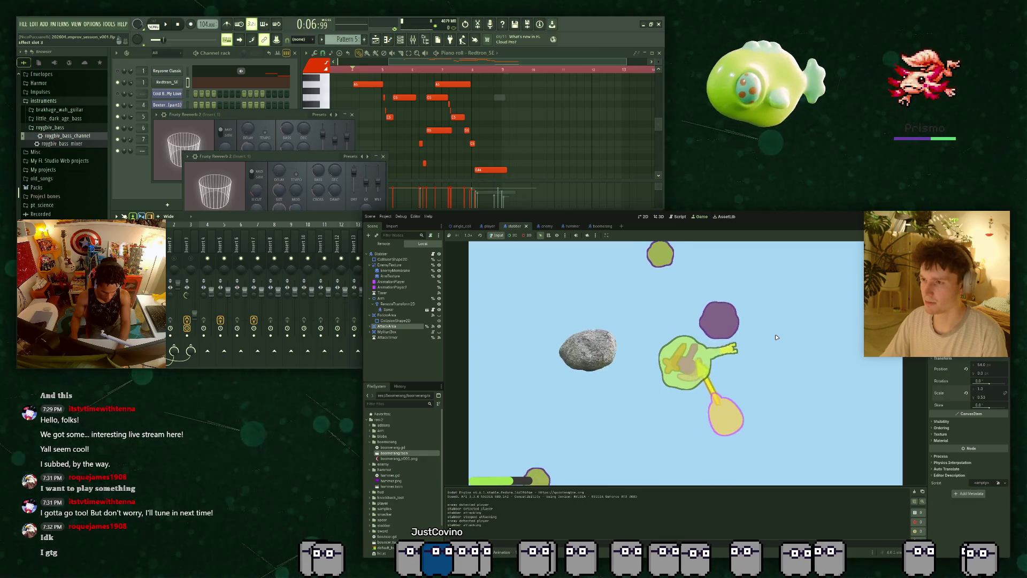
{"action": "key", "text": "s"}
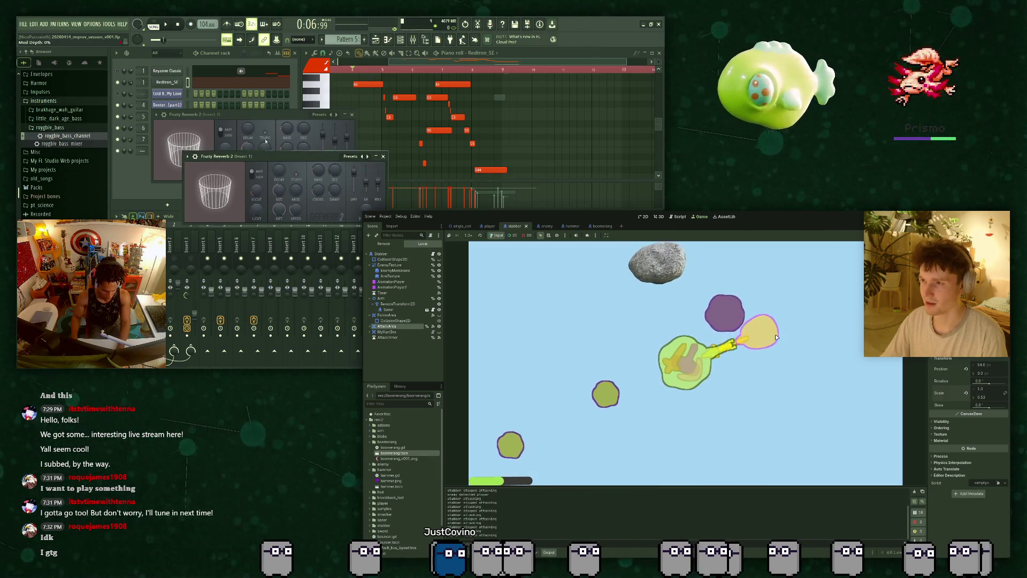
{"action": "key", "text": "d"}
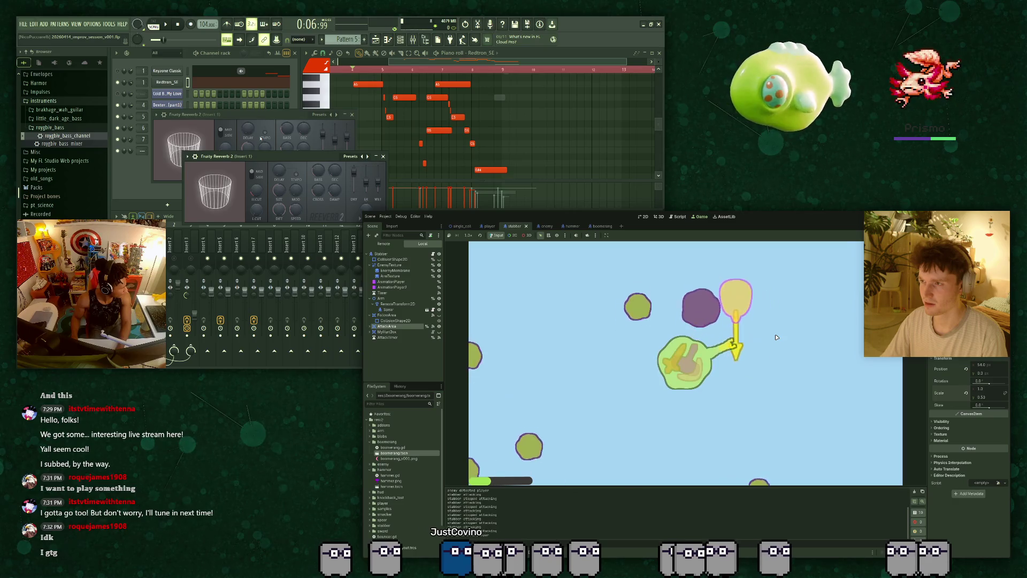
{"action": "key", "text": "w"}
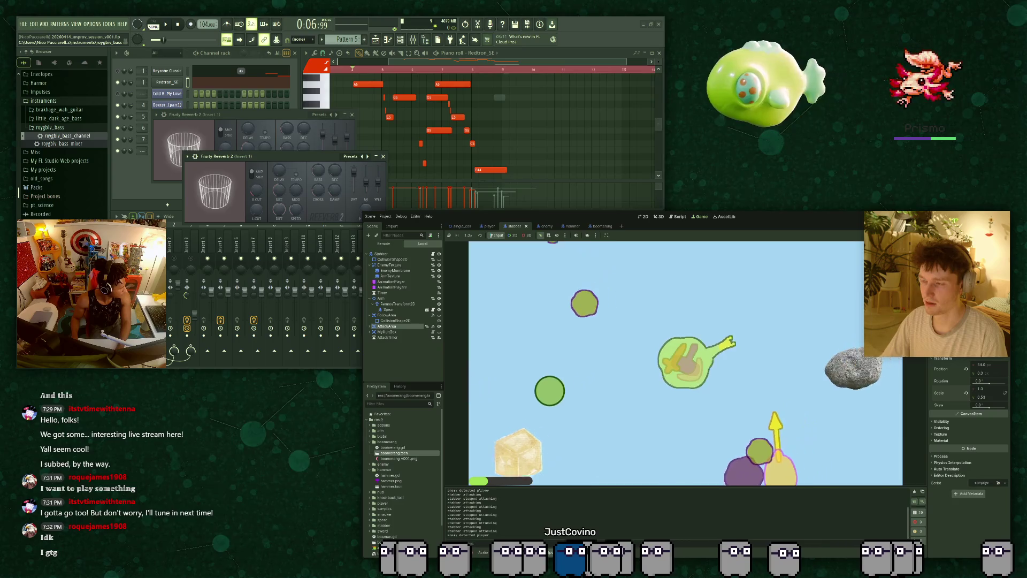
{"action": "key", "text": "F8"}
{"action": "left_click_drag", "start_coordinate": [350, 156], "coordinate": [493, 116]}
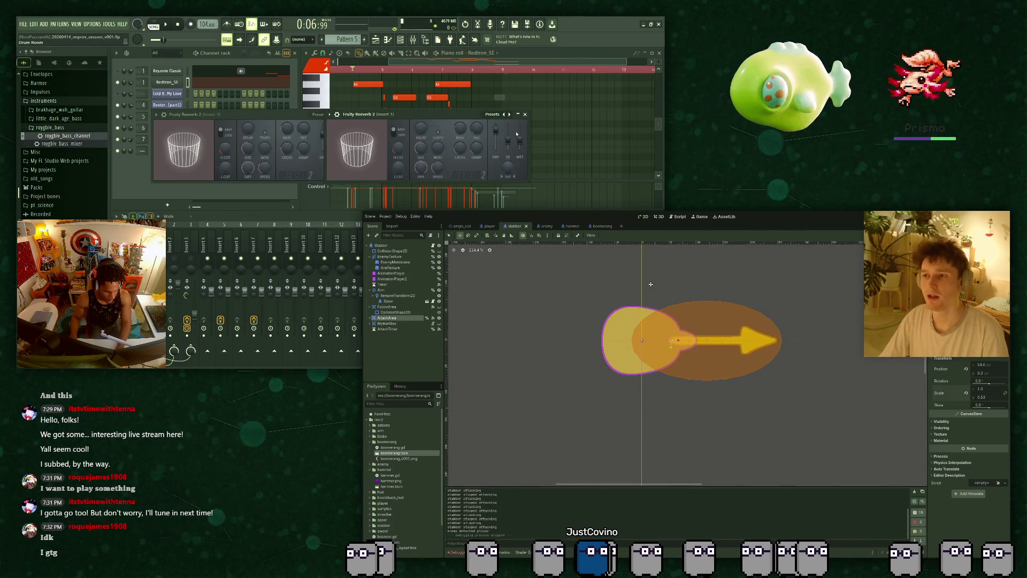
Toggle the stabber's hurtbox visibility and select MyHurtBox's collision shape, closing the reverb window.
{"action": "left_click", "coordinate": [439, 323]}
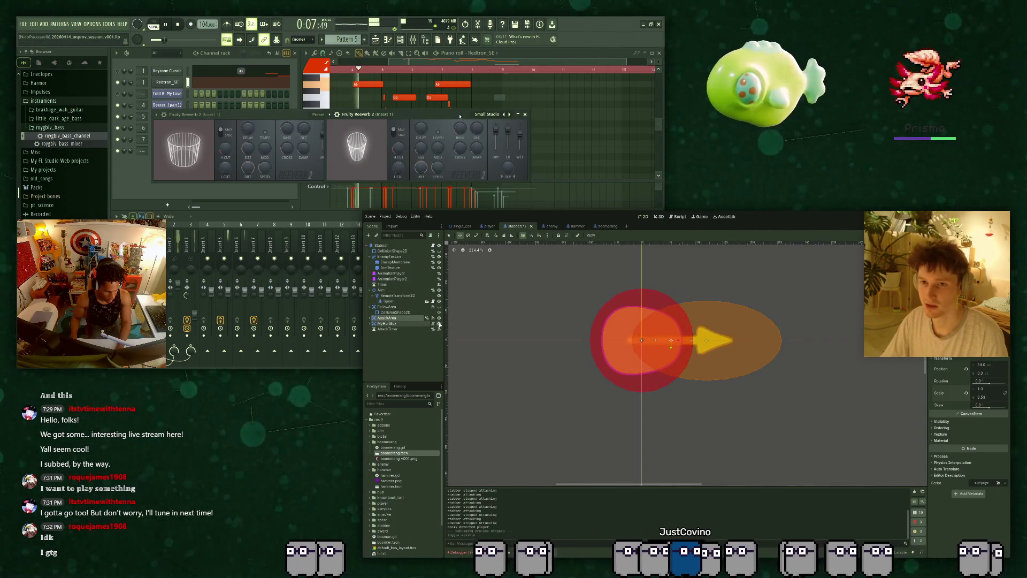
{"action": "left_click", "coordinate": [440, 324]}
{"action": "left_click", "coordinate": [440, 324]}
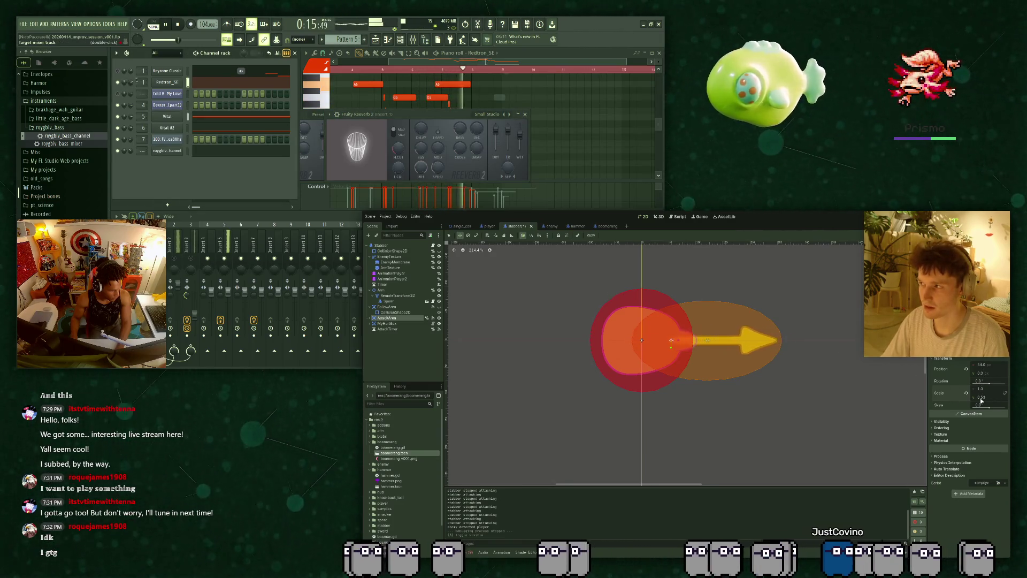
{"action": "left_click", "coordinate": [377, 325]}
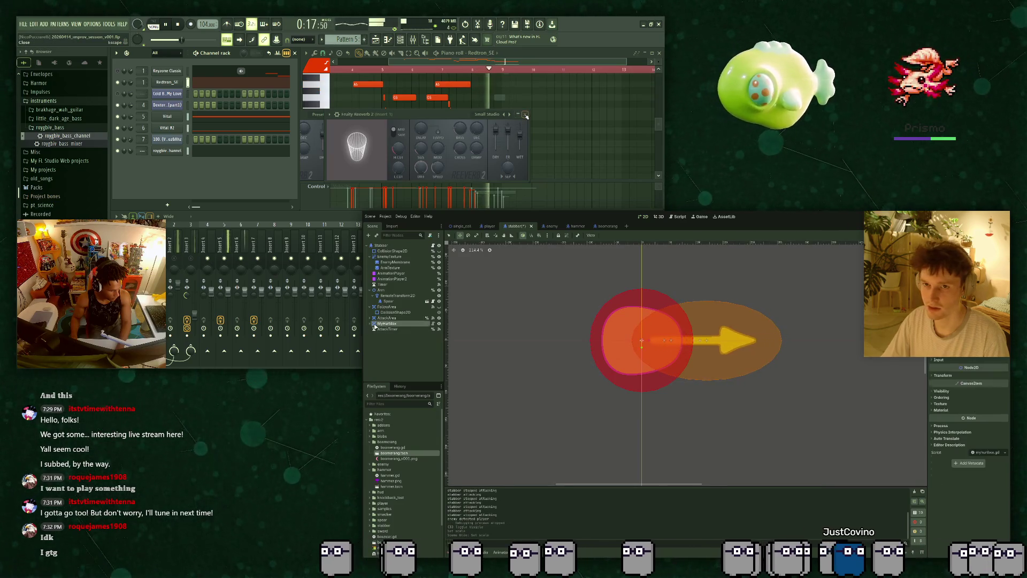
{"action": "left_click", "coordinate": [525, 115]}
{"action": "left_click", "coordinate": [377, 329]}
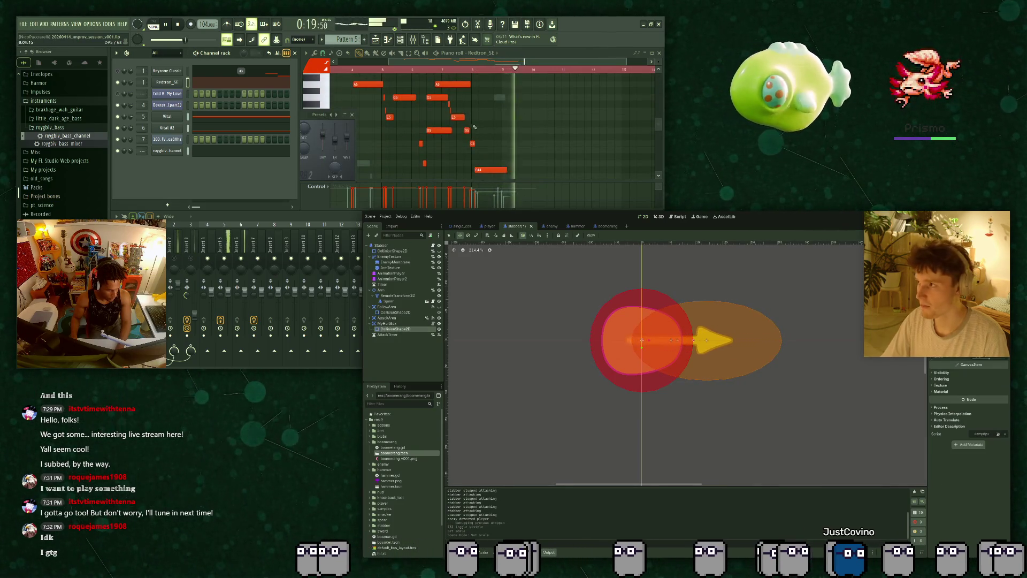
Close the presets window and save the stabber scene.
{"action": "left_click_drag", "start_coordinate": [333, 116], "coordinate": [189, 115]}
{"action": "left_click", "coordinate": [208, 114]}
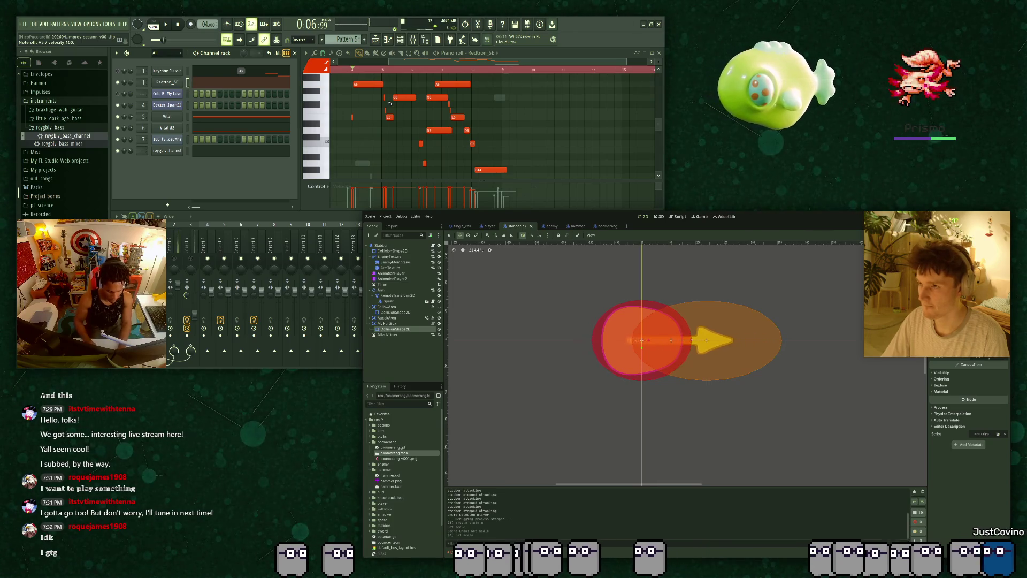
{"action": "key", "text": "ctrl+s"}
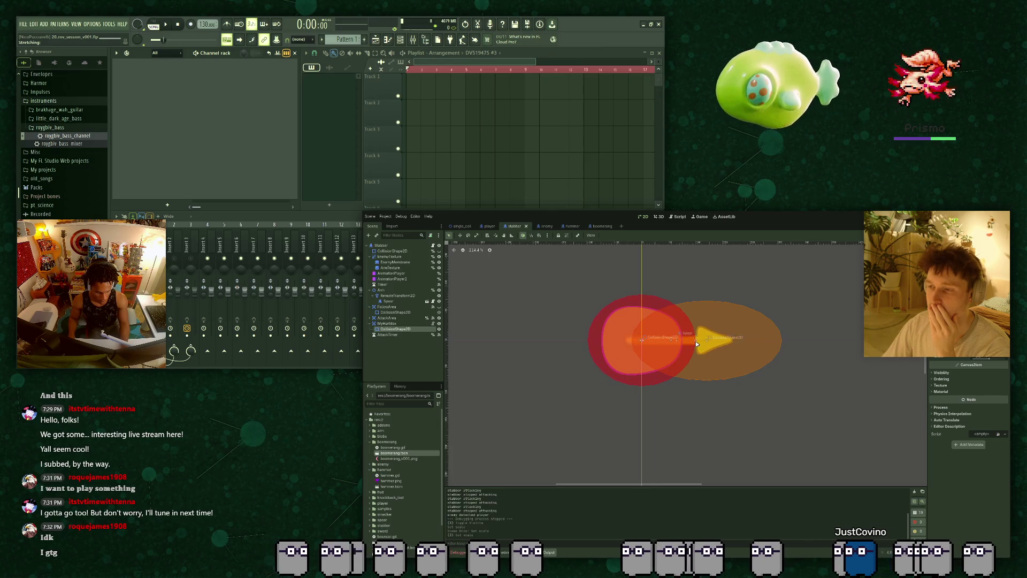
Widen the spear's collision area, shift the red ellipse slightly right, and save the scene.
{"action": "left_click_drag", "start_coordinate": [701, 341], "coordinate": [730, 343]}
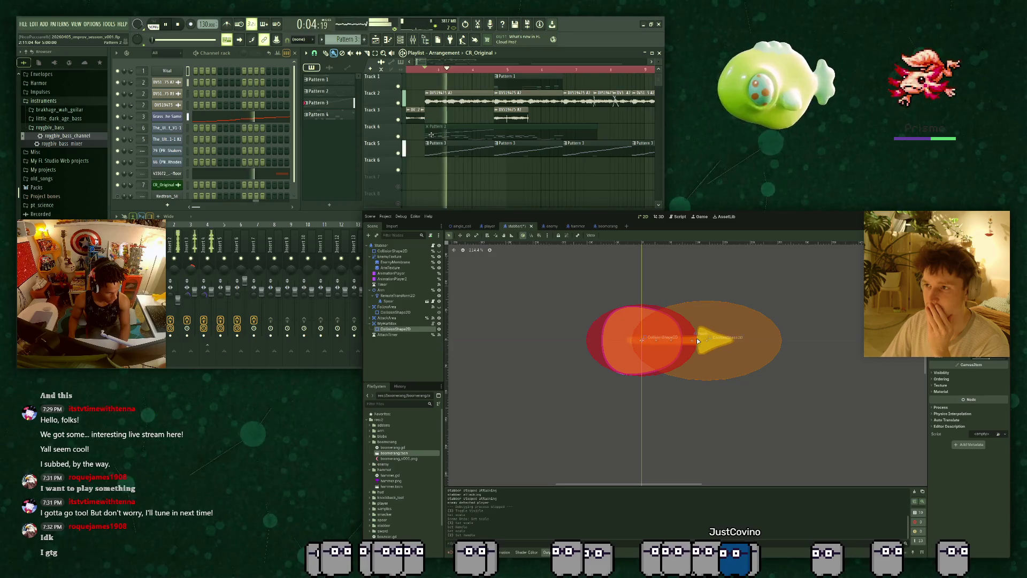
{"action": "left_click_drag", "start_coordinate": [688, 343], "coordinate": [695, 343]}
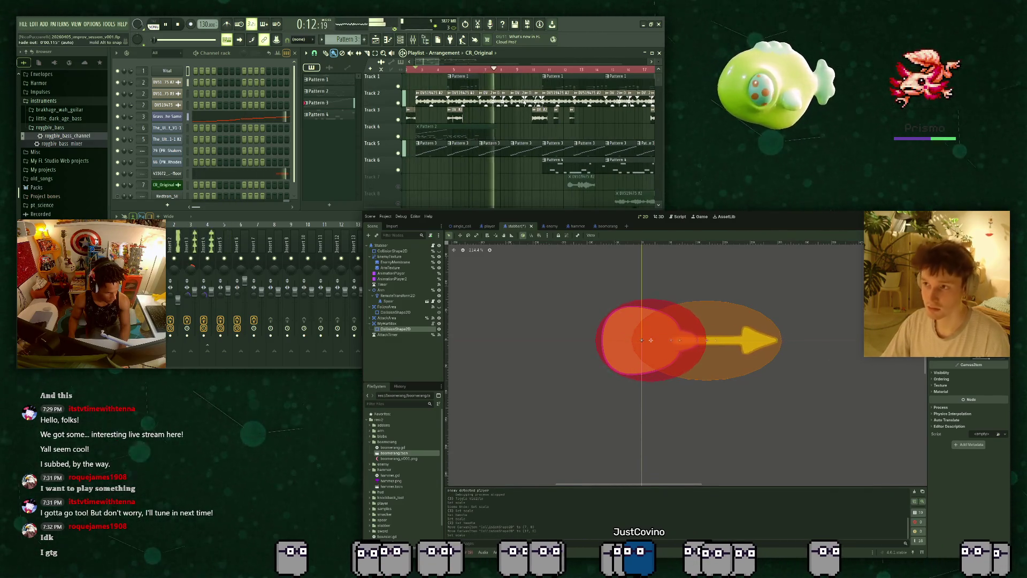
{"action": "key", "text": "ctrl+s"}
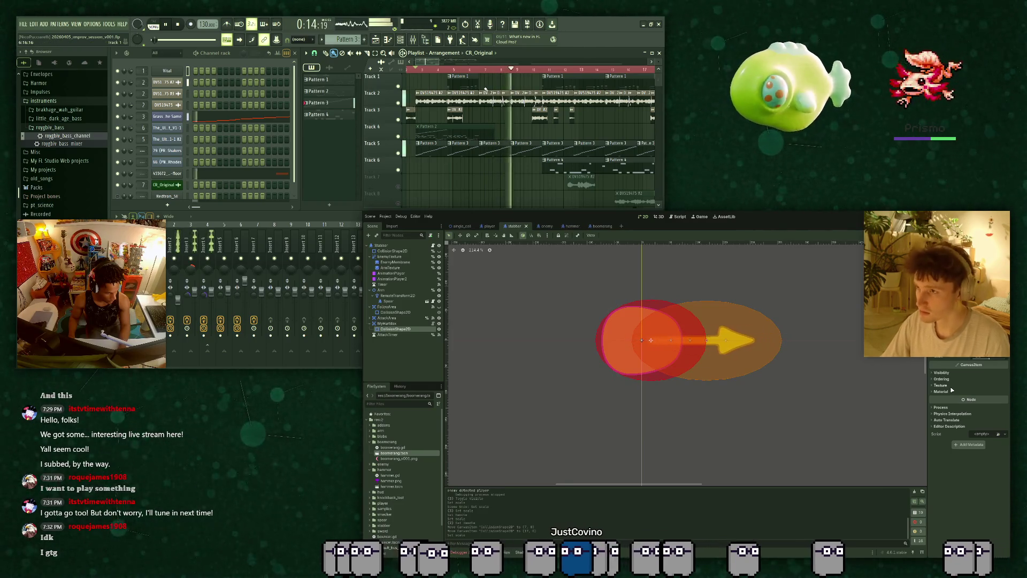
{"action": "key", "text": "ctrl+s"}
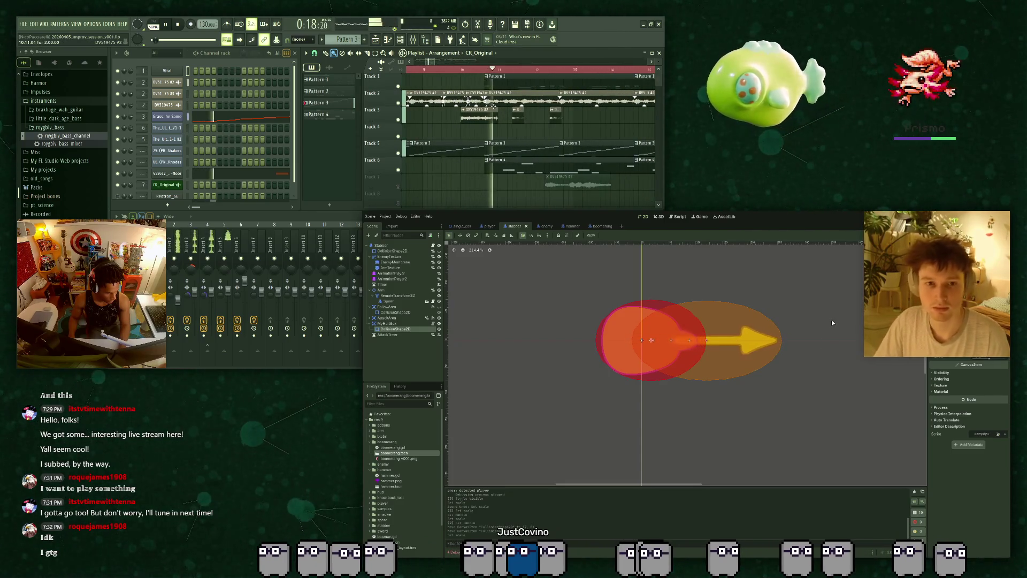
Rewind the song to 0:17, open the stabber.gd script, and play the song.
{"action": "scroll", "coordinate": [484, 123], "scroll_direction": "down", "scroll_amount": 2}
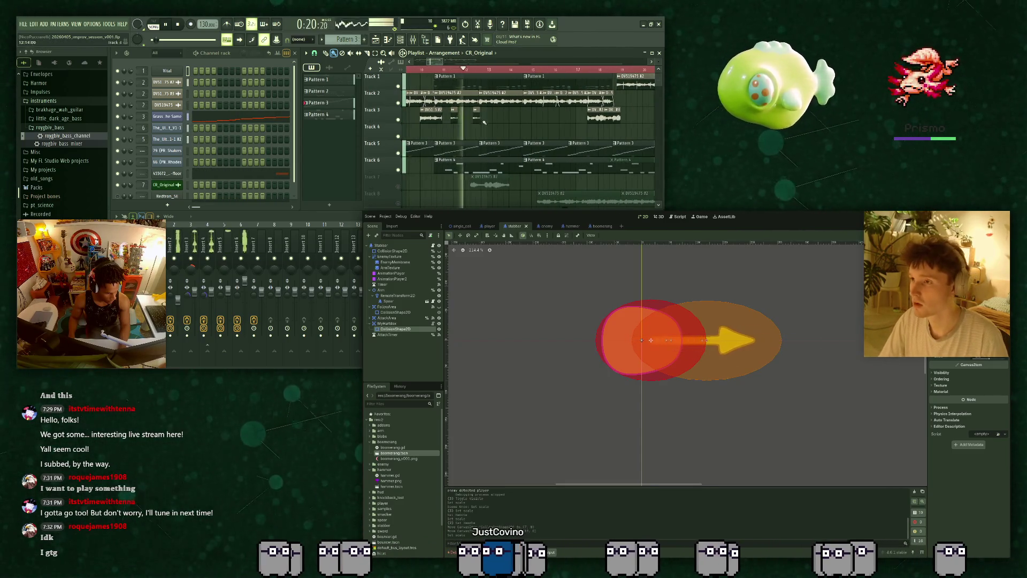
{"action": "left_click", "coordinate": [435, 70]}
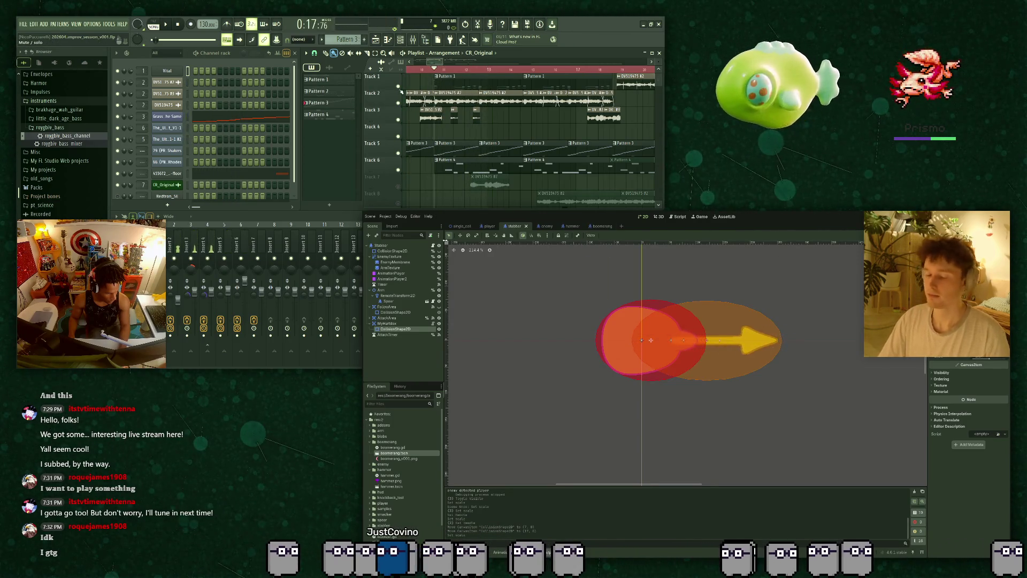
{"action": "key", "text": "ctrl+F3"}
{"action": "left_click", "coordinate": [398, 103]}
{"action": "key", "text": "space"}
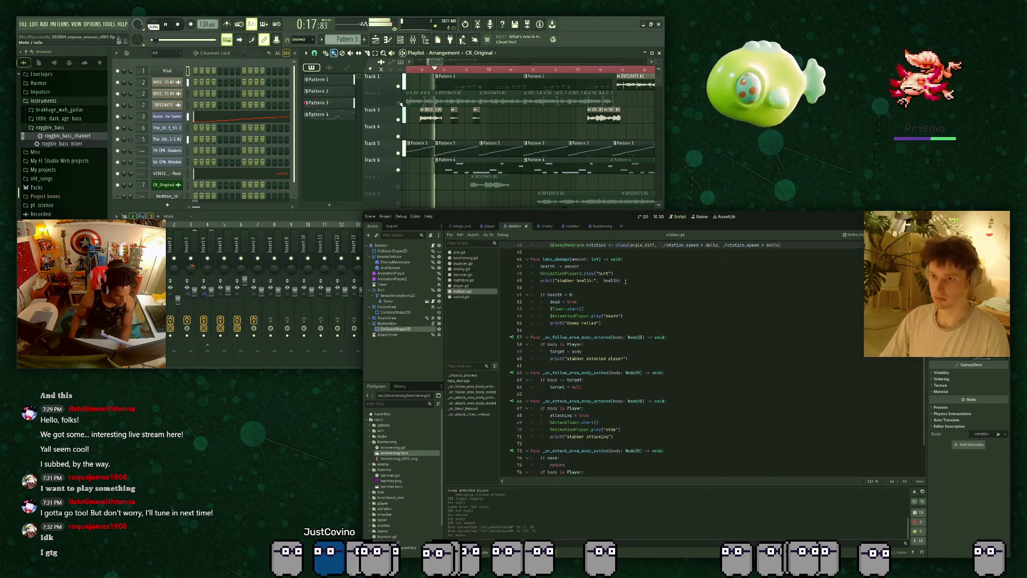
Scroll through stabber.gd to review its attack handler code.
{"action": "scroll", "coordinate": [625, 282], "scroll_direction": "down", "scroll_amount": 4}
{"action": "left_click", "coordinate": [622, 351]}
{"action": "left_click", "coordinate": [398, 170]}
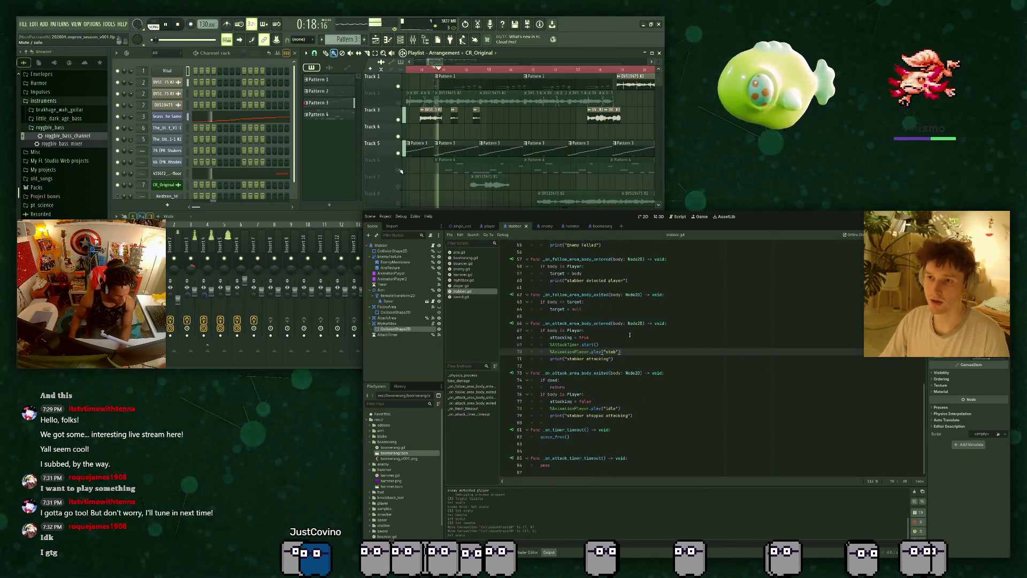
{"action": "key", "text": "space"}
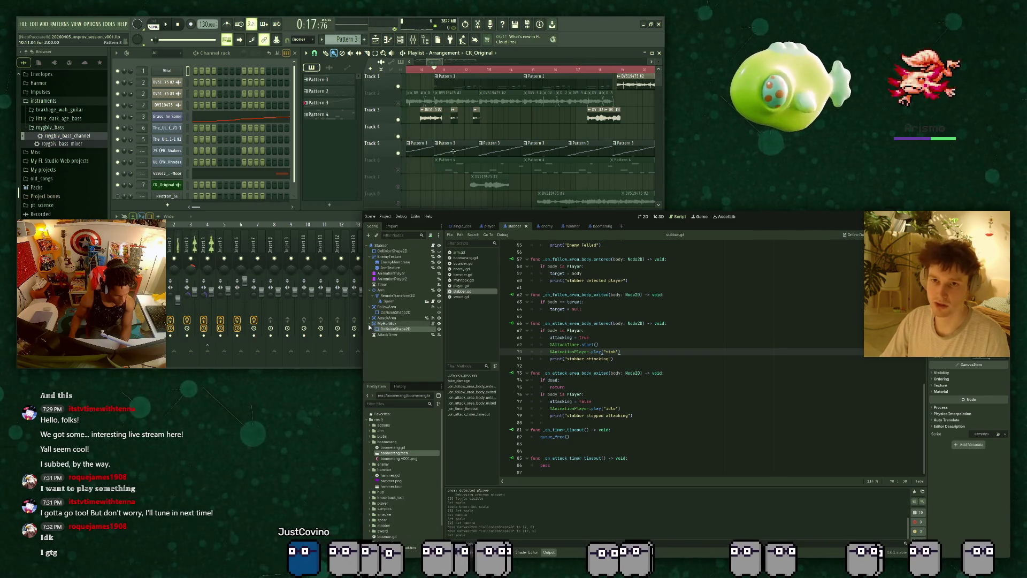
{"action": "double_click", "coordinate": [451, 141]}
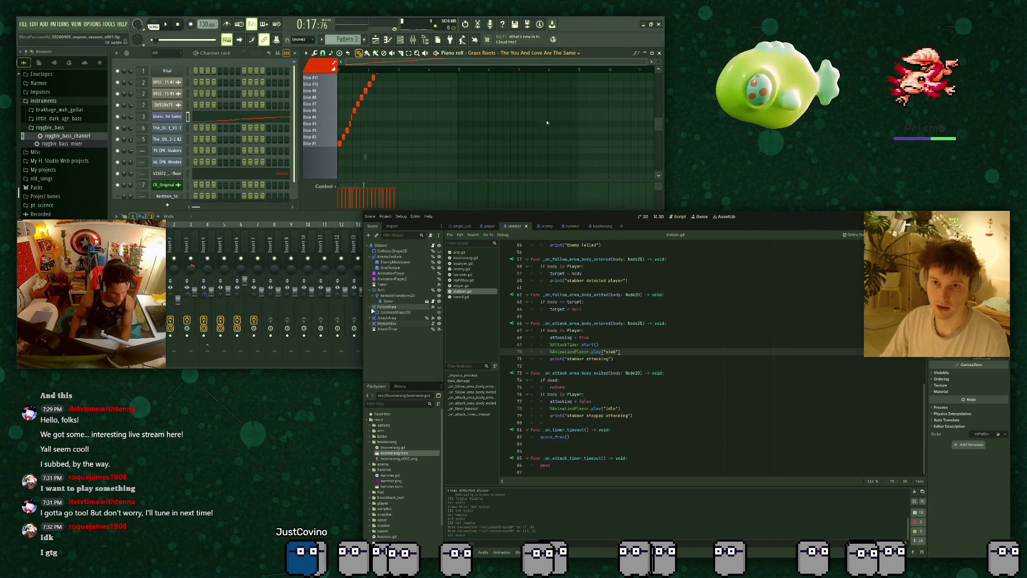
{"action": "left_click", "coordinate": [166, 173]}
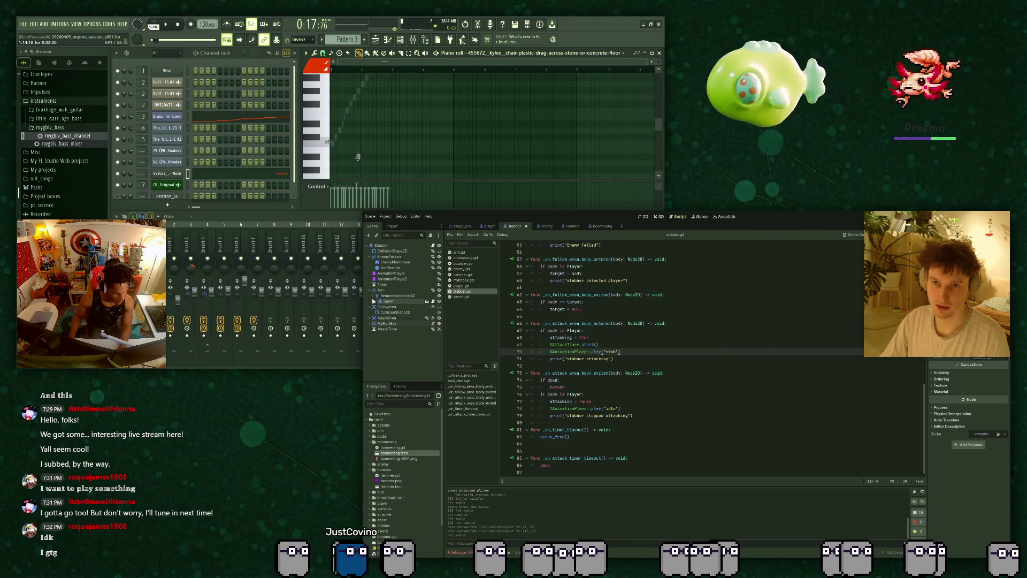
{"action": "left_click", "coordinate": [358, 157]}
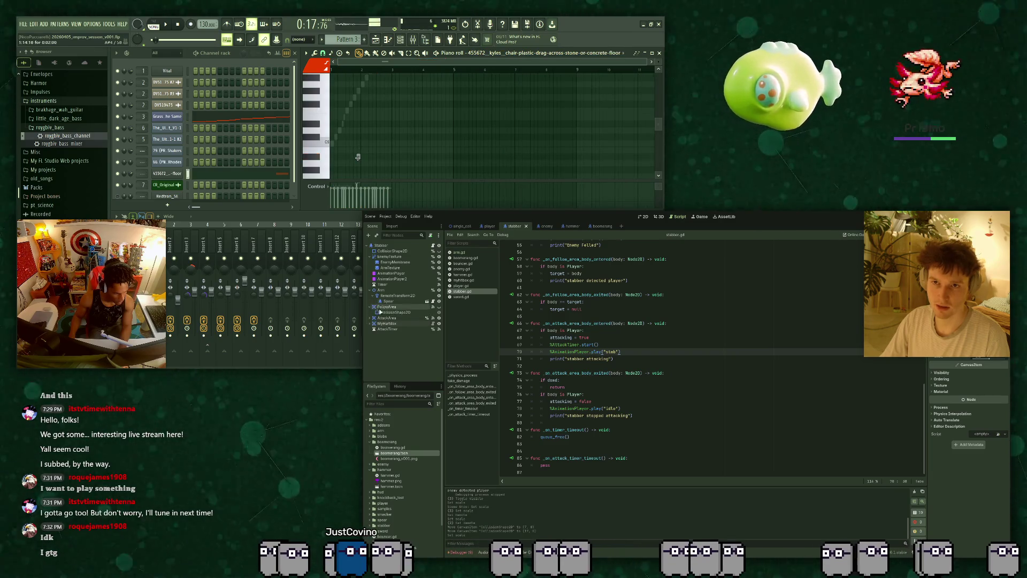
{"action": "left_click", "coordinate": [332, 144]}
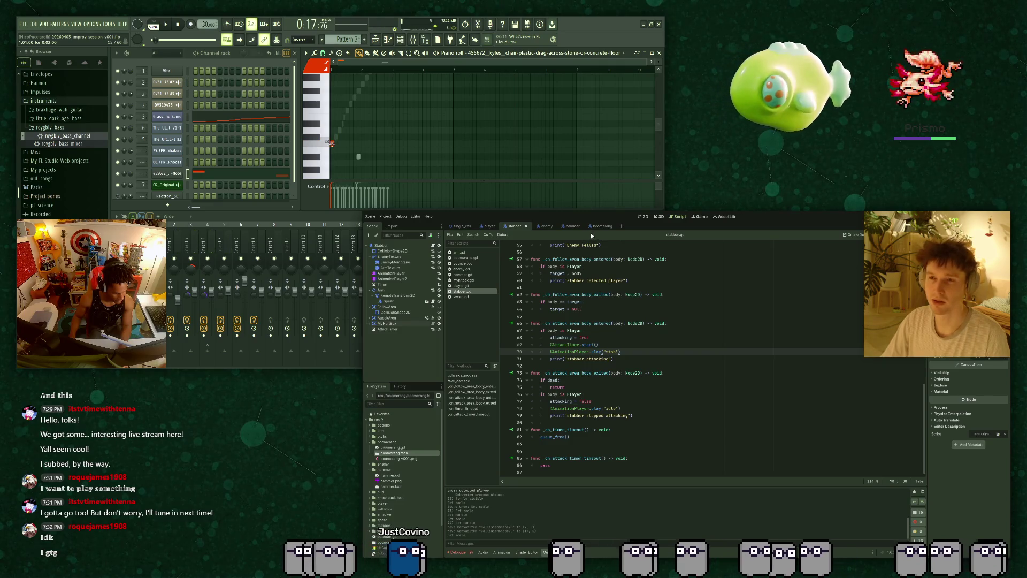
{"action": "key", "text": "space"}
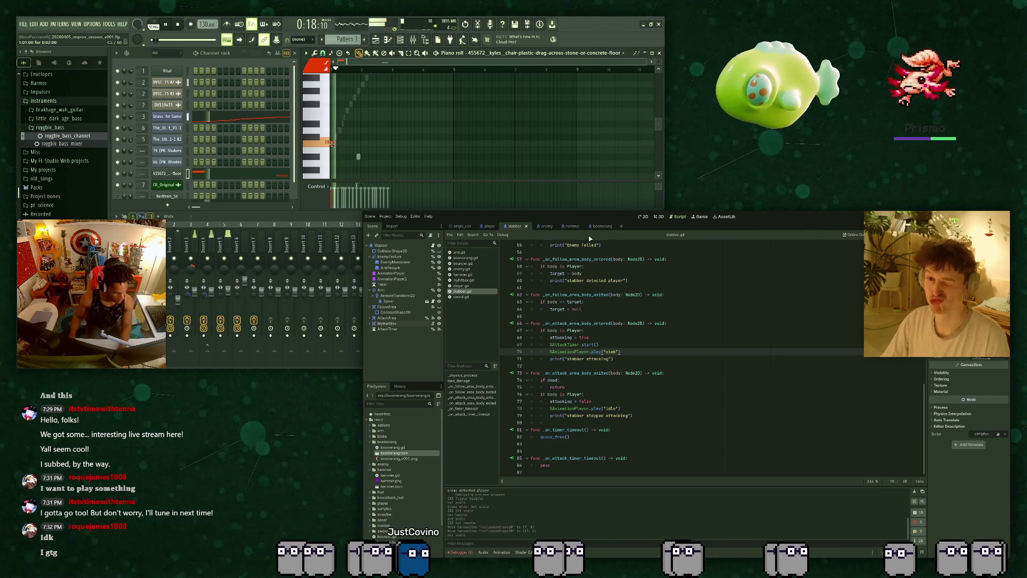
{"action": "scroll", "coordinate": [647, 292], "scroll_direction": "up", "scroll_amount": 15}
{"action": "scroll", "coordinate": [648, 292], "scroll_direction": "up", "scroll_amount": 3}
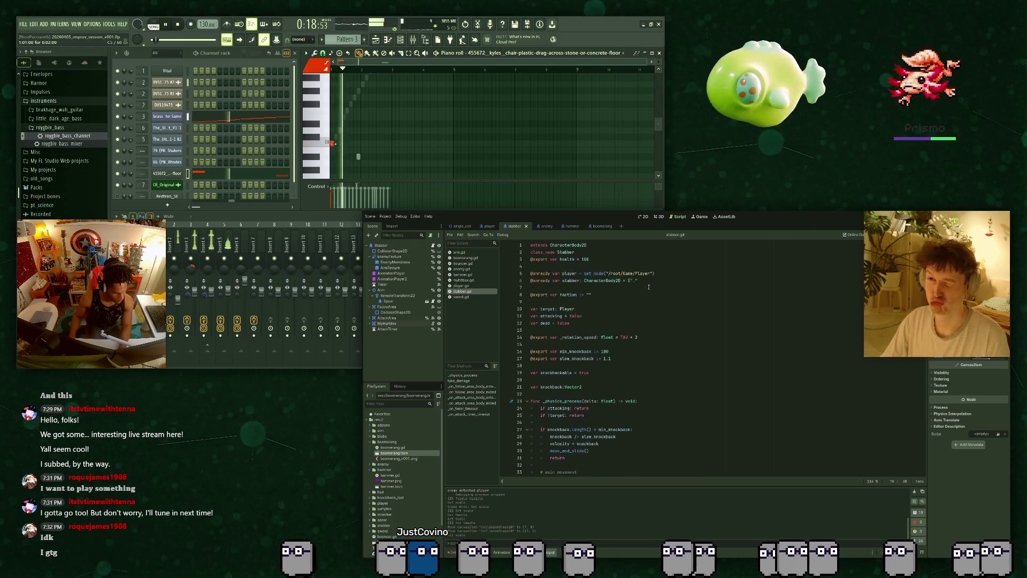
{"action": "scroll", "coordinate": [440, 137], "scroll_direction": "up", "scroll_amount": 2}
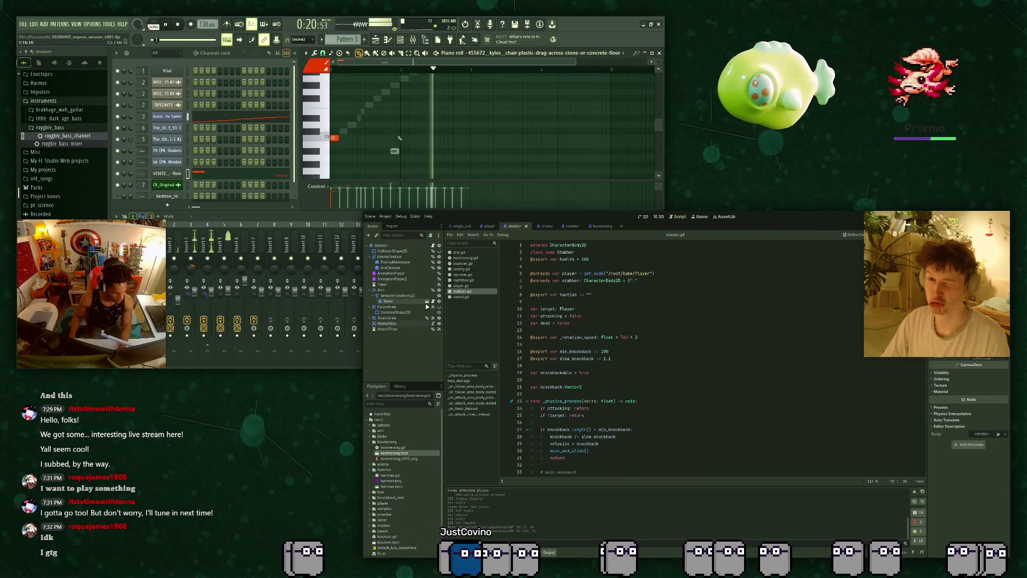
Open spear.gd from the Spear node, then go back to the stabber scene's 2D view.
{"action": "left_click", "coordinate": [412, 300]}
{"action": "left_click", "coordinate": [427, 301]}
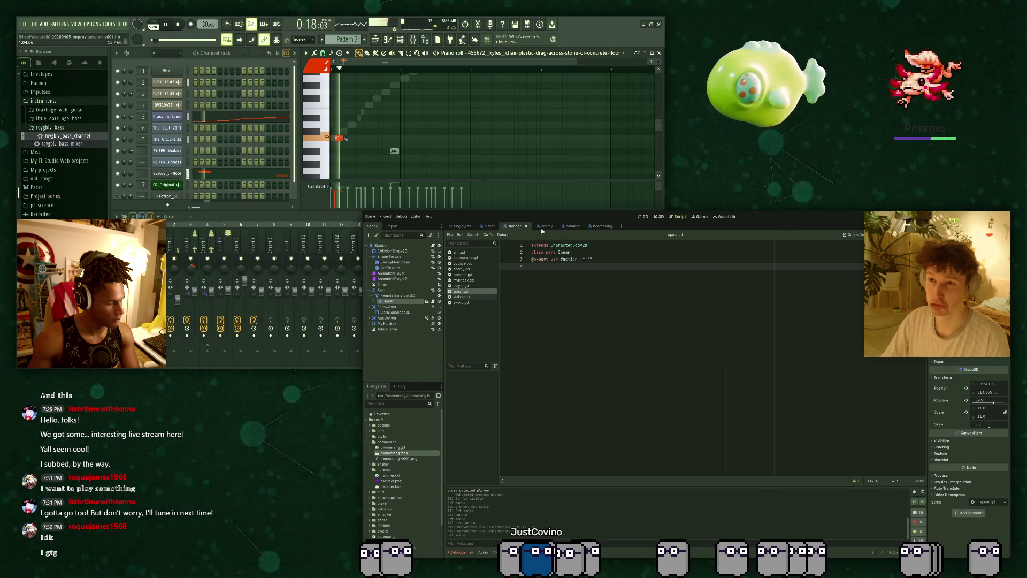
{"action": "left_click", "coordinate": [642, 216]}
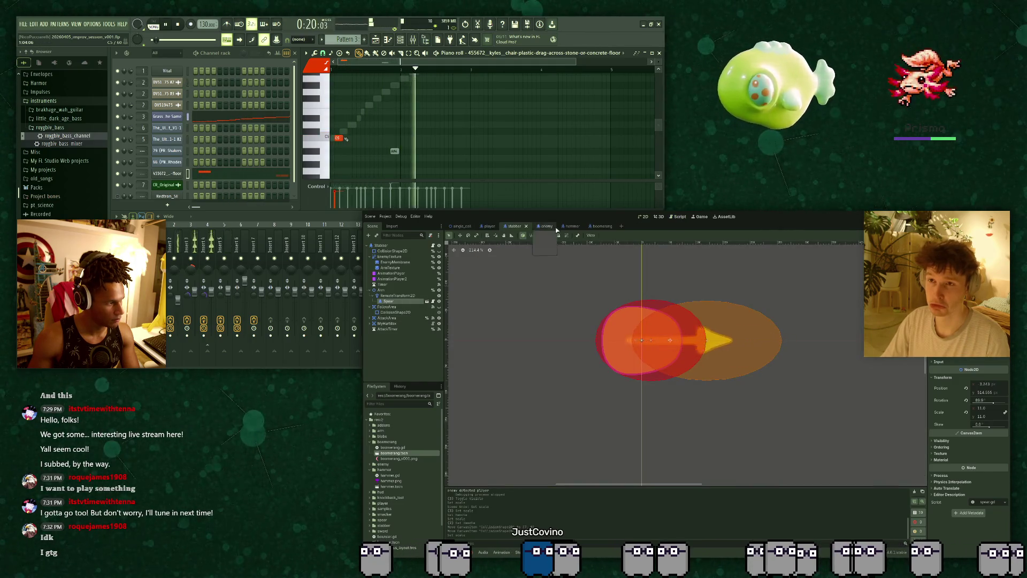
{"action": "scroll", "coordinate": [402, 476], "scroll_direction": "down", "scroll_amount": 1}
{"action": "scroll", "coordinate": [402, 475], "scroll_direction": "down", "scroll_amount": 2}
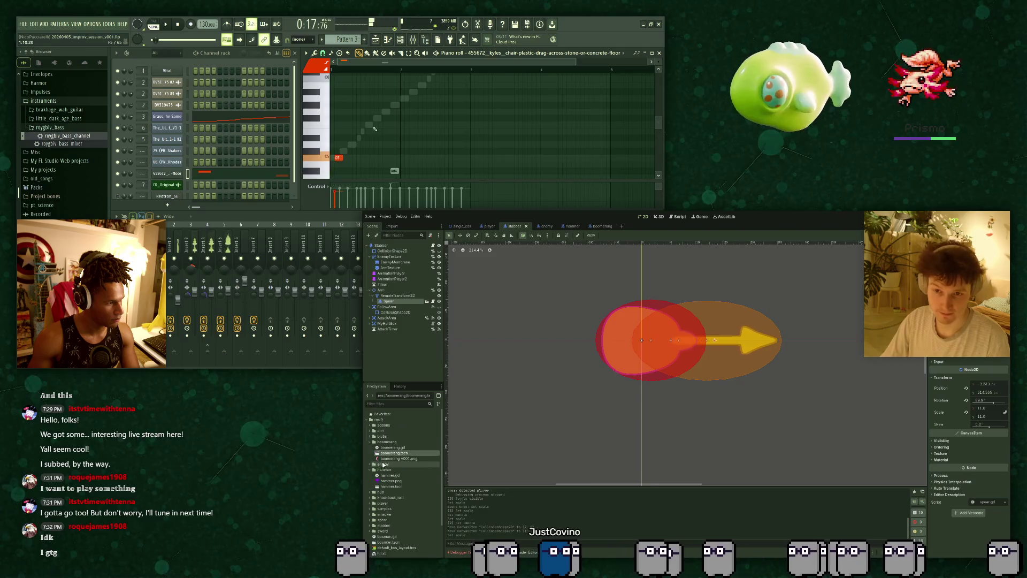
Open the spear scene from the spear folder and view the Bouncer node's script.
{"action": "left_click", "coordinate": [369, 479]}
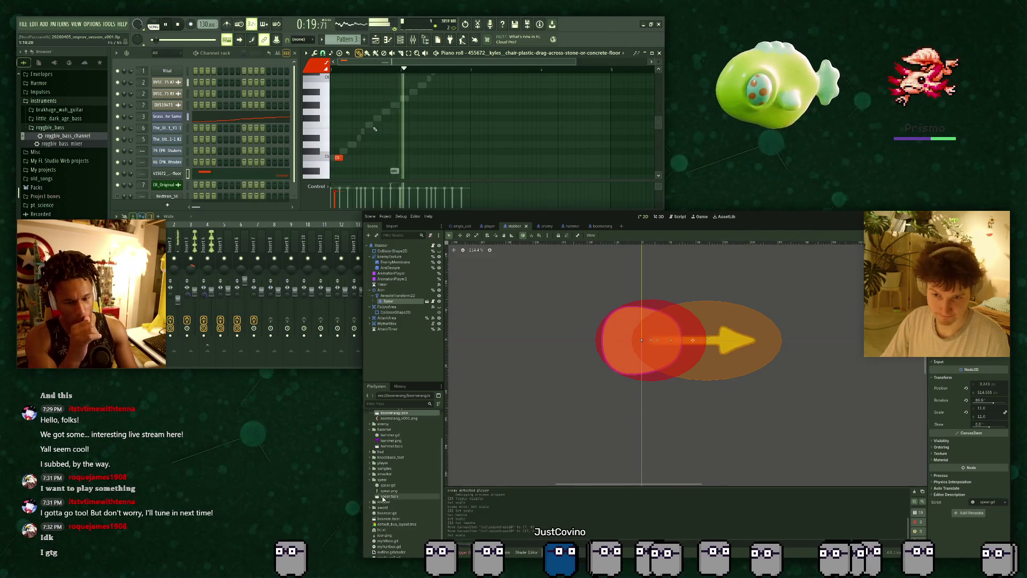
{"action": "double_click", "coordinate": [389, 495]}
{"action": "left_click", "coordinate": [418, 280]}
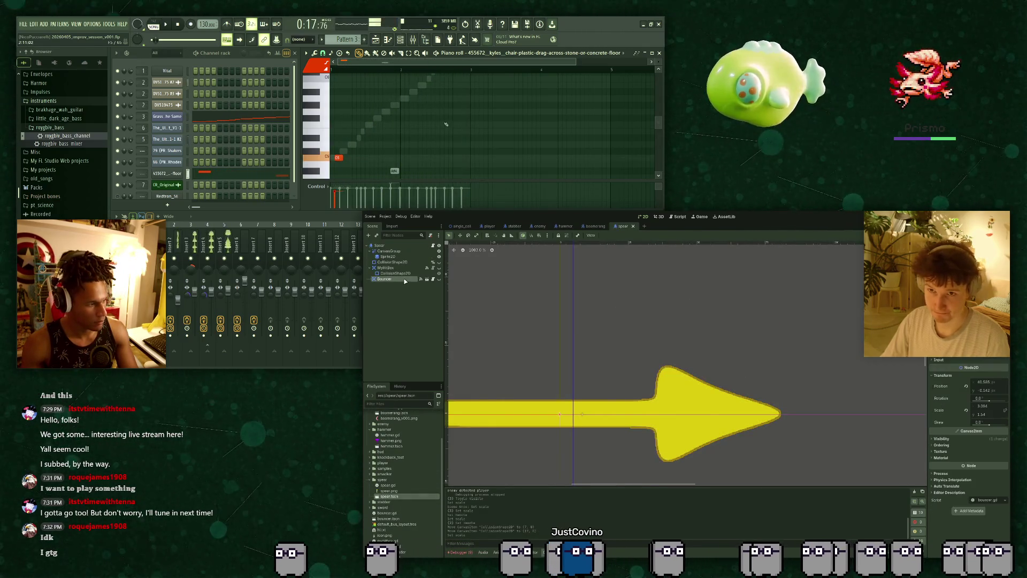
{"action": "left_click", "coordinate": [432, 279]}
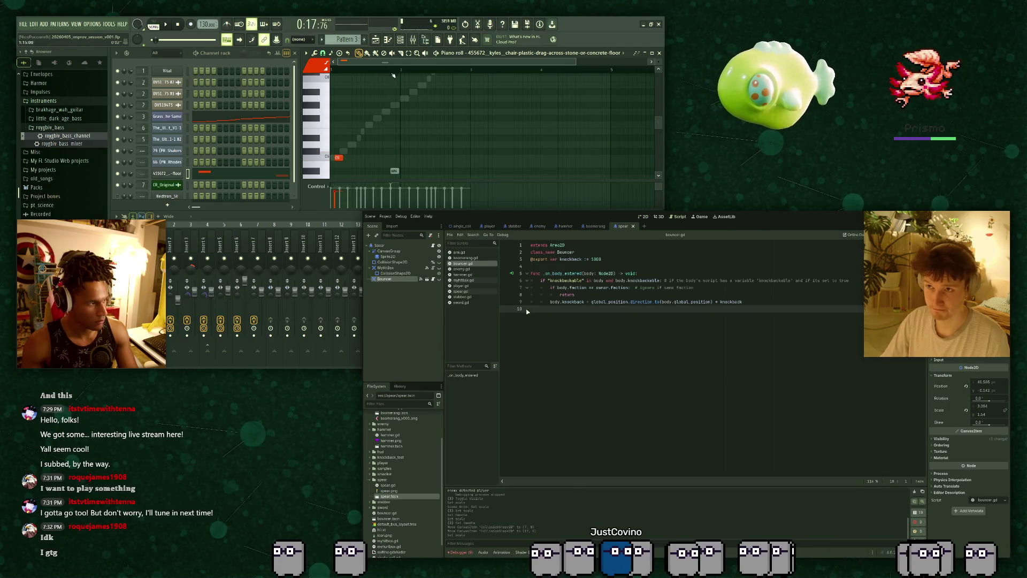
Look over the Bouncer's knockback handler, then open spear.gd.
{"action": "left_click", "coordinate": [376, 40]}
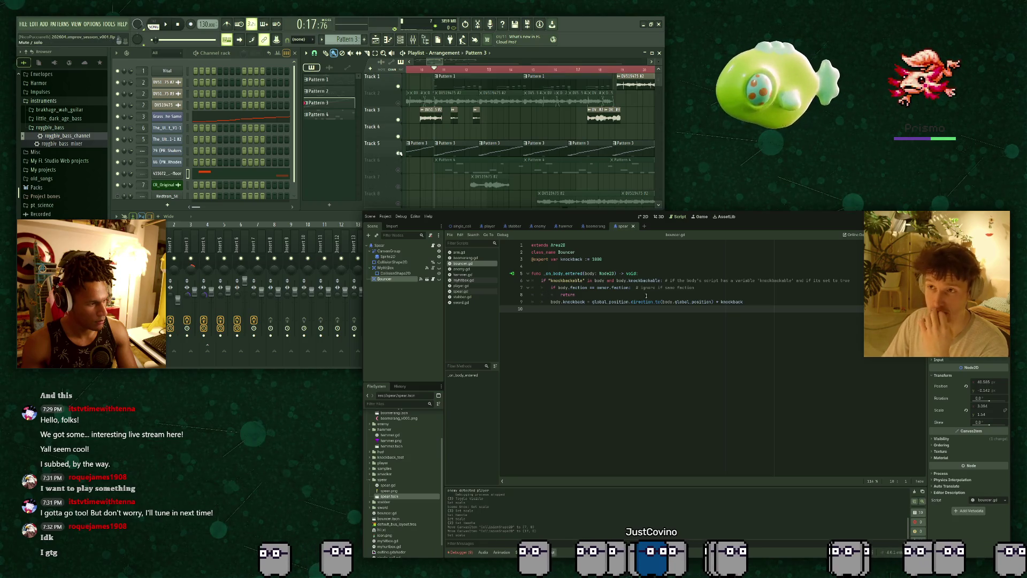
{"action": "key", "text": "space"}
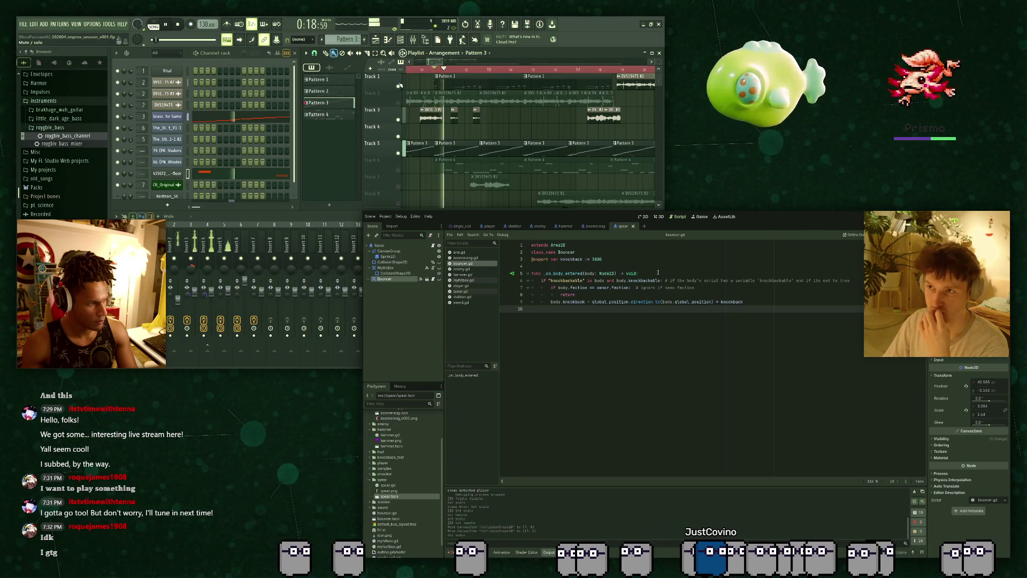
{"action": "key", "text": "space"}
{"action": "left_click", "coordinate": [759, 302]}
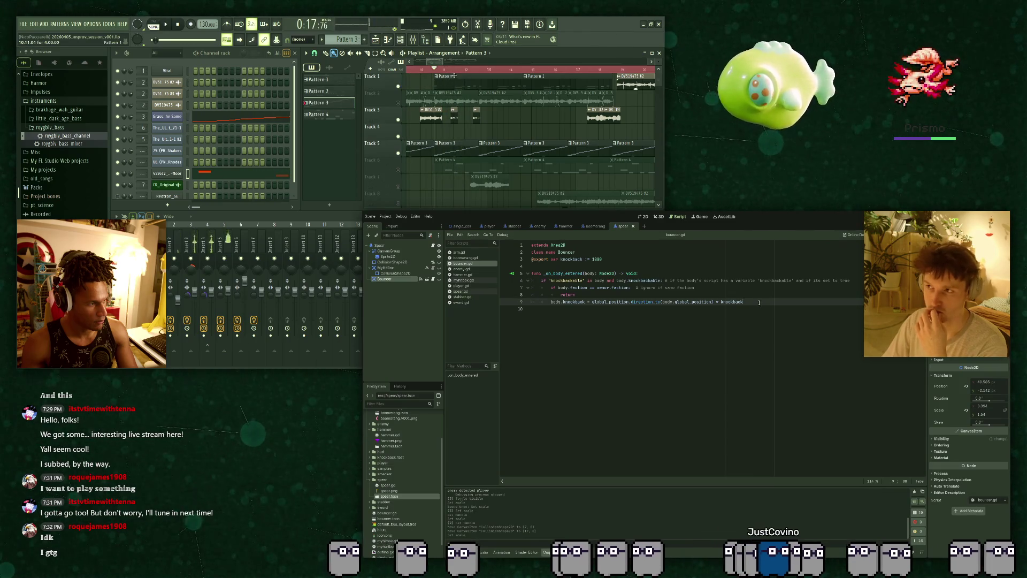
{"action": "double_click", "coordinate": [459, 146]}
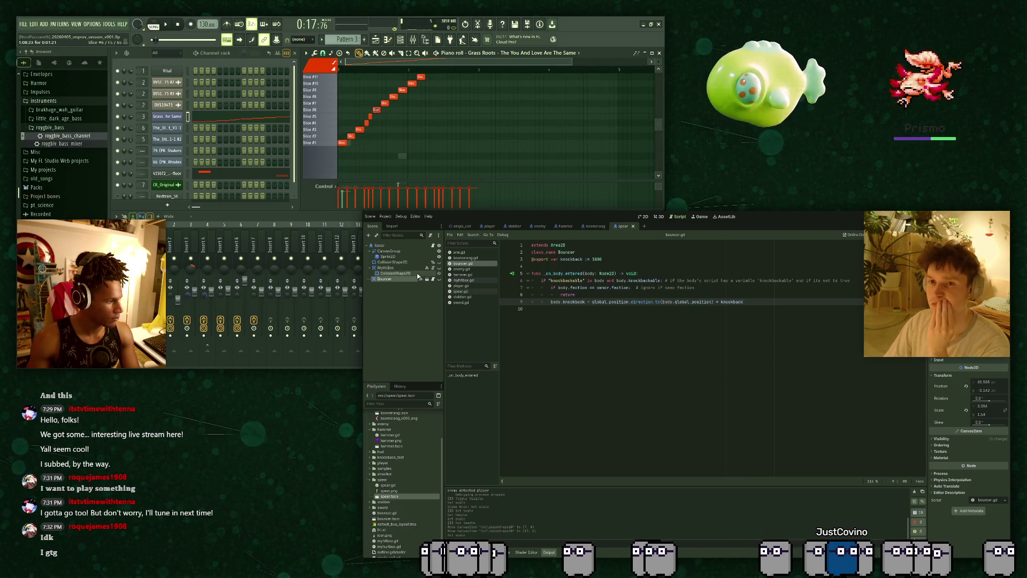
{"action": "key", "text": "space"}
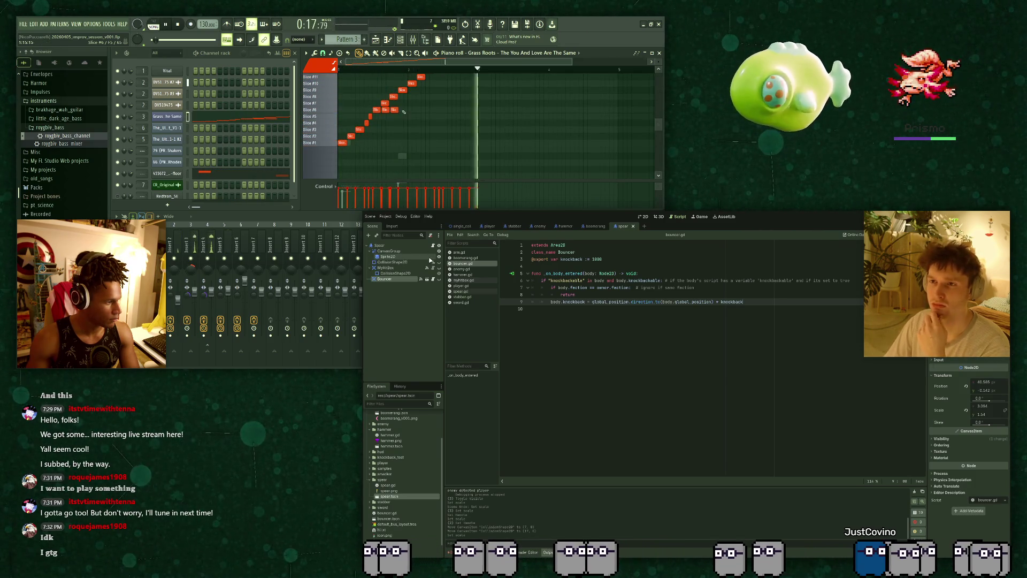
{"action": "key", "text": "space"}
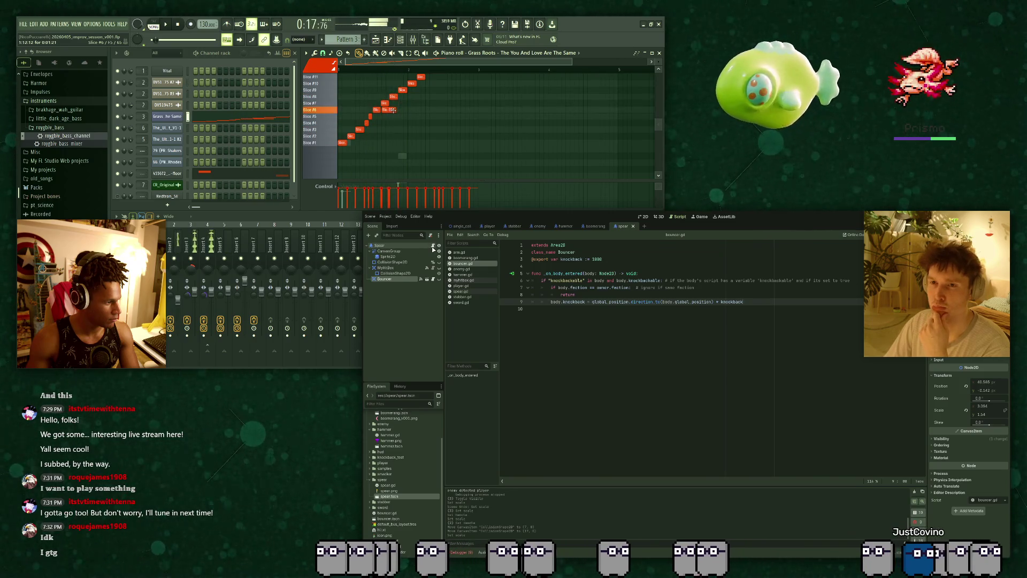
{"action": "scroll", "coordinate": [385, 97], "scroll_direction": "up", "scroll_amount": 3}
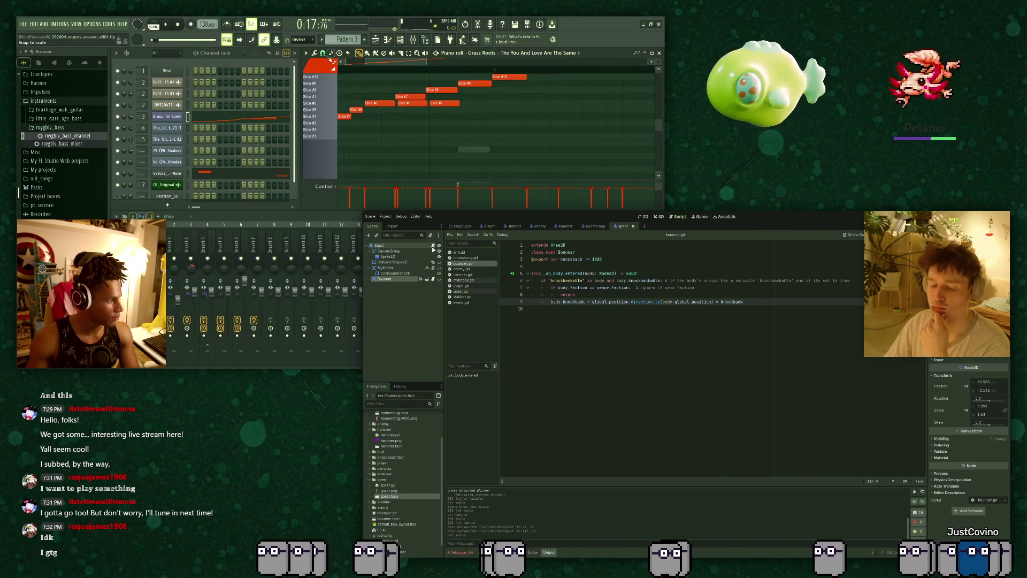
{"action": "left_click", "coordinate": [432, 247]}
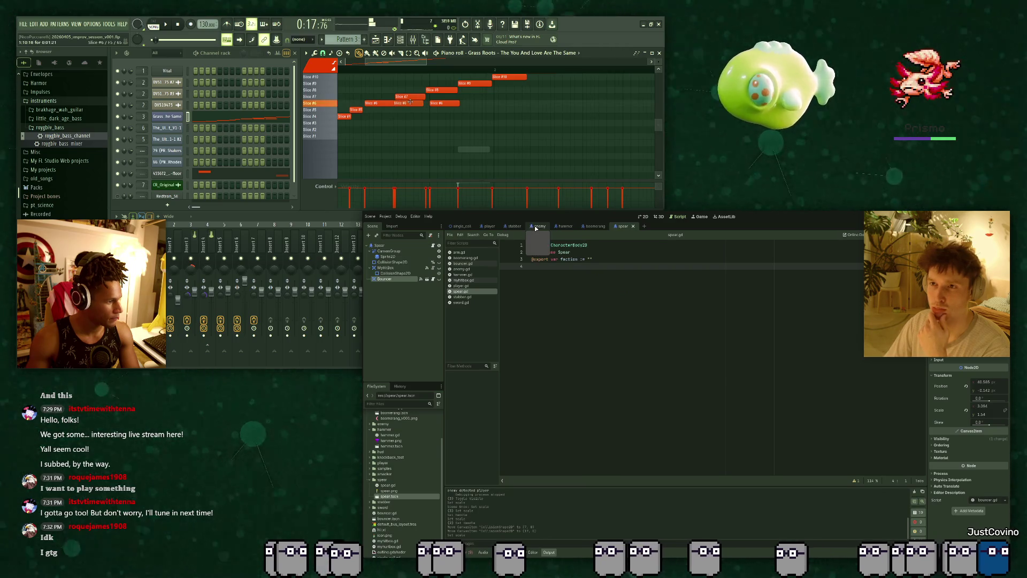
Switch to the Stabber scene's stabber.gd, at the empty line below health.
{"action": "left_click", "coordinate": [506, 225]}
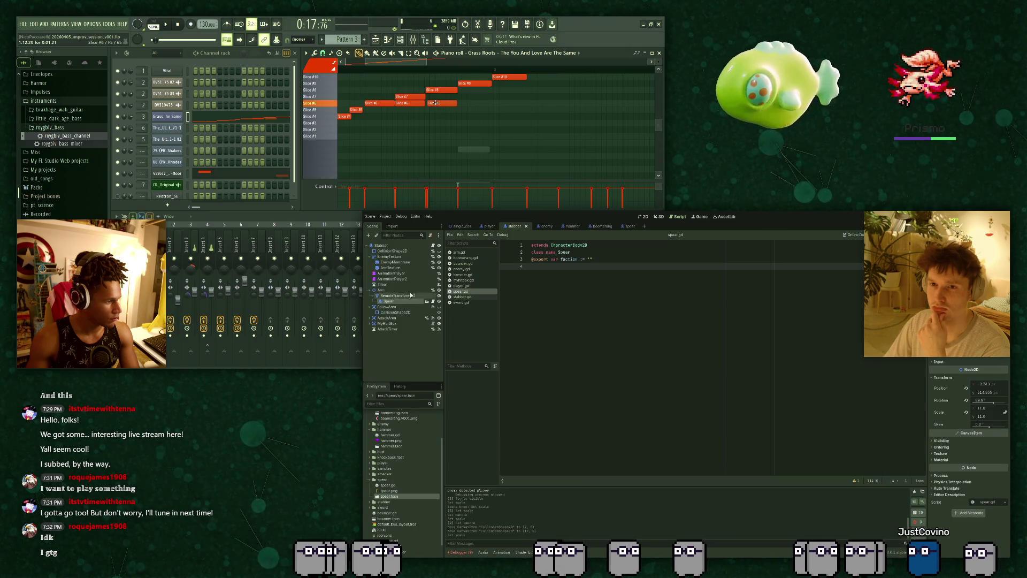
{"action": "left_click", "coordinate": [432, 246]}
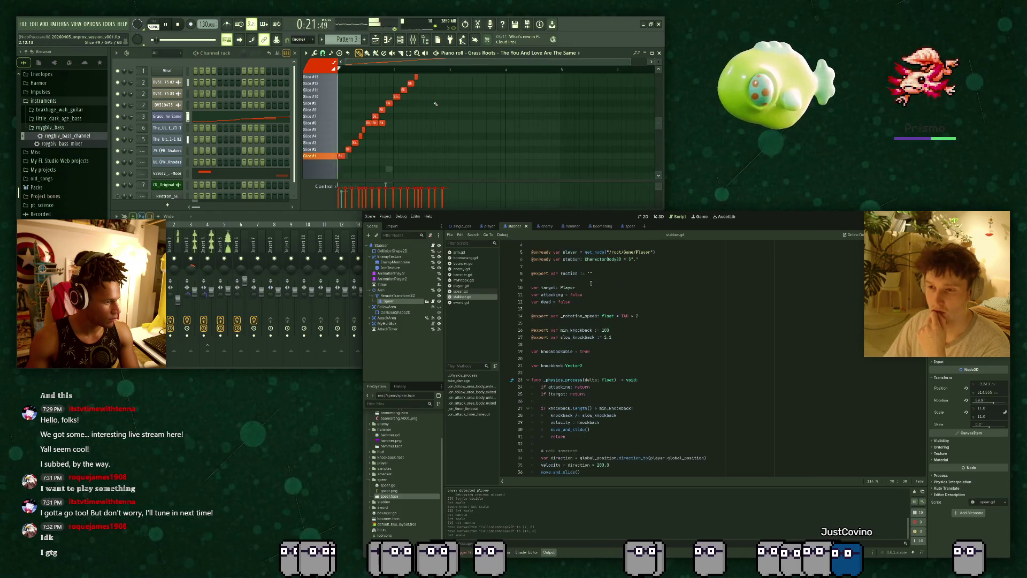
{"action": "left_click", "coordinate": [591, 284]}
{"action": "left_click", "coordinate": [620, 269]}
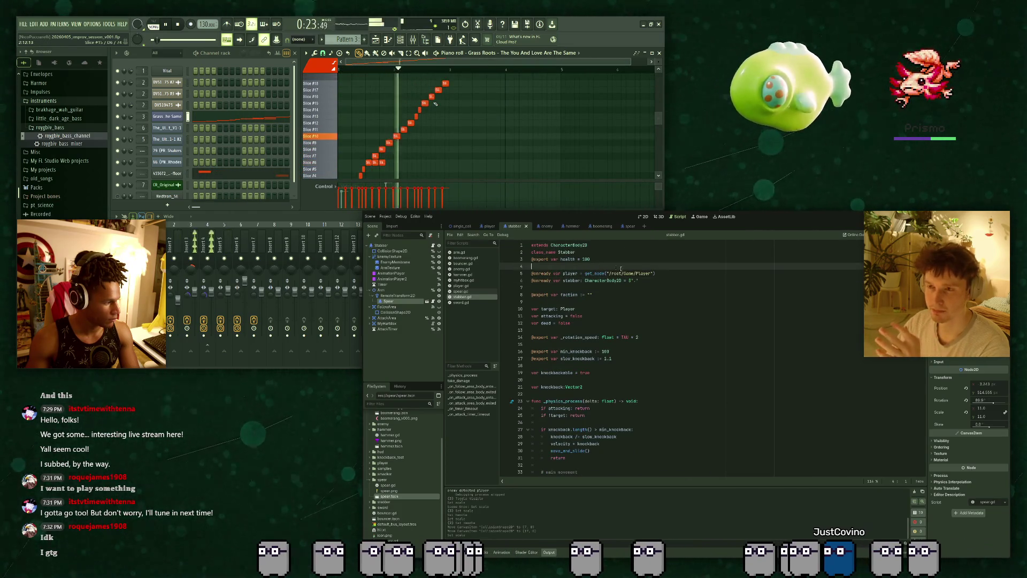
Try a 'signal attacking' line, delete it, save stabber.gd, and open spear.gd.
{"action": "type", "text": "signal"}
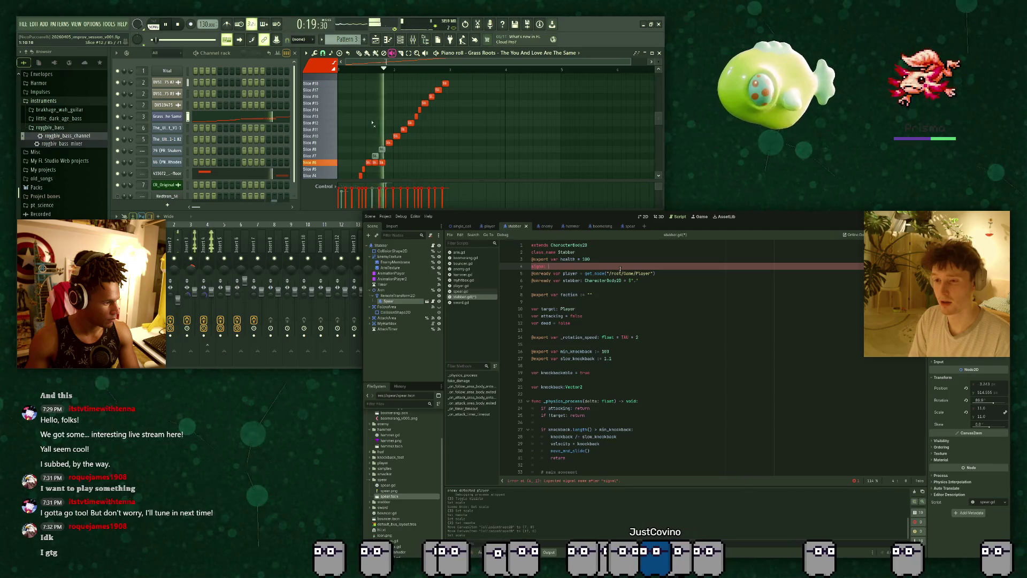
{"action": "type", "text": " attacki"}
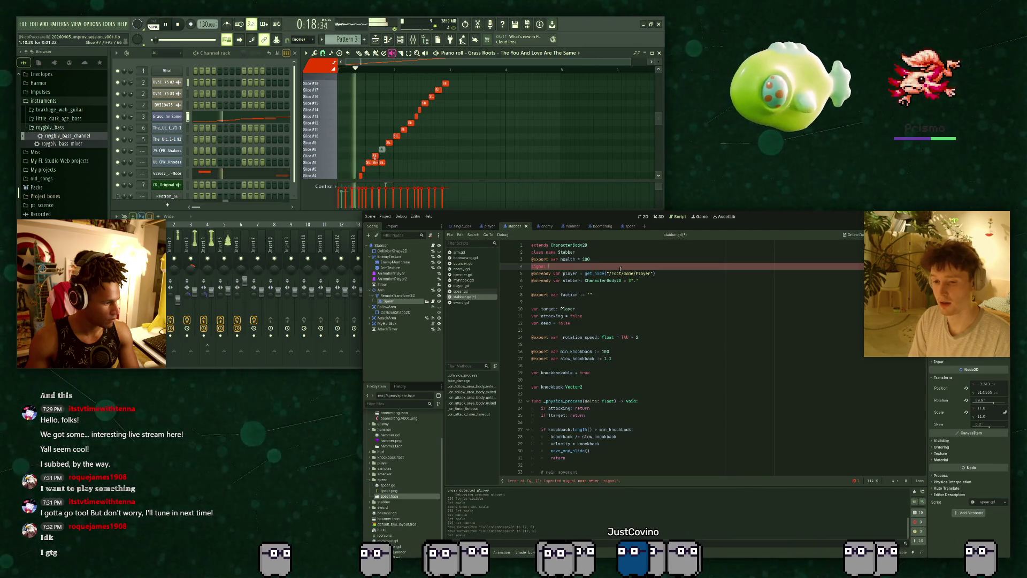
{"action": "type", "text": "ng"}
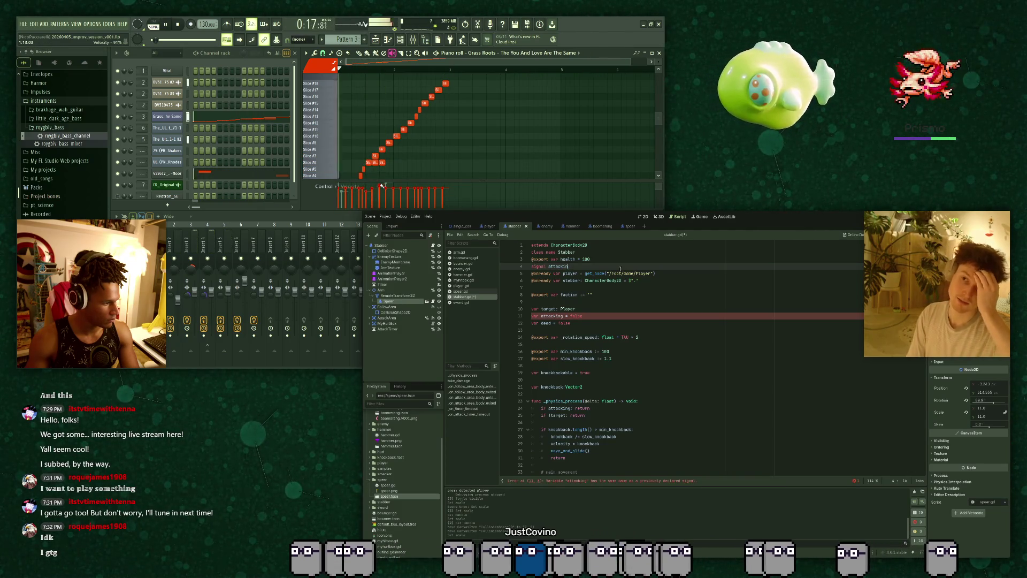
{"action": "key", "text": "BackSpace"}
{"action": "key", "text": "BackSpace"}
{"action": "key", "text": "BackSpace"}
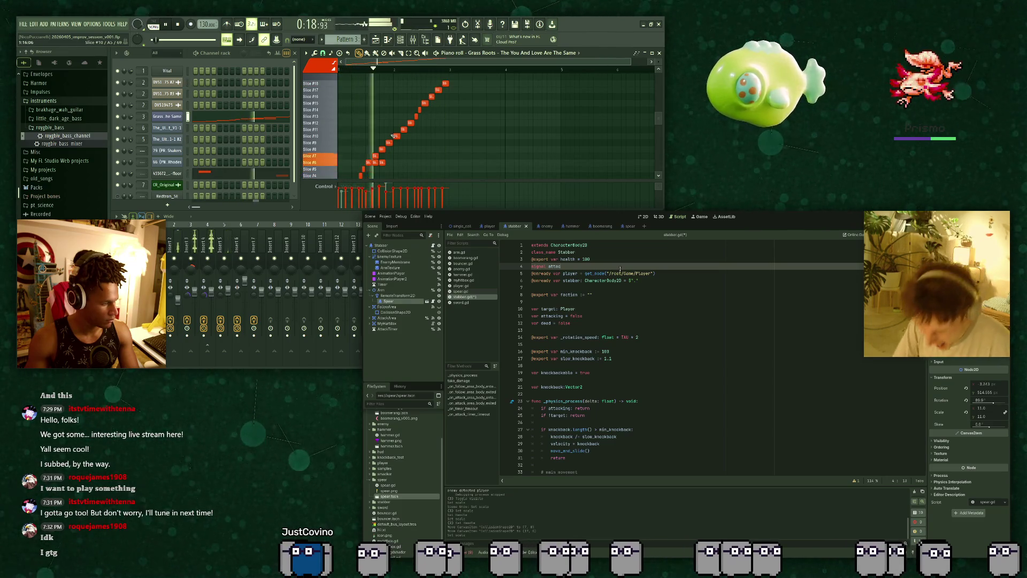
{"action": "key", "text": "BackSpace"}
{"action": "key", "text": "BackSpace"}
{"action": "key", "text": "BackSpace"}
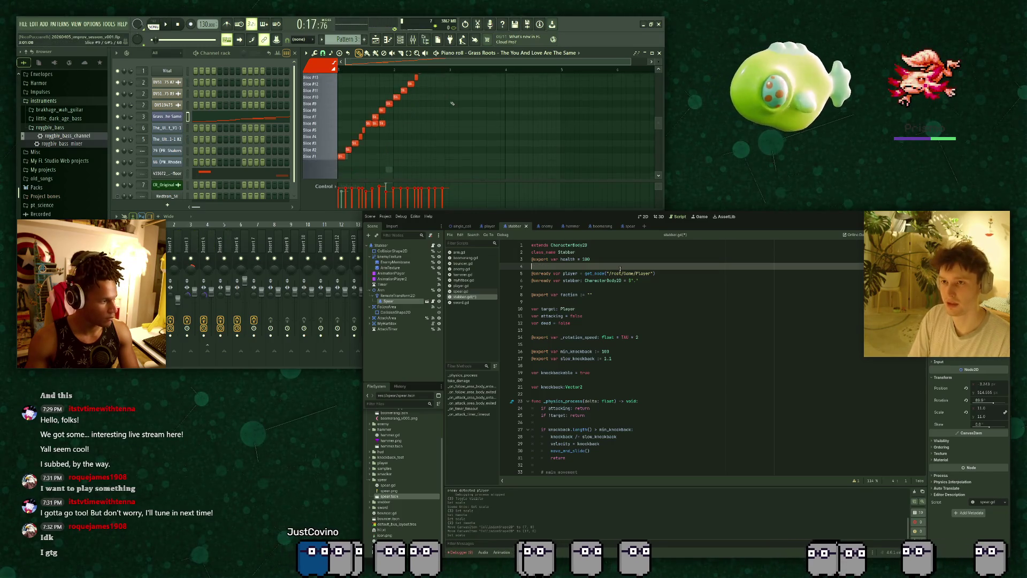
{"action": "key", "text": "BackSpace"}
{"action": "key", "text": "BackSpace"}
{"action": "key", "text": "ctrl+s"}
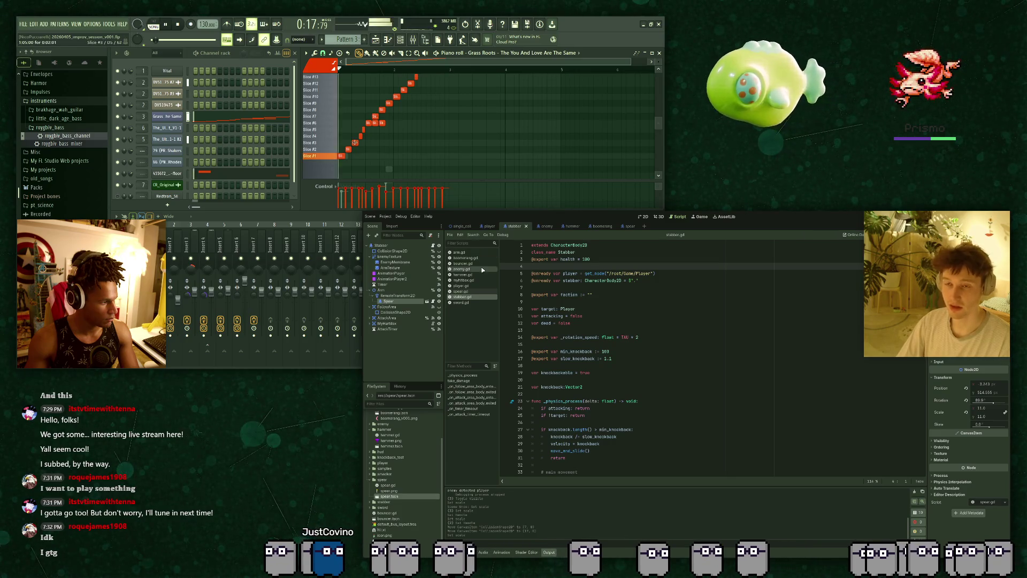
{"action": "left_click", "coordinate": [465, 291]}
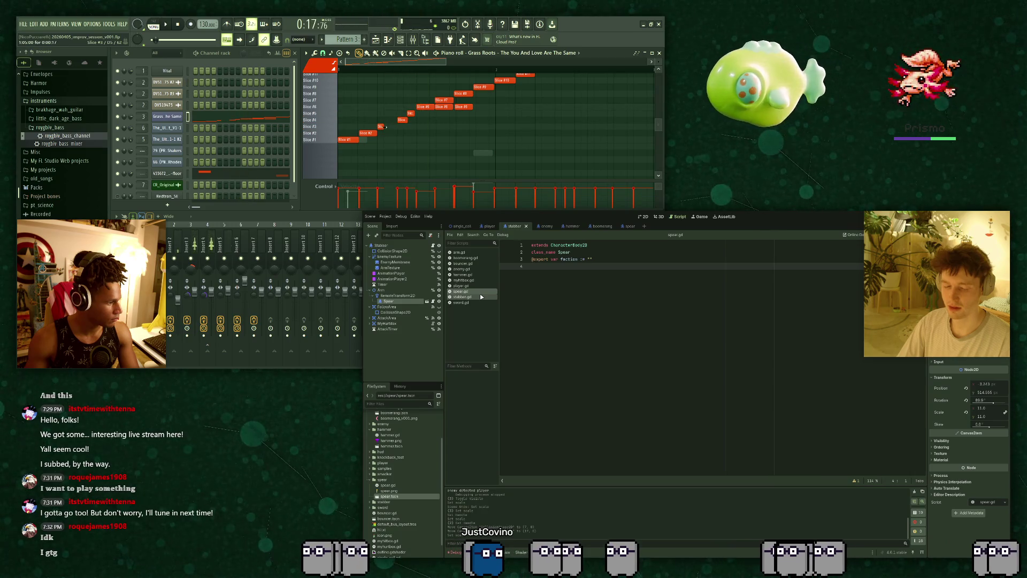
{"action": "key", "text": "Return"}
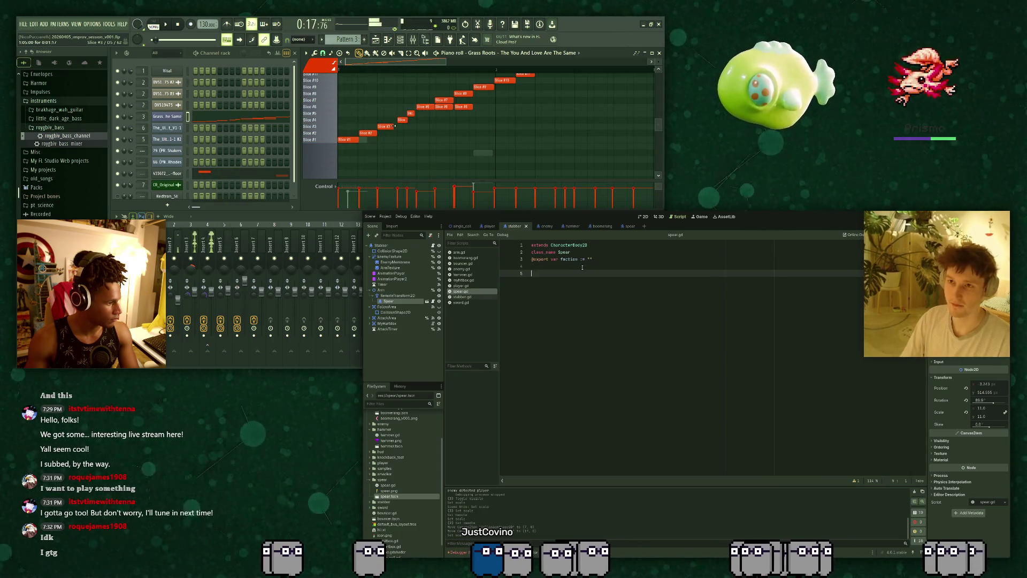
{"action": "type", "text": "if a"}
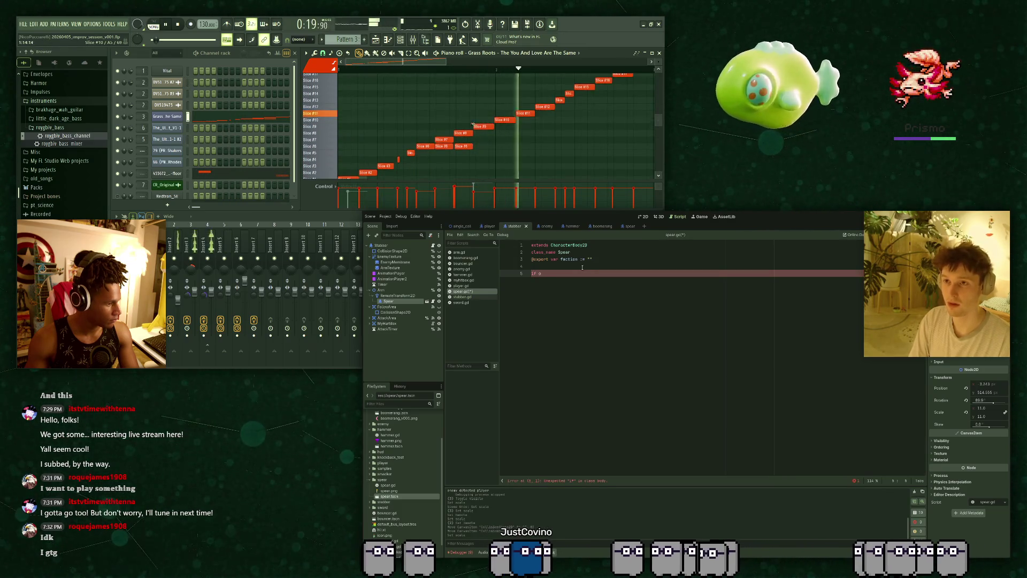
{"action": "key", "text": "BackSpace"}
{"action": "key", "text": "BackSpace"}
{"action": "key", "text": "BackSpace"}
{"action": "type", "text": "func "}
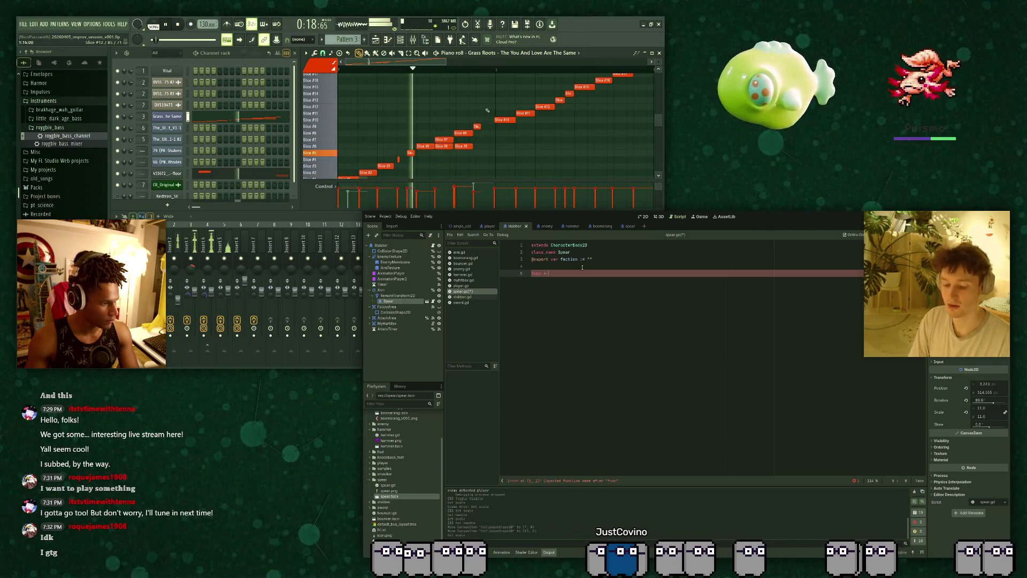
{"action": "type", "text": "_ready"}
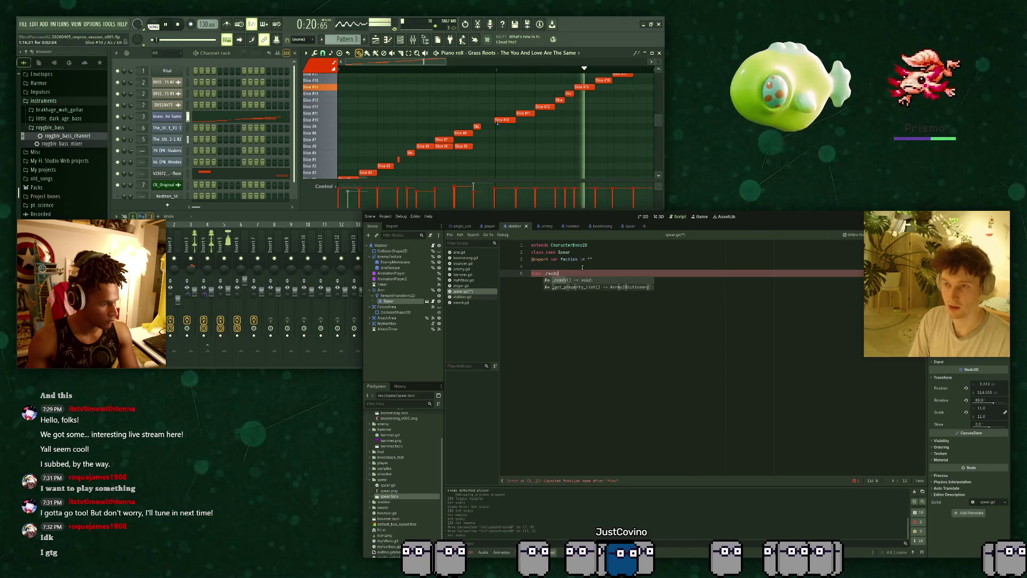
{"action": "key", "text": "Return"}
{"action": "key", "text": "Return"}
{"action": "type", "text": "if not"}
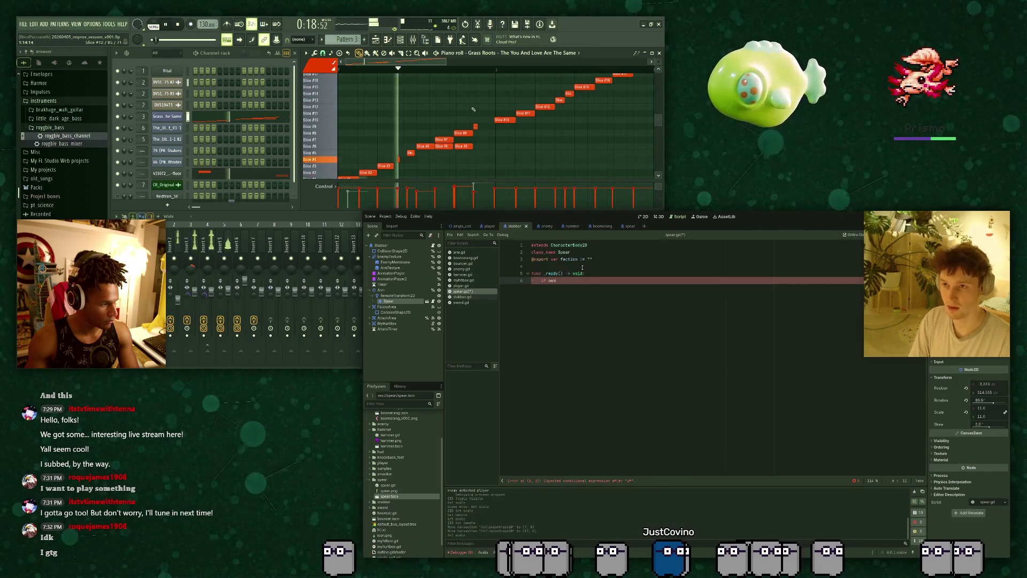
{"action": "type", "text": "owner"}
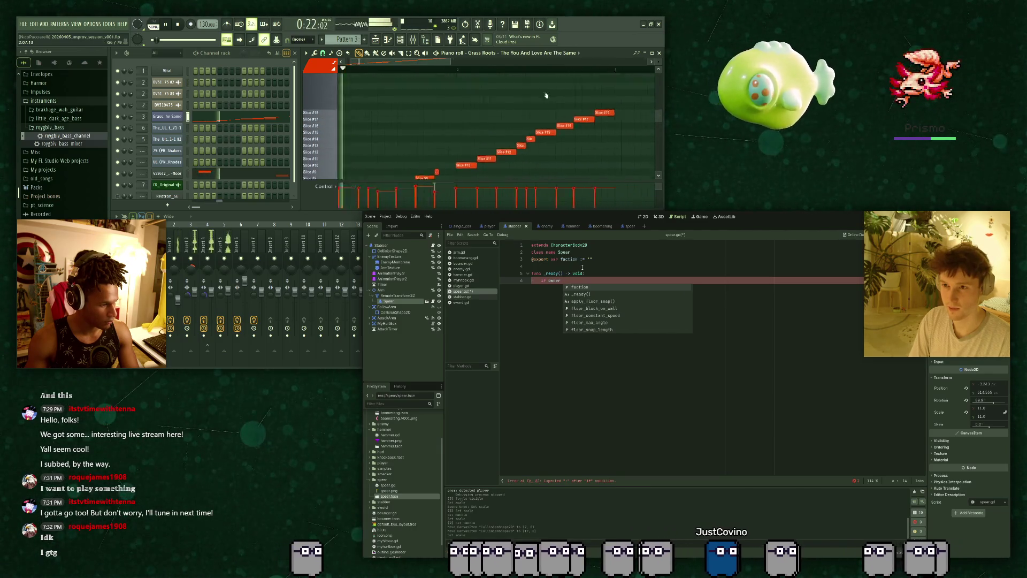
{"action": "type", "text": " is att"}
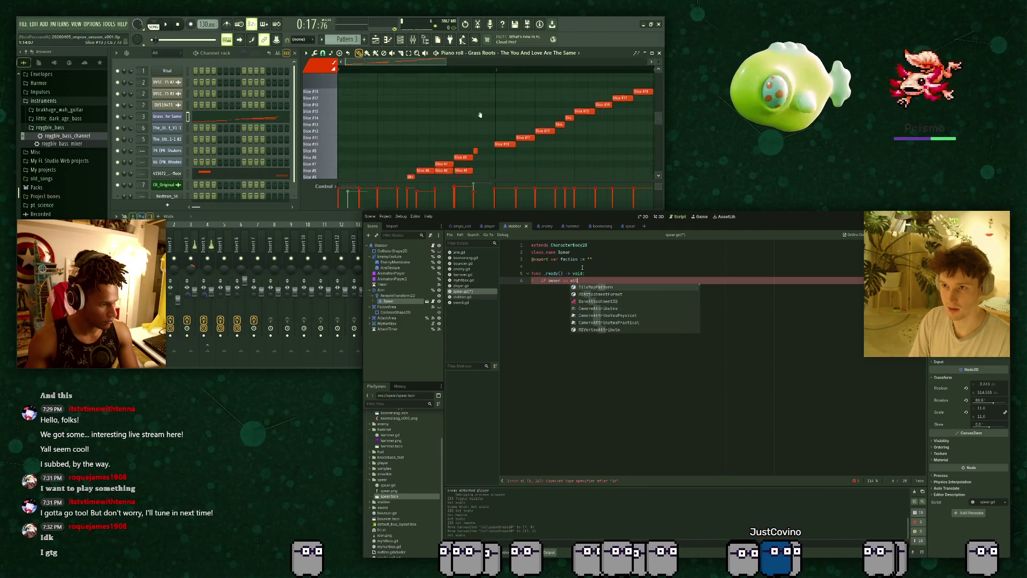
{"action": "type", "text": "acking"}
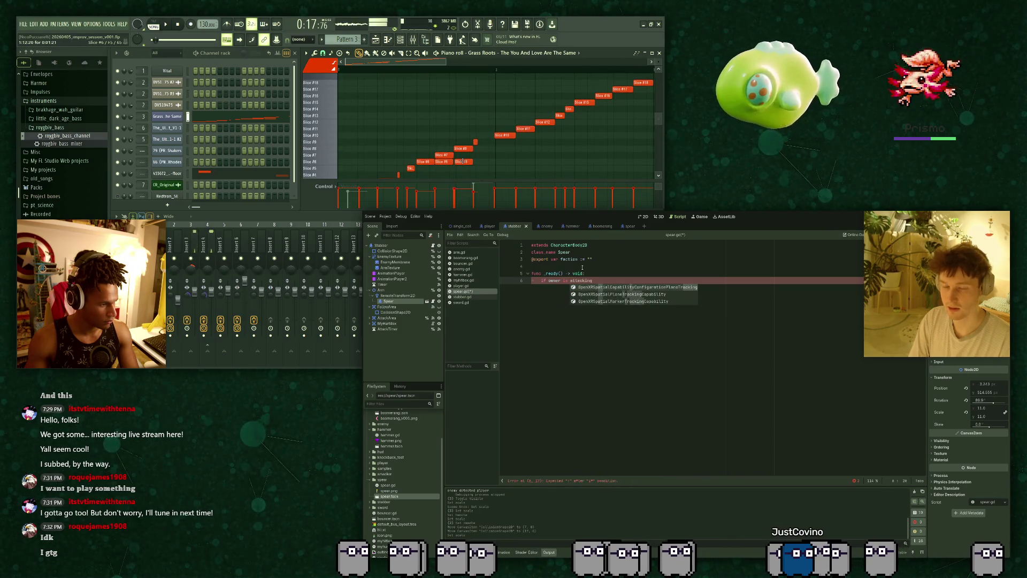
{"action": "key", "text": "Return"}
{"action": "key", "text": "BackSpace"}
{"action": "key", "text": "BackSpace"}
{"action": "key", "text": "BackSpace"}
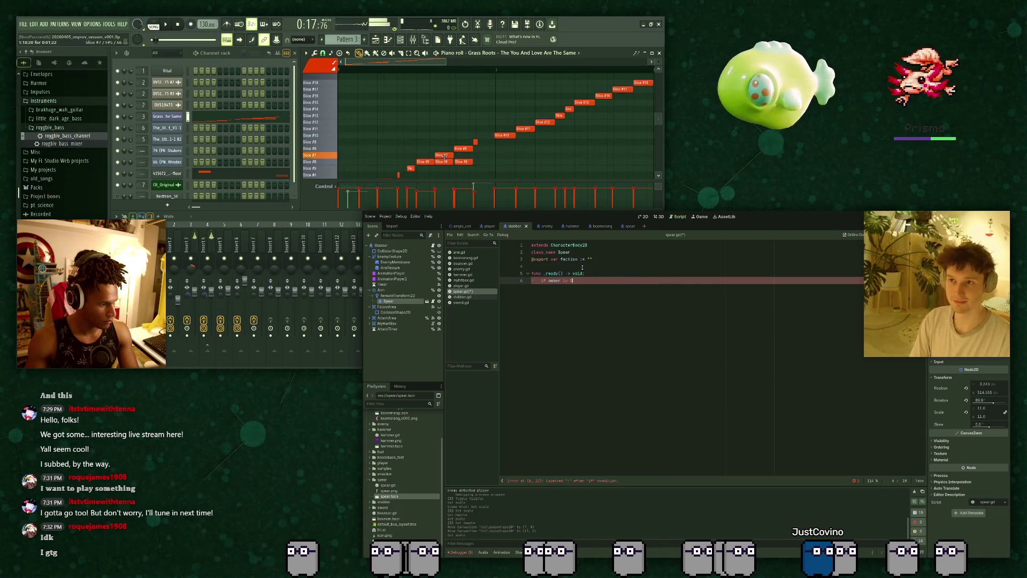
{"action": "type", "text": "attacki"}
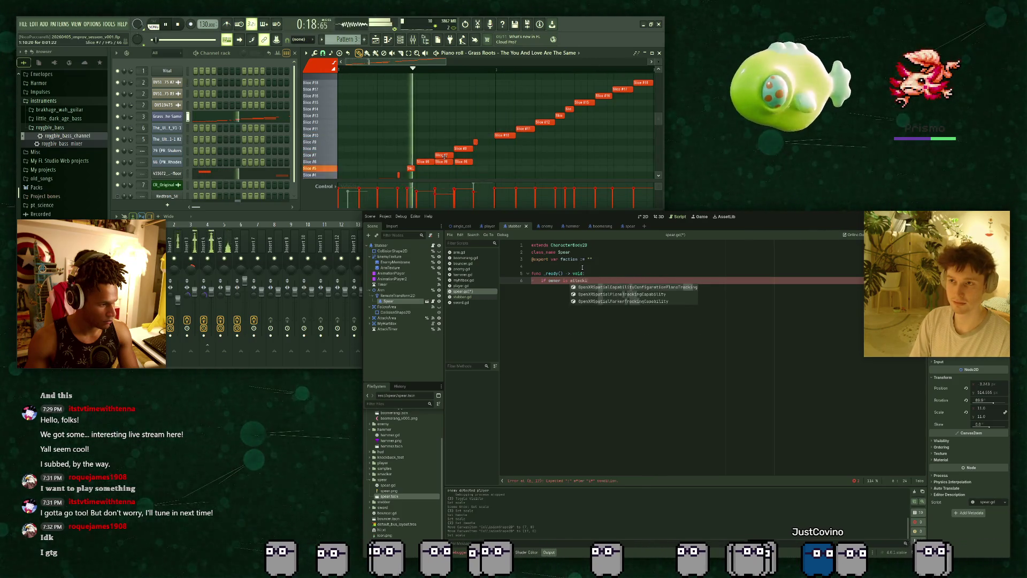
{"action": "type", "text": "ng:"}
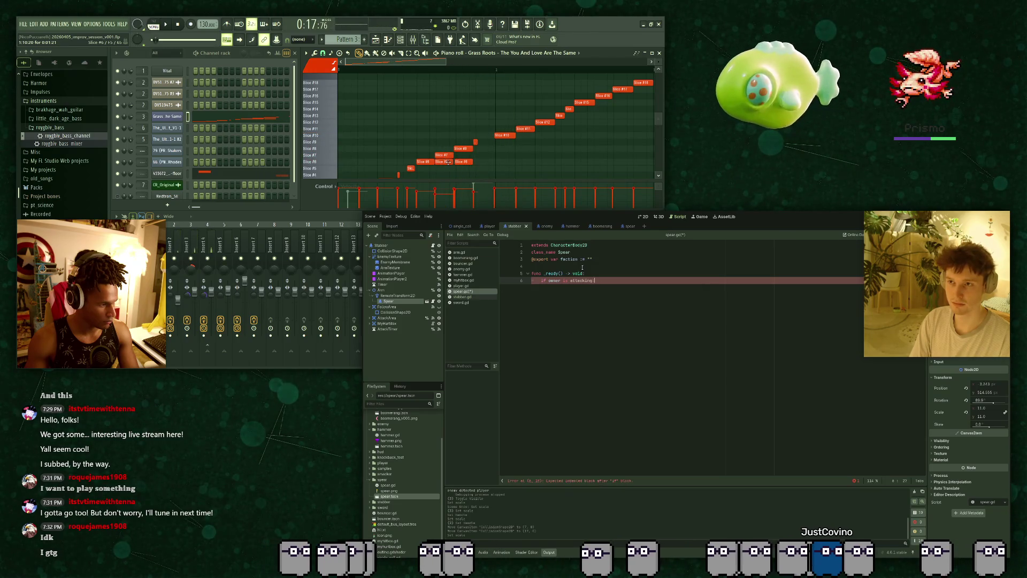
{"action": "key", "text": "Return"}
{"action": "type", "text": "ss"}
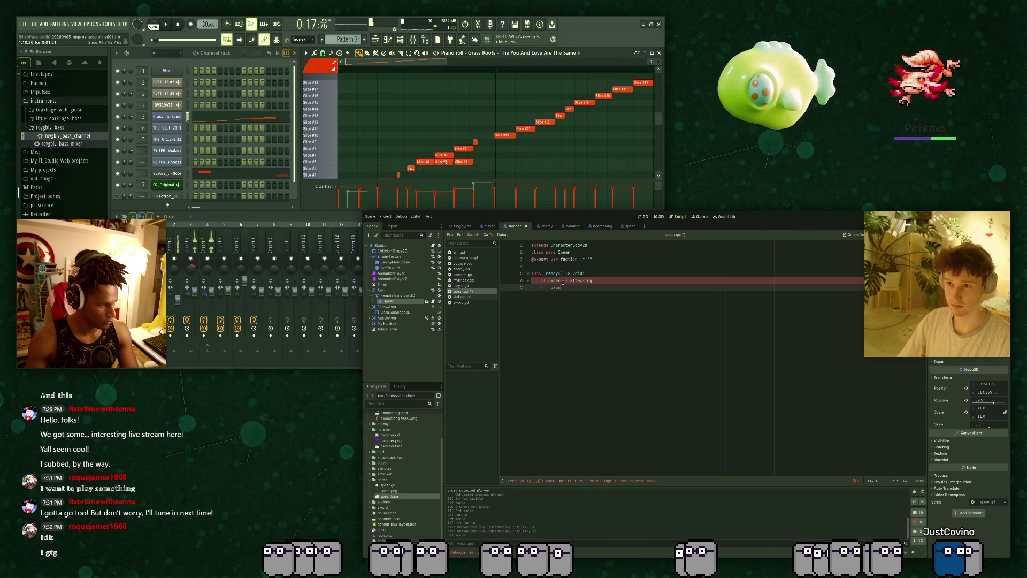
{"action": "left_click", "coordinate": [561, 280]}
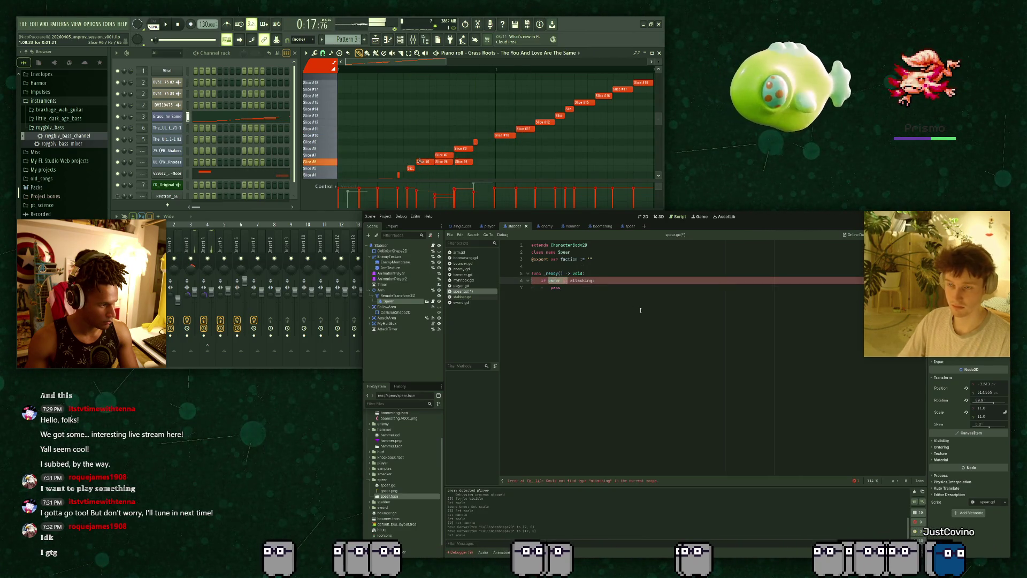
{"action": "type", "text": "_tree"}
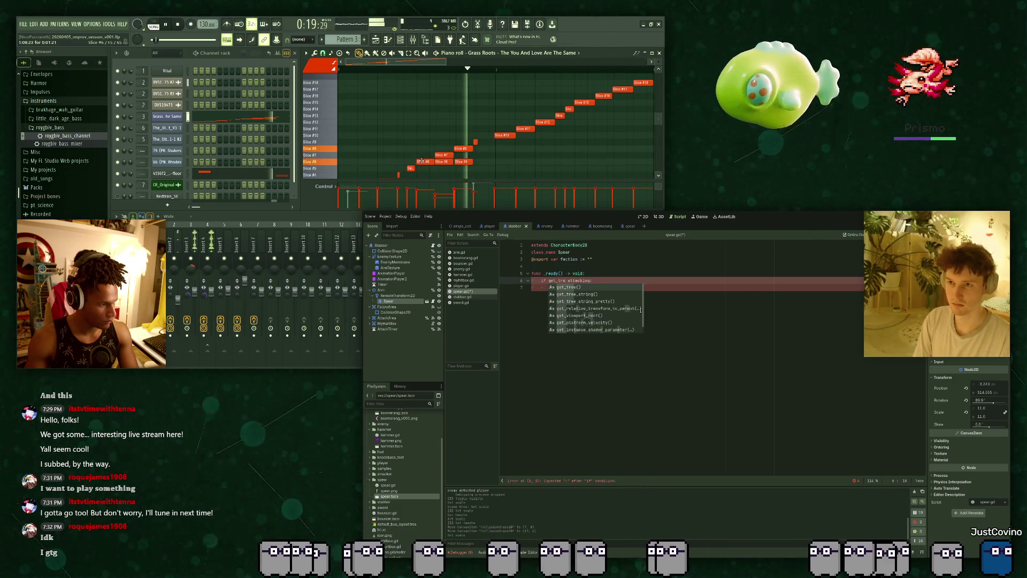
{"action": "key", "text": "BackSpace"}
{"action": "key", "text": "BackSpace"}
{"action": "key", "text": "BackSpace"}
{"action": "type", "text": "c"}
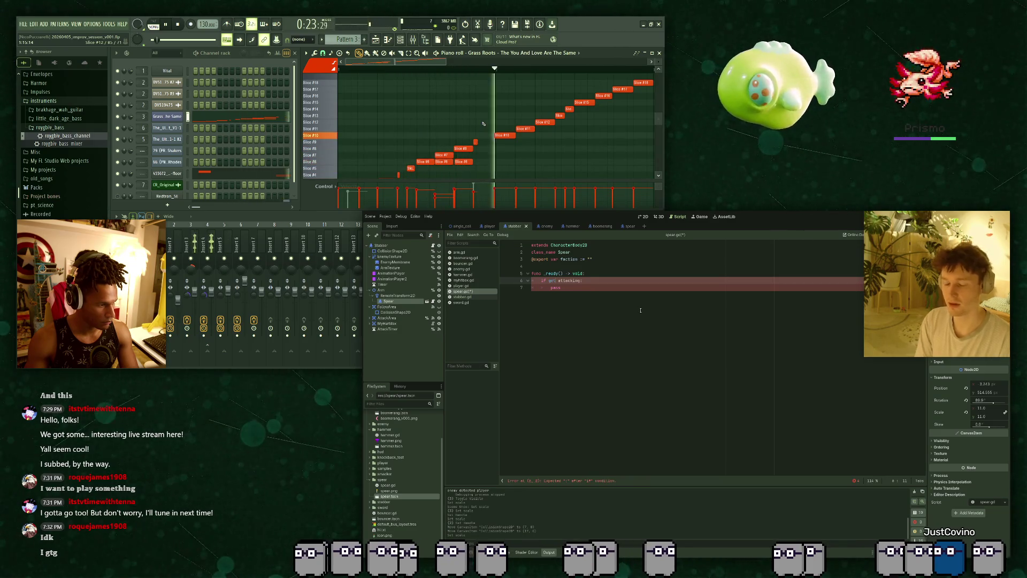
{"action": "scroll", "coordinate": [472, 123], "scroll_direction": "down", "scroll_amount": 2}
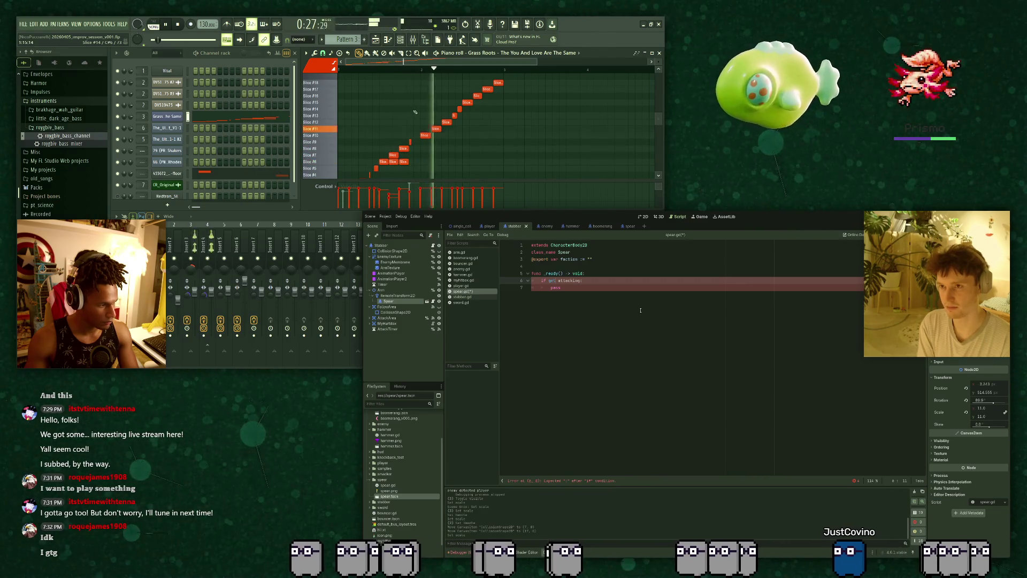
{"action": "scroll", "coordinate": [422, 96], "scroll_direction": "down", "scroll_amount": 2}
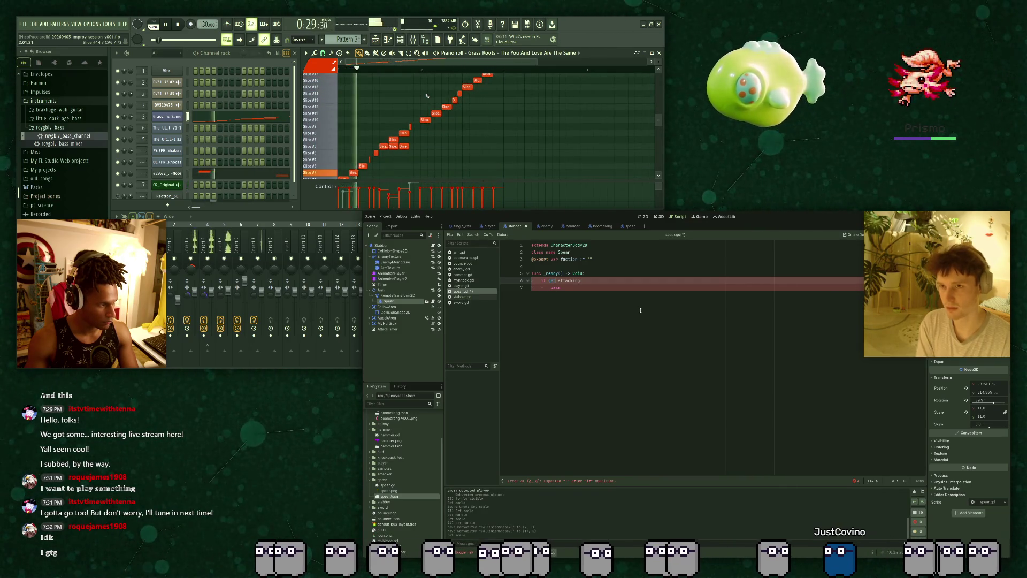
{"action": "left_click_drag", "start_coordinate": [567, 287], "coordinate": [531, 266]}
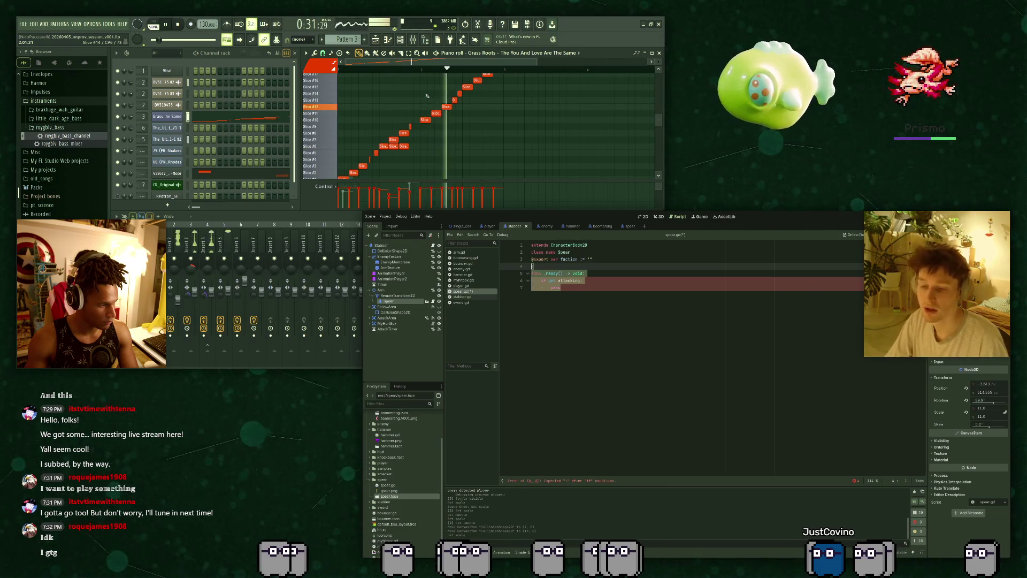
{"action": "key", "text": "BackSpace"}
{"action": "key", "text": "BackSpace"}
{"action": "key", "text": "Return"}
{"action": "key", "text": "ctrl+s"}
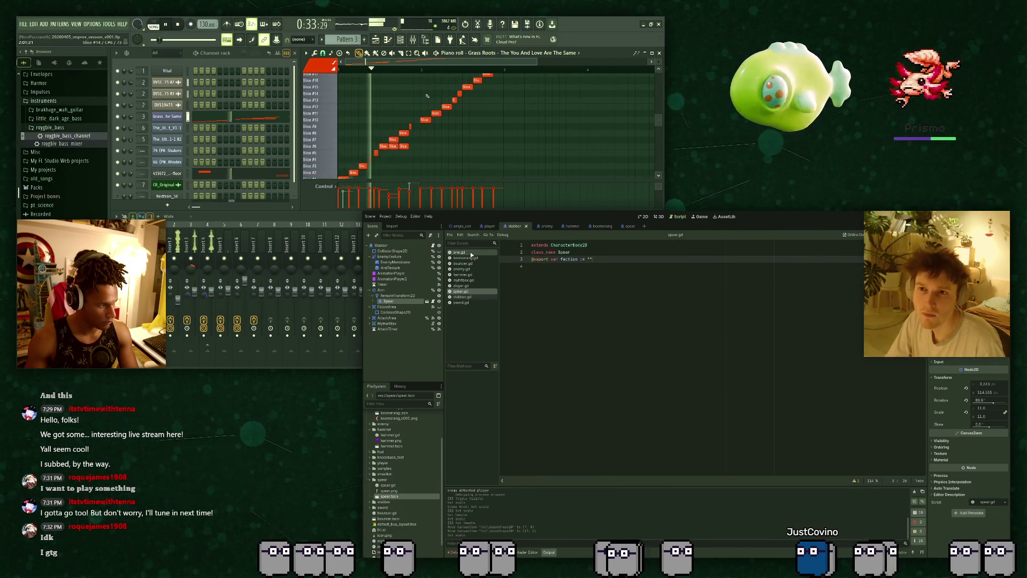
{"action": "left_click", "coordinate": [471, 297]}
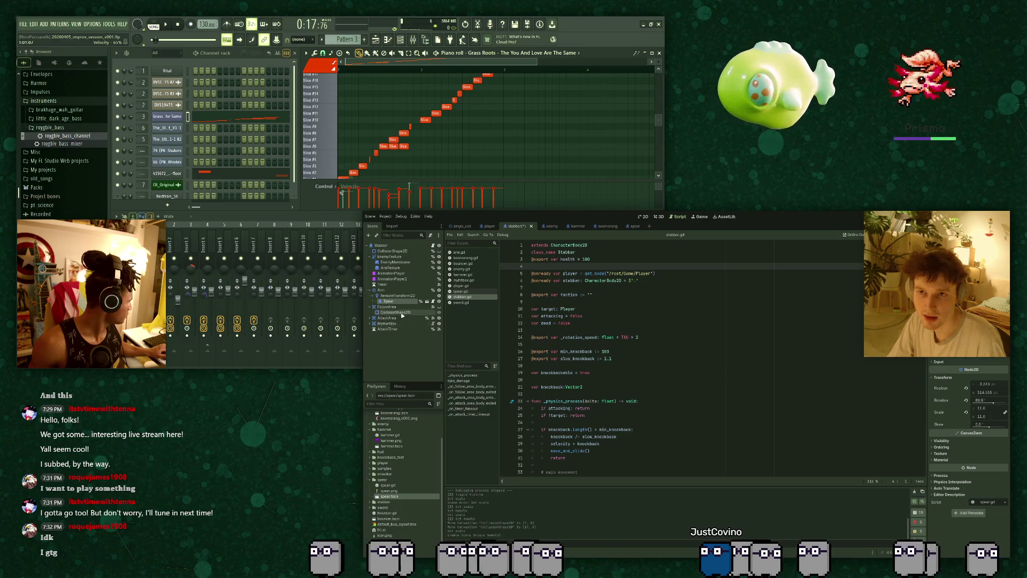
{"action": "scroll", "coordinate": [369, 134], "scroll_direction": "down", "scroll_amount": 3}
{"action": "scroll", "coordinate": [600, 323], "scroll_direction": "down", "scroll_amount": 4}
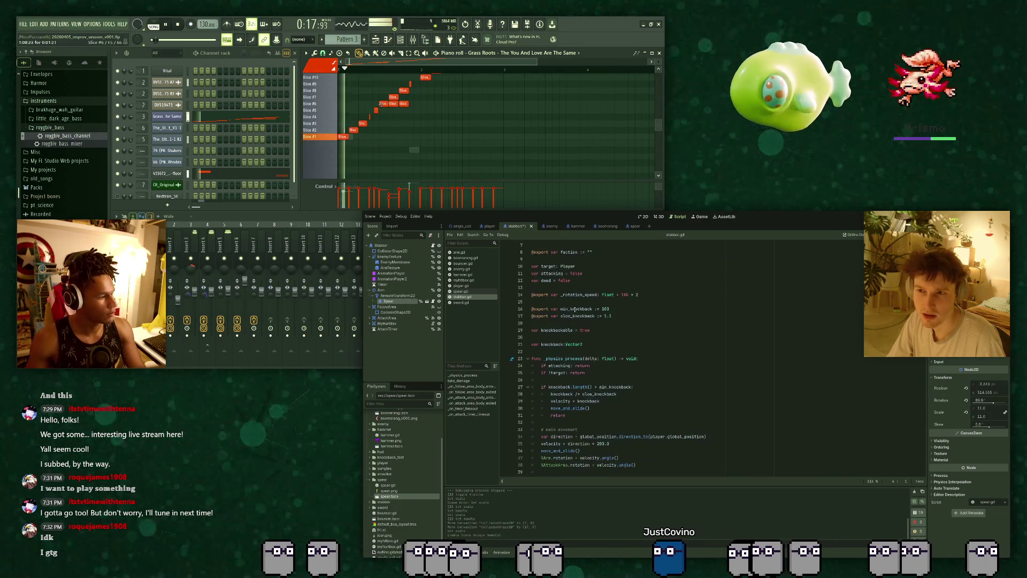
{"action": "scroll", "coordinate": [600, 323], "scroll_direction": "down", "scroll_amount": 2}
{"action": "key", "text": "space"}
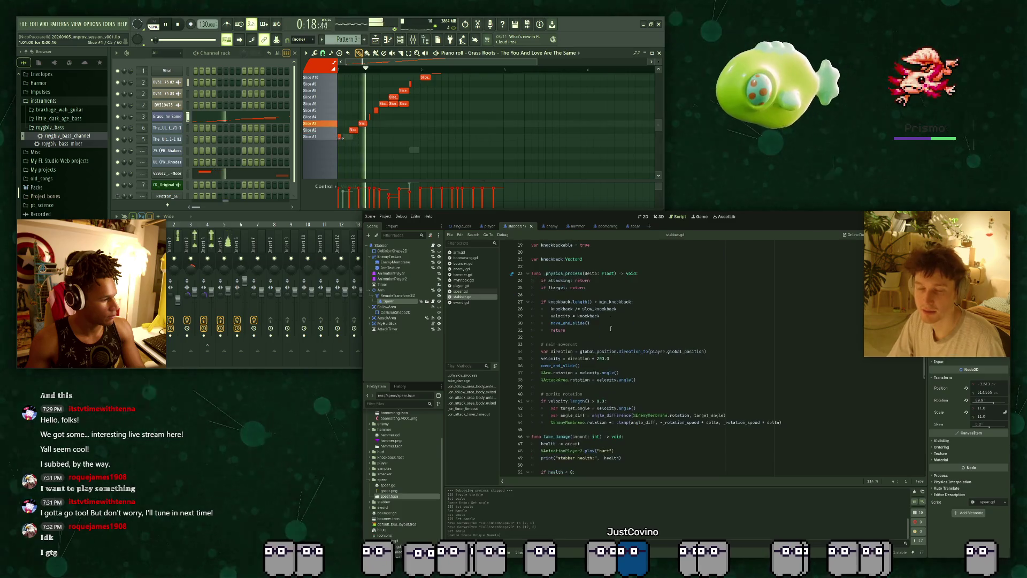
{"action": "scroll", "coordinate": [611, 332], "scroll_direction": "down", "scroll_amount": 6}
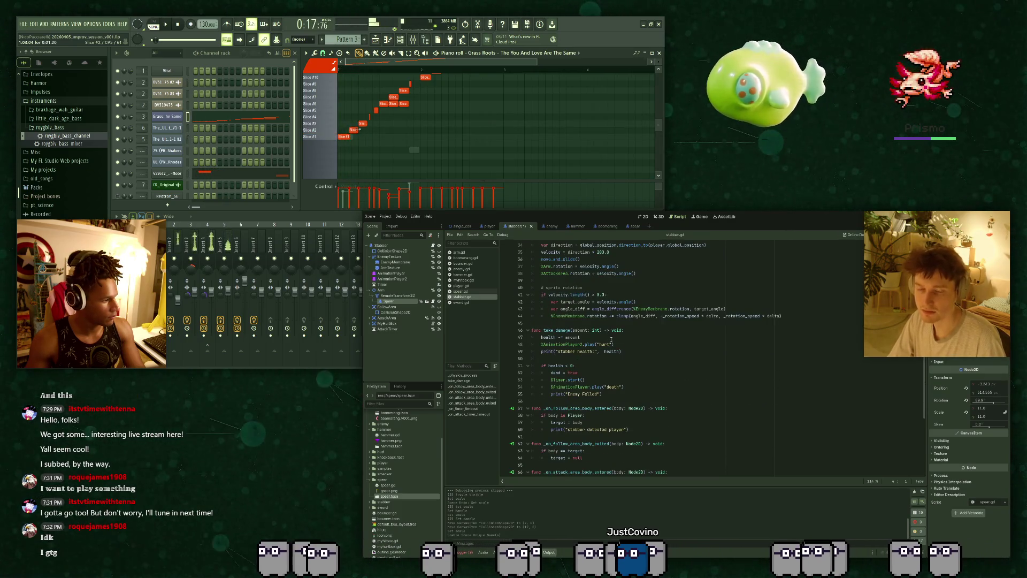
{"action": "scroll", "coordinate": [613, 354], "scroll_direction": "down", "scroll_amount": 1}
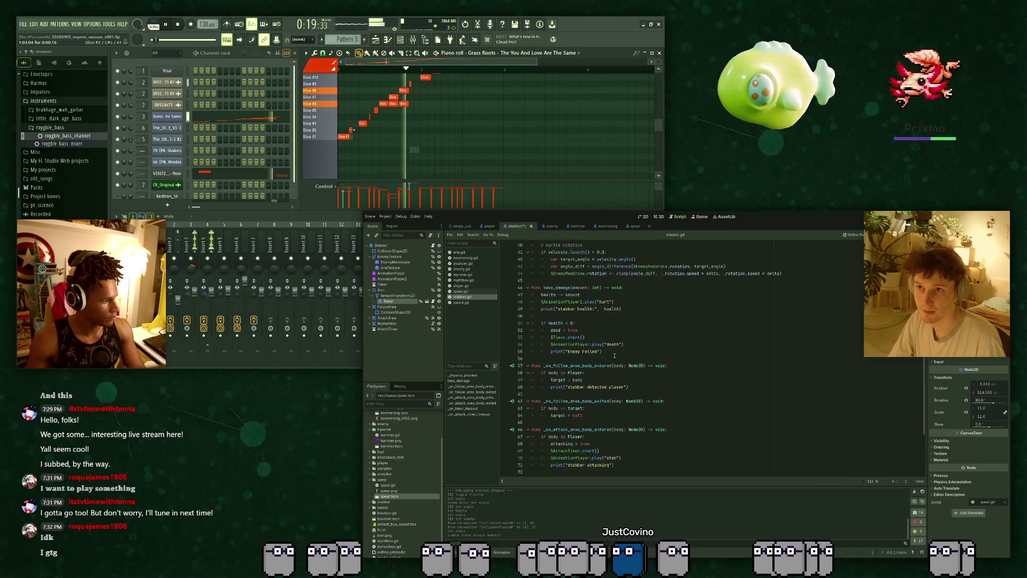
{"action": "scroll", "coordinate": [614, 356], "scroll_direction": "up", "scroll_amount": 2}
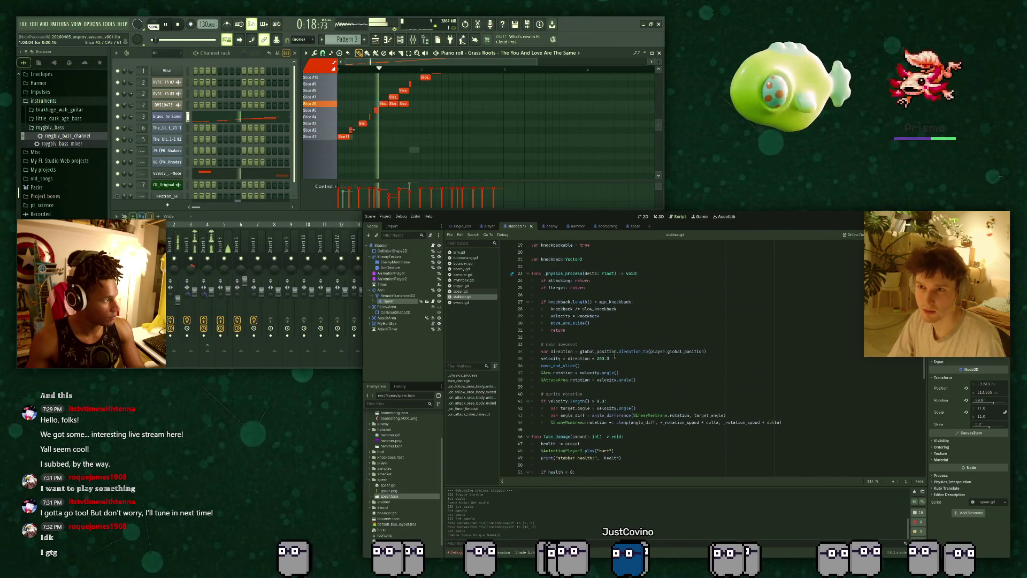
{"action": "scroll", "coordinate": [614, 353], "scroll_direction": "down", "scroll_amount": 7}
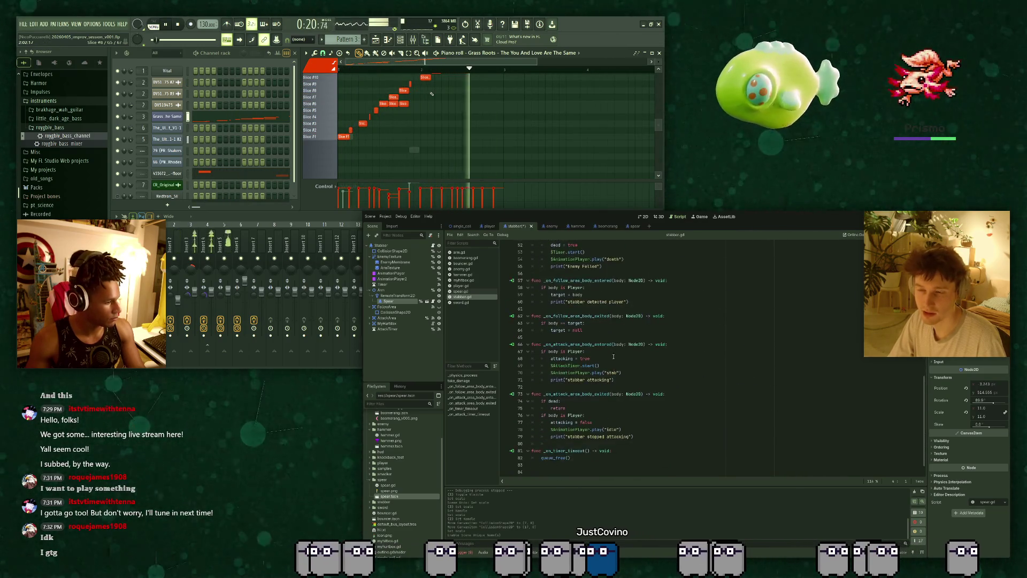
{"action": "left_click", "coordinate": [585, 330]}
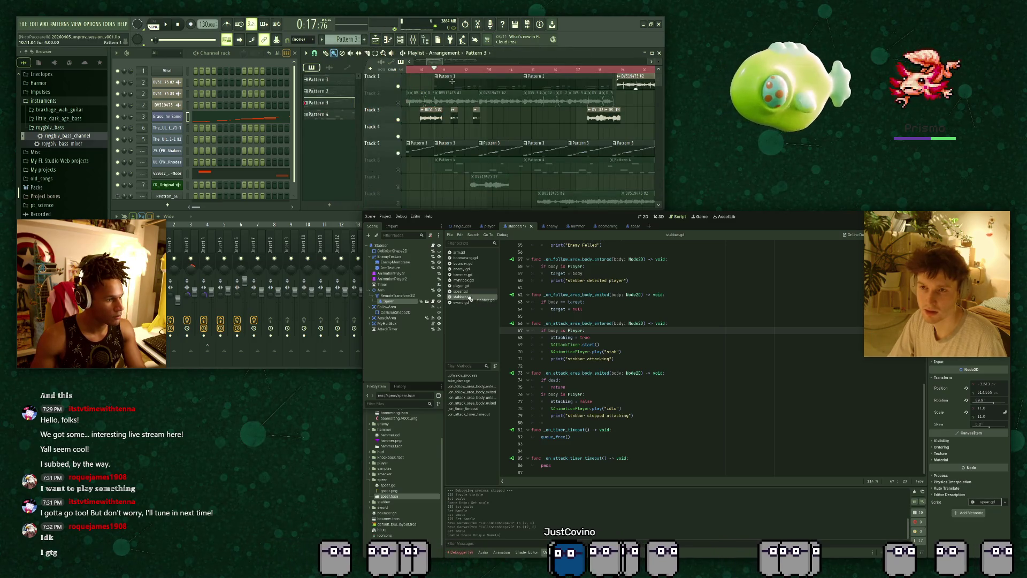
Delete the stray %Spear text after target = null on line 64 of stabber.gd.
{"action": "left_click", "coordinate": [452, 81]}
{"action": "double_click", "coordinate": [452, 82]}
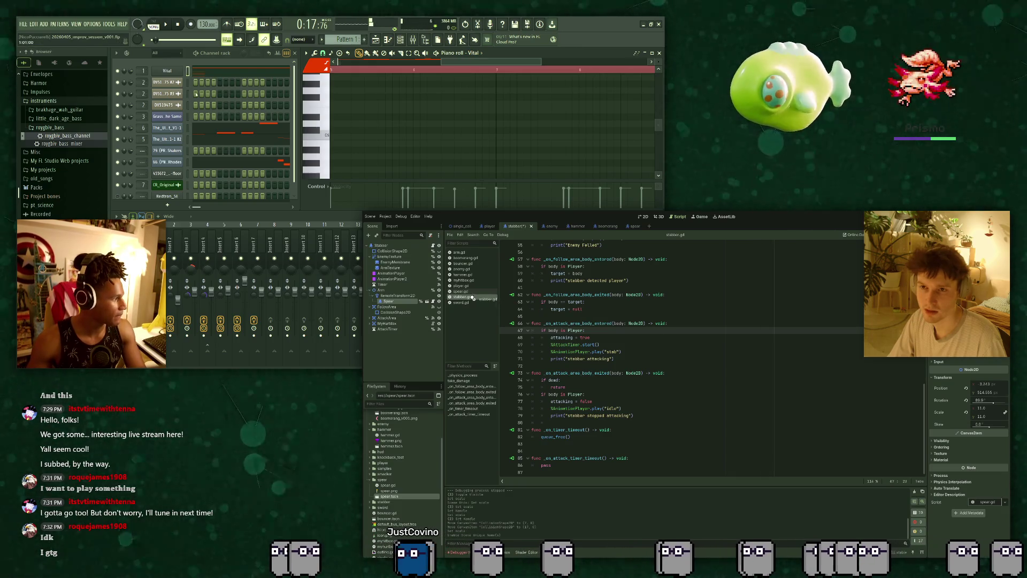
{"action": "left_click", "coordinate": [584, 309]}
{"action": "key", "text": "space"}
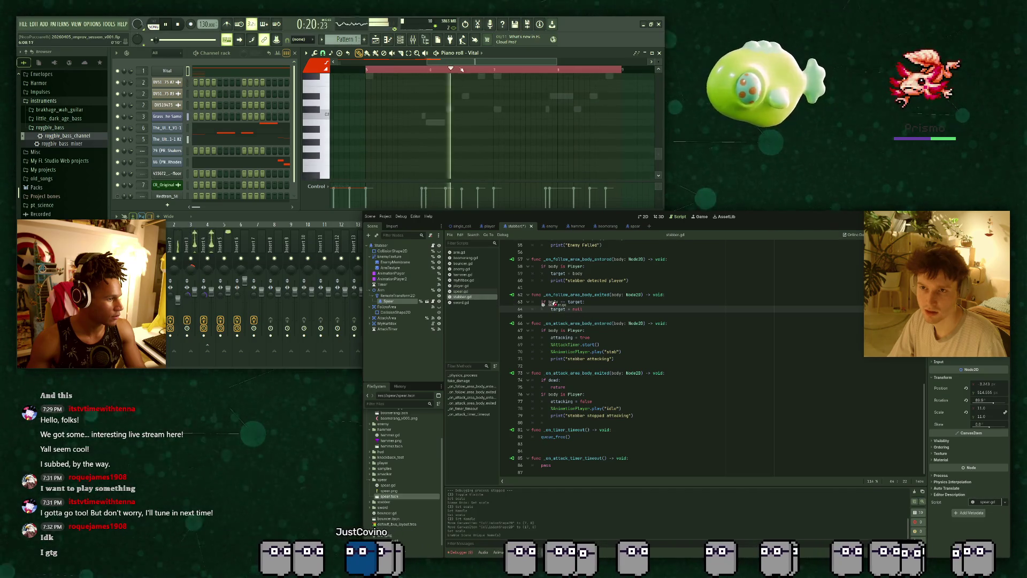
{"action": "key", "text": "space"}
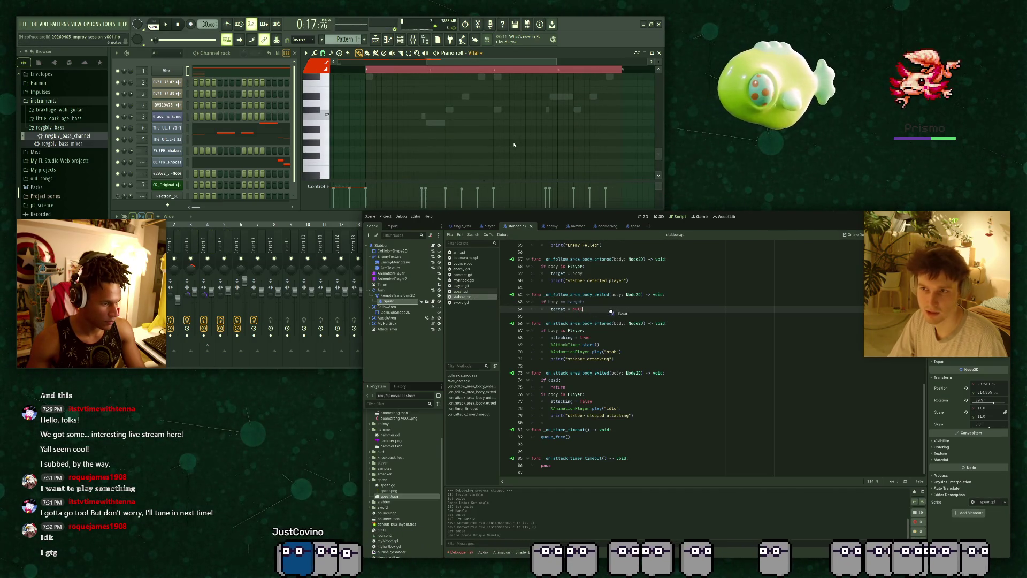
{"action": "key", "text": "BackSpace"}
{"action": "key", "text": "BackSpace"}
{"action": "key", "text": "BackSpace"}
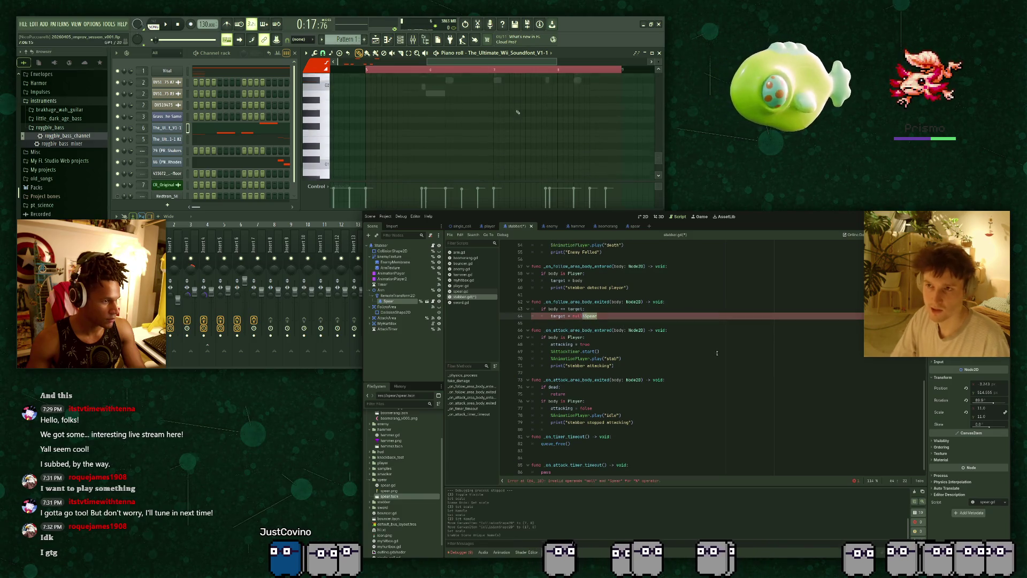
Add a new line after target = null with an unfinished %Spear. reference.
{"action": "key", "text": "Return"}
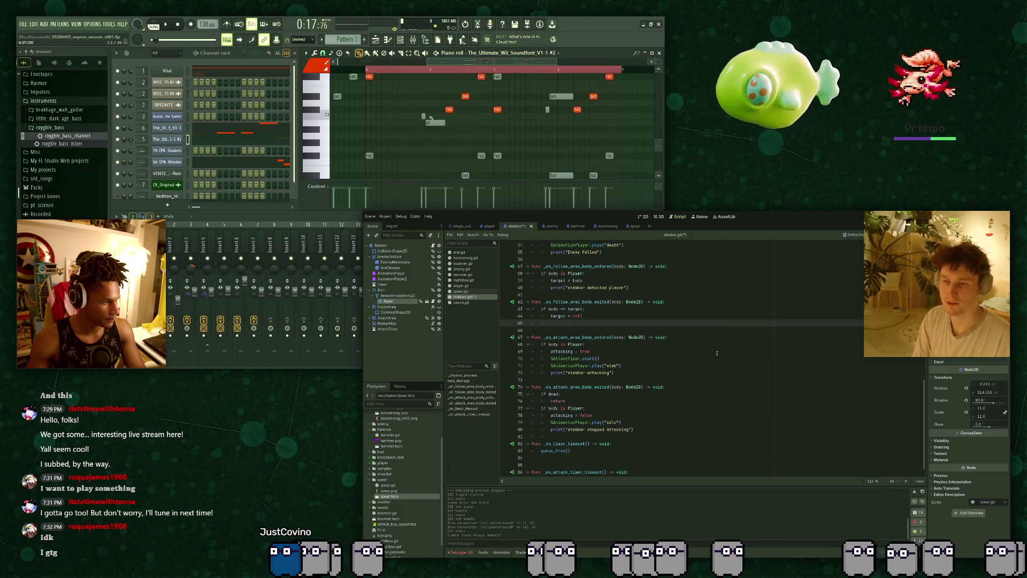
{"action": "type", "text": "%S"}
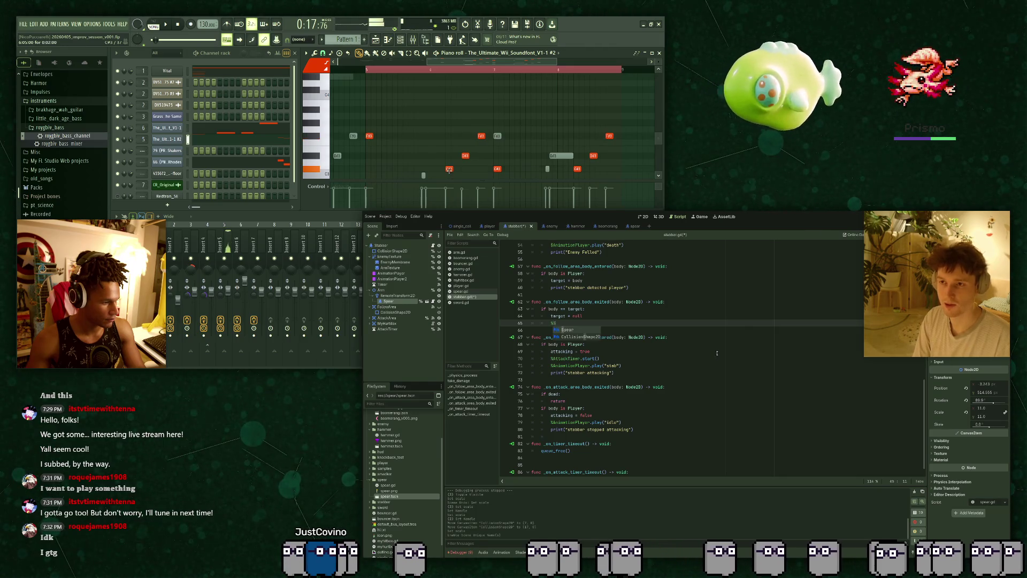
{"action": "key", "text": "Return"}
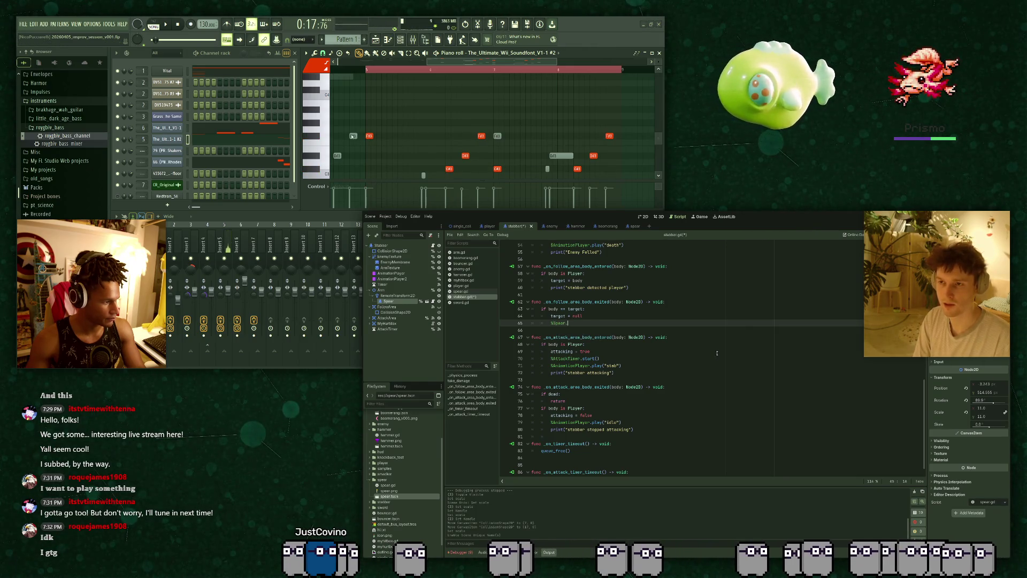
{"action": "type", "text": "."}
{"action": "key", "text": "space"}
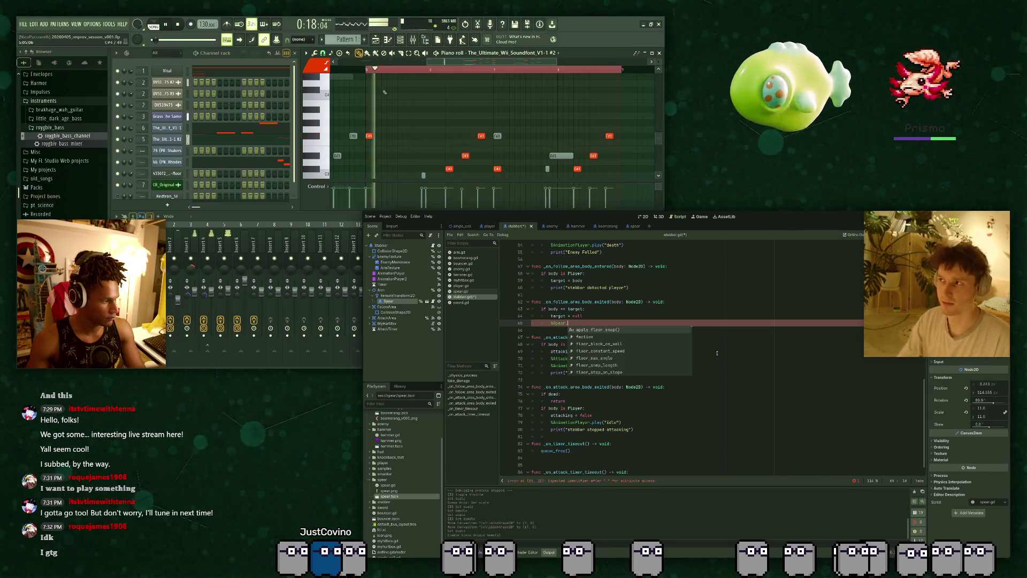
{"action": "key", "text": "space"}
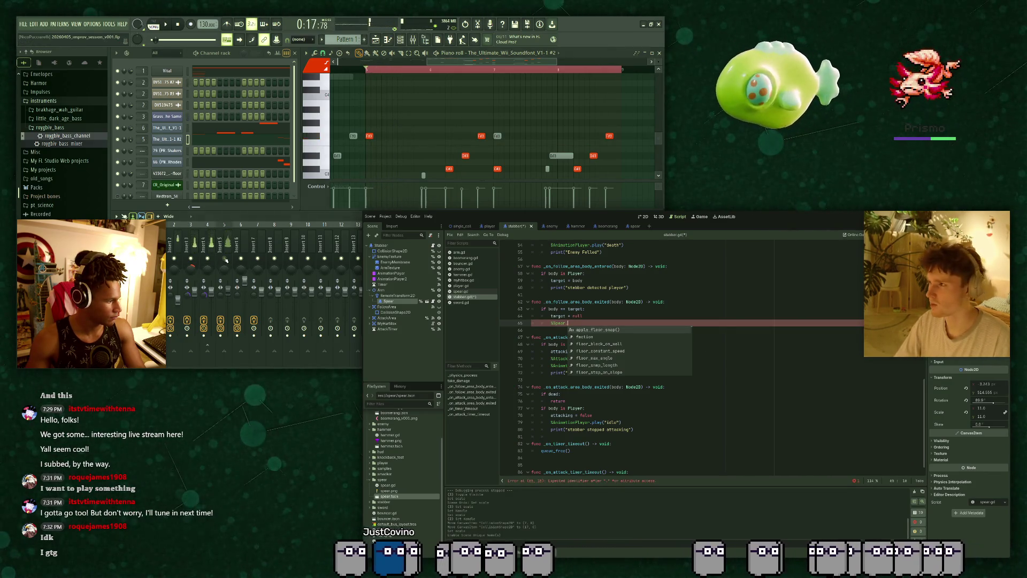
{"action": "left_click", "coordinate": [743, 303]}
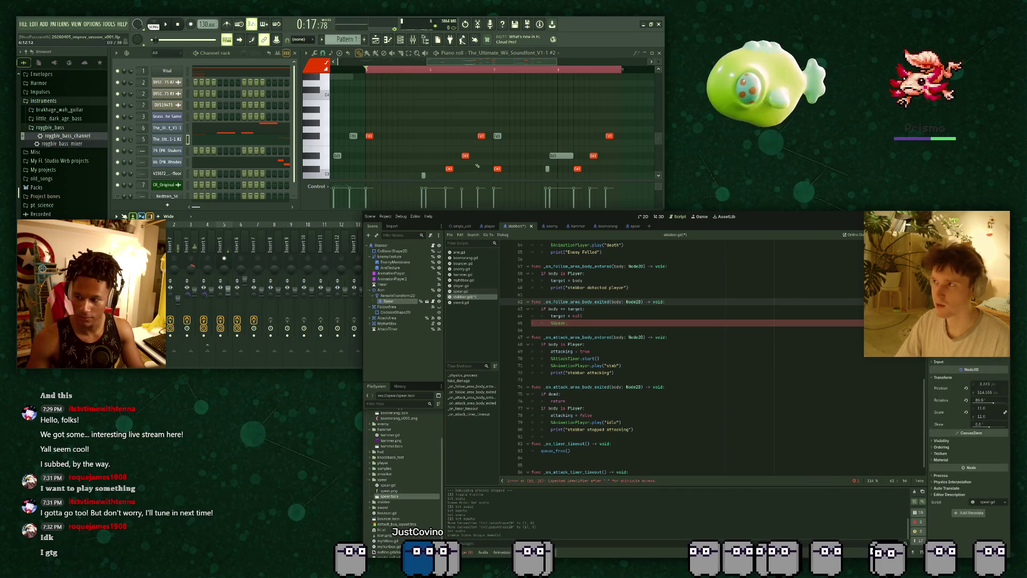
Switch to the spear scene.
{"action": "key", "text": "space"}
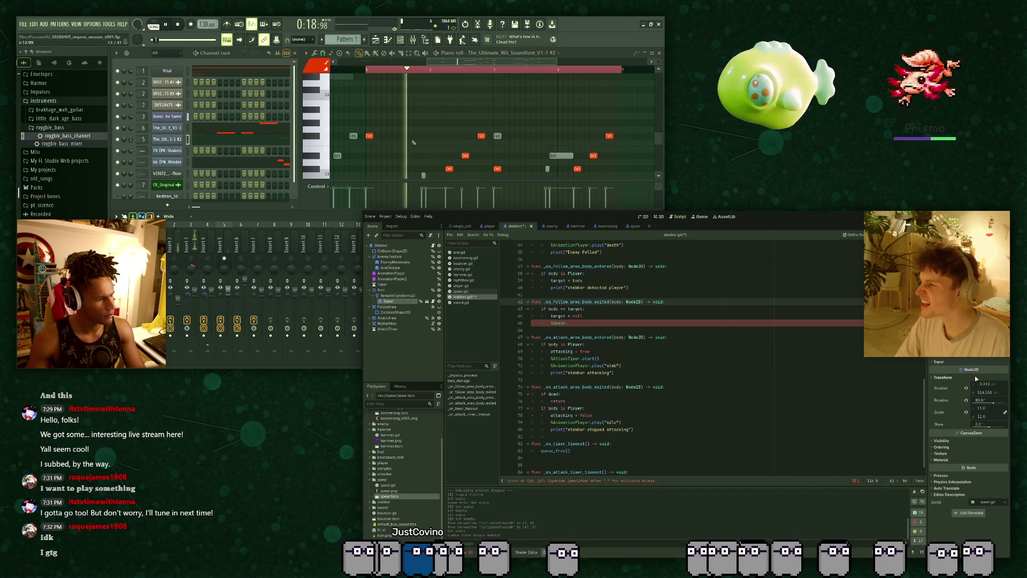
{"action": "scroll", "coordinate": [414, 142], "scroll_direction": "down", "scroll_amount": 3}
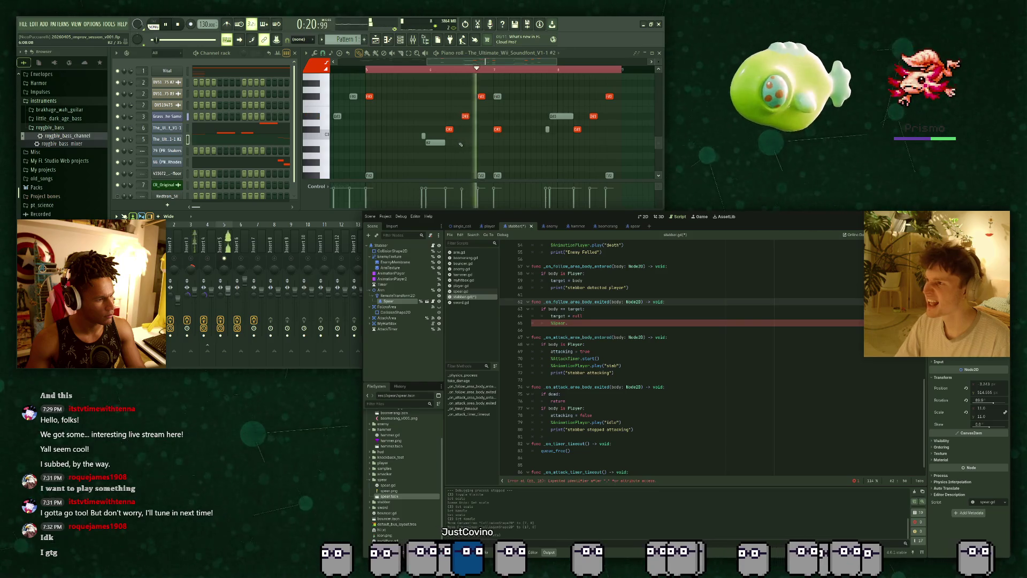
{"action": "left_click", "coordinate": [628, 226]}
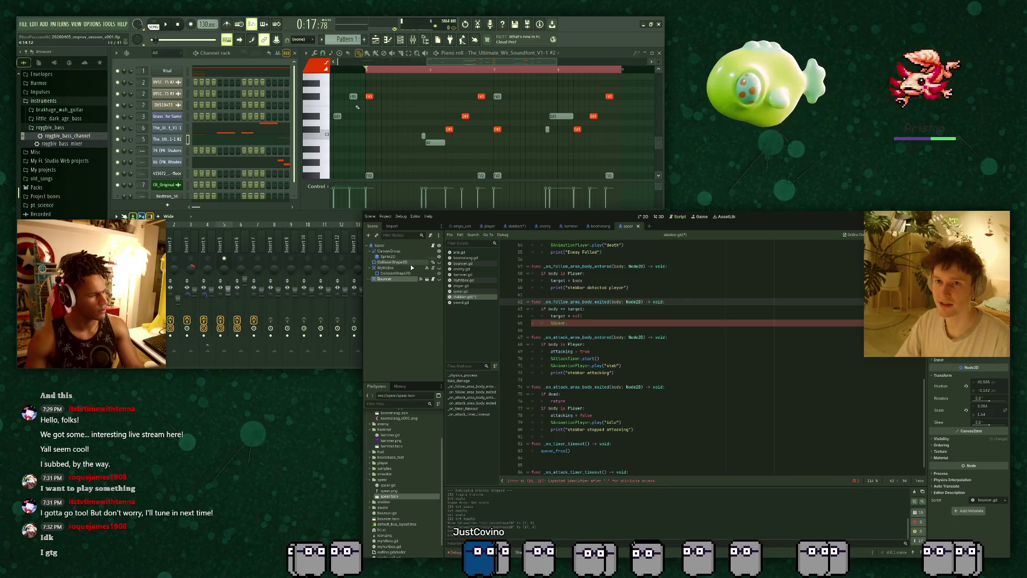
Return to the stabber scene in 2D, select the hurtbox shape, save, and reopen stabber.gd.
{"action": "left_click", "coordinate": [369, 96]}
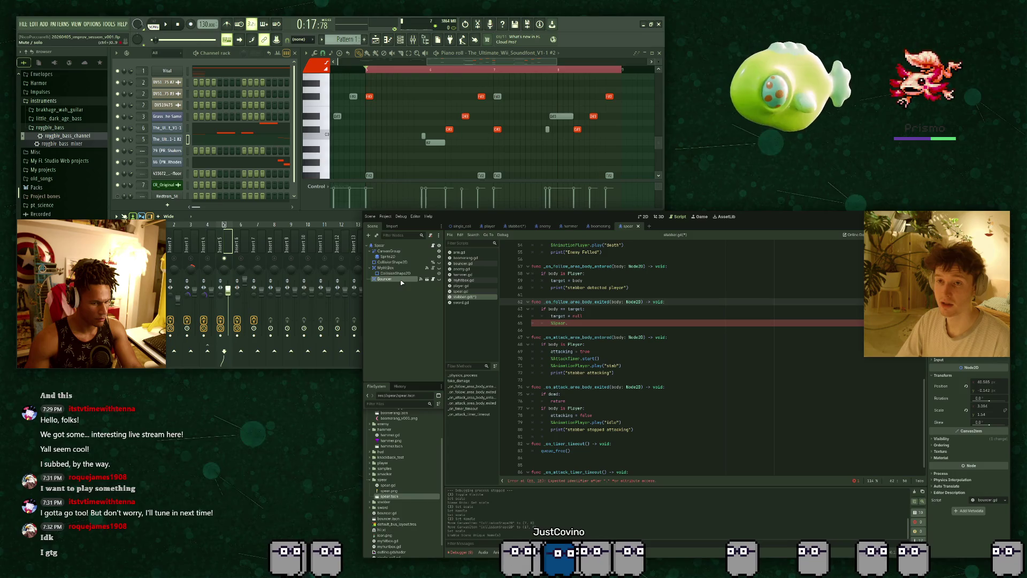
{"action": "key", "text": "space"}
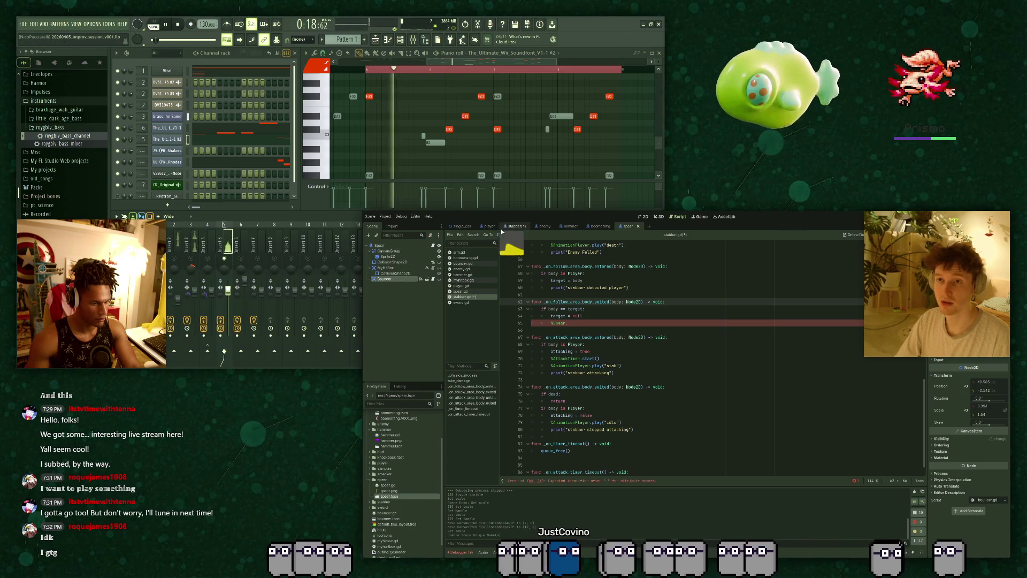
{"action": "left_click", "coordinate": [511, 226]}
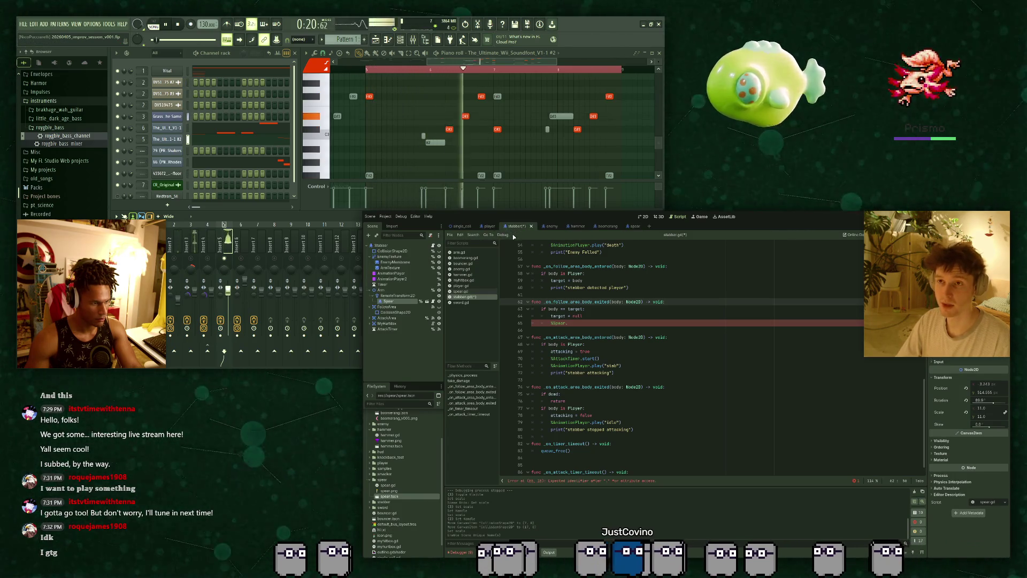
{"action": "left_click", "coordinate": [642, 217]}
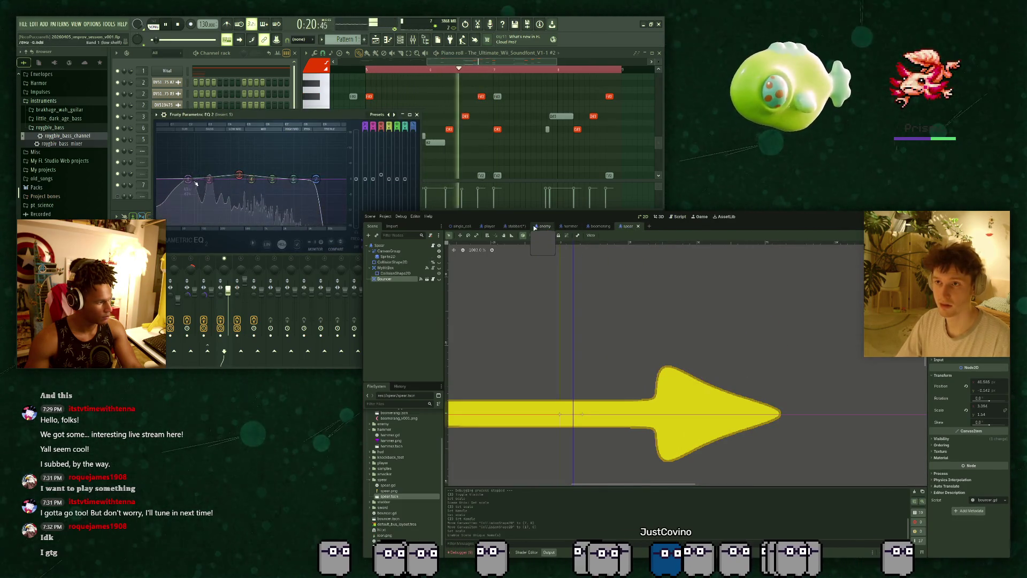
{"action": "left_click", "coordinate": [620, 323]}
{"action": "key", "text": "ctrl+s"}
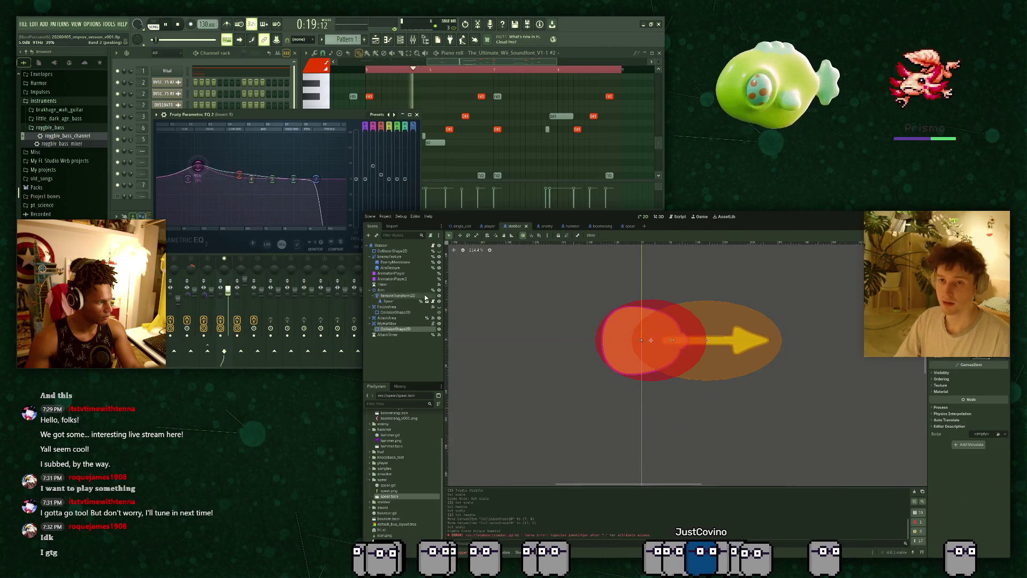
{"action": "key", "text": "ctrl+F3"}
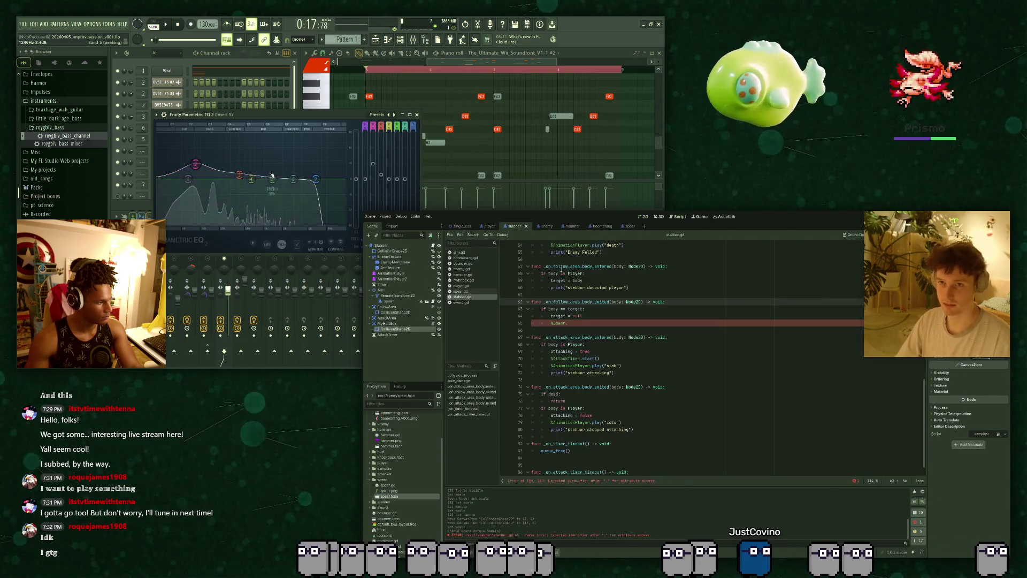
Remove the unfinished Spear line 65 in stabber.gd and select the Spear node.
{"action": "left_click", "coordinate": [606, 322]}
{"action": "left_click_drag", "start_coordinate": [205, 183], "coordinate": [218, 186]}
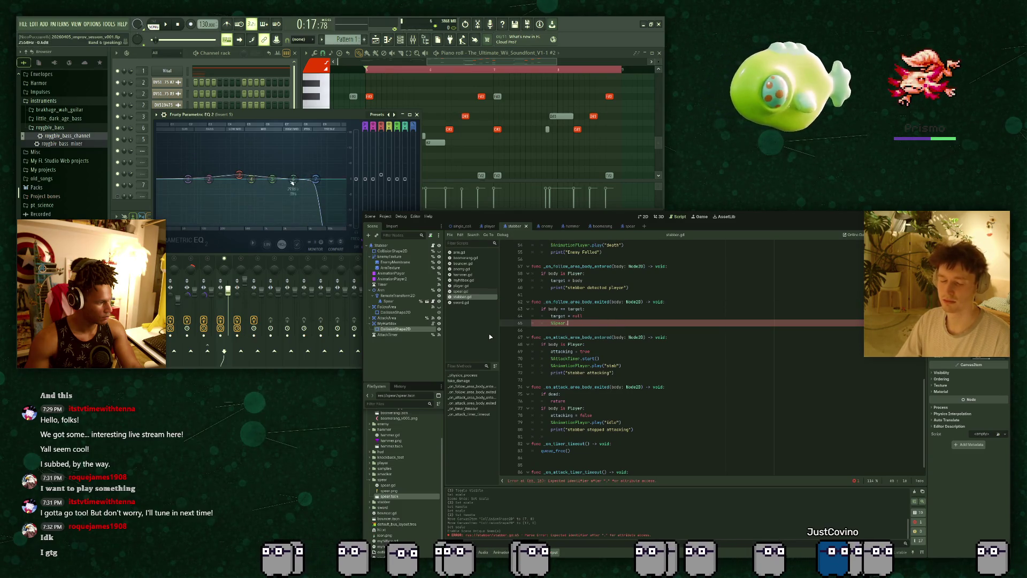
{"action": "left_click_drag", "start_coordinate": [294, 182], "coordinate": [292, 187]}
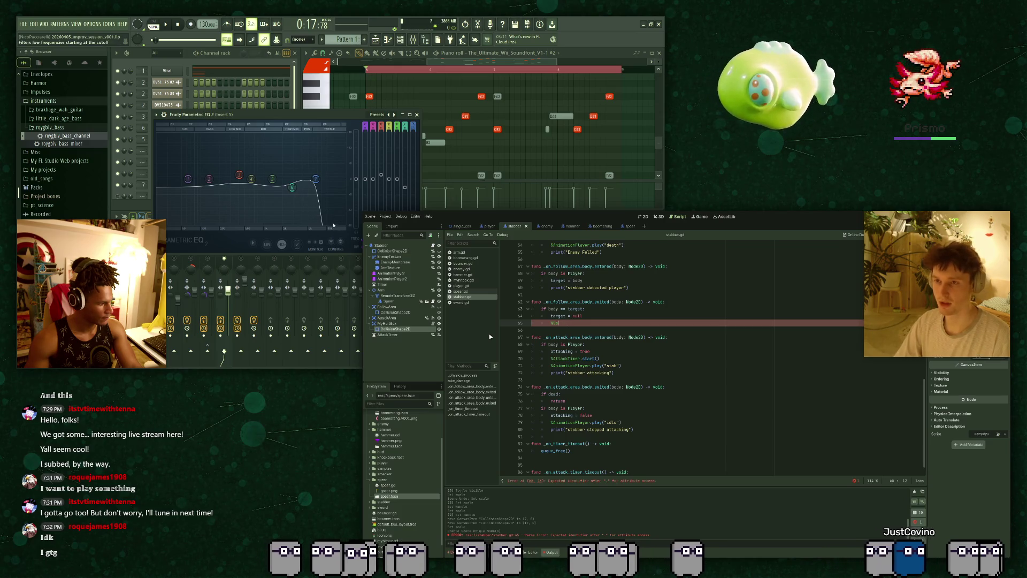
{"action": "key", "text": "BackSpace"}
{"action": "key", "text": "BackSpace"}
{"action": "key", "text": "BackSpace"}
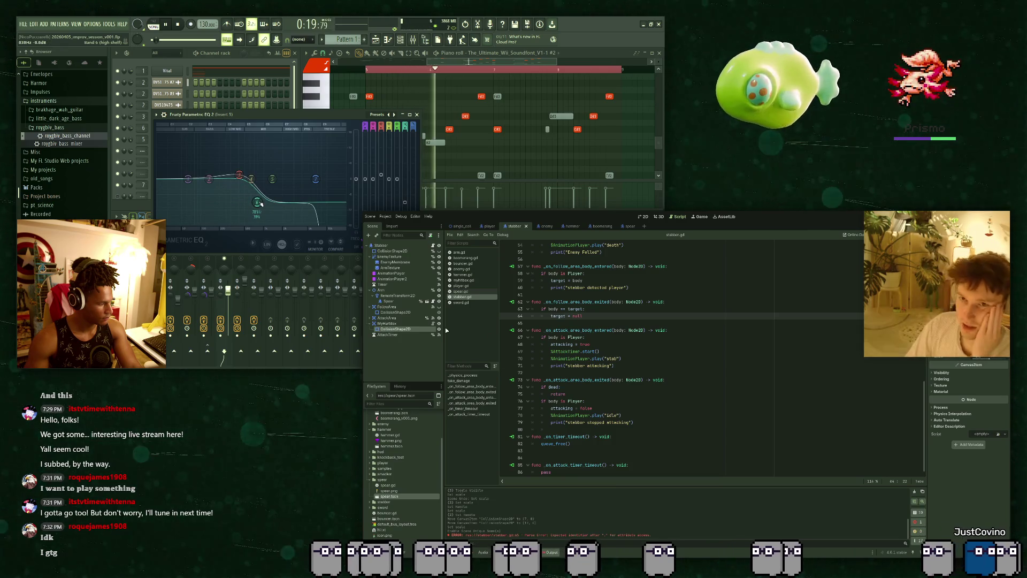
{"action": "left_click", "coordinate": [407, 301]}
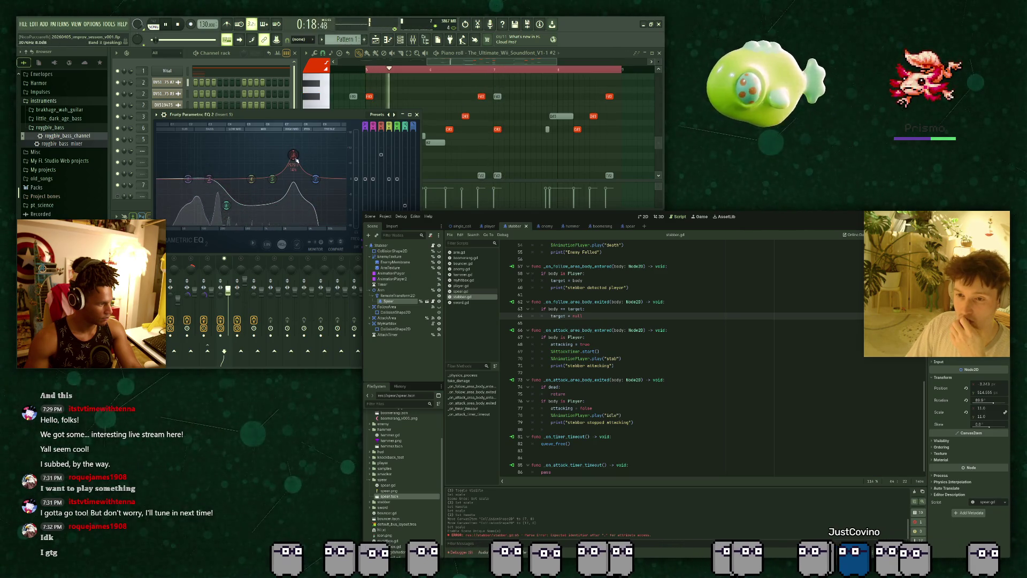
{"action": "left_click", "coordinate": [416, 115]}
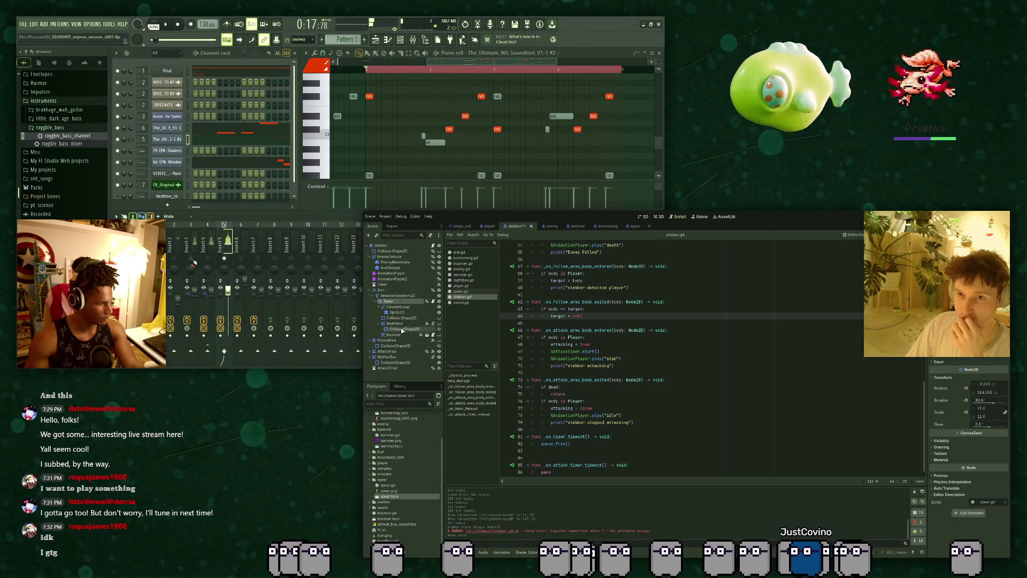
Drag the Bouncer node into stabber.gd to write a %Bouncer.knockback line, and save.
{"action": "left_click", "coordinate": [399, 334]}
{"action": "mouse_move", "coordinate": [399, 334]}
{"action": "left_mouse_down"}
{"action": "mouse_move", "coordinate": [534, 353]}
{"action": "mouse_move", "coordinate": [568, 370]}
{"action": "left_mouse_up"}
{"action": "key", "text": "ctrl+z"}
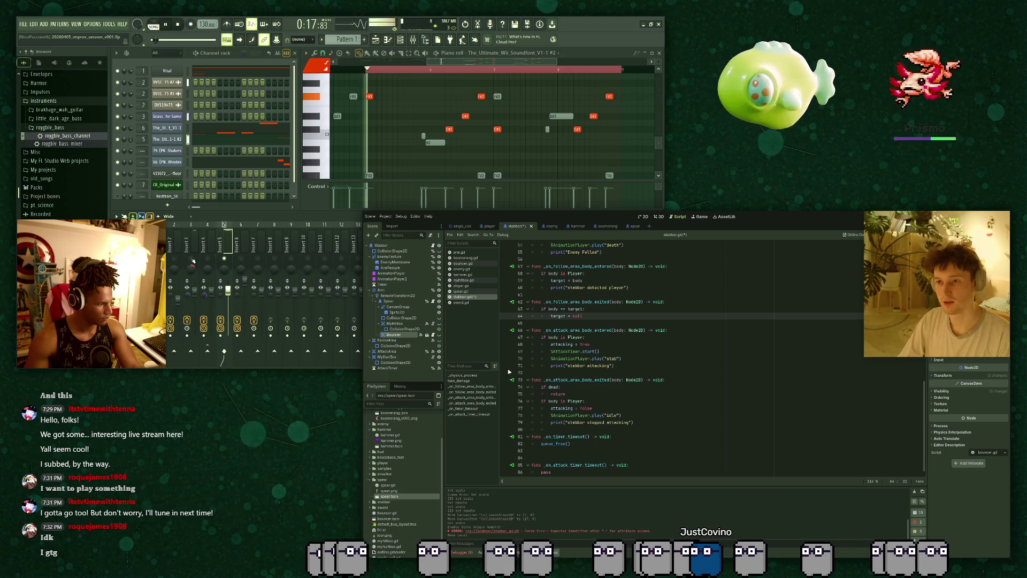
{"action": "key", "text": "ctrl+s"}
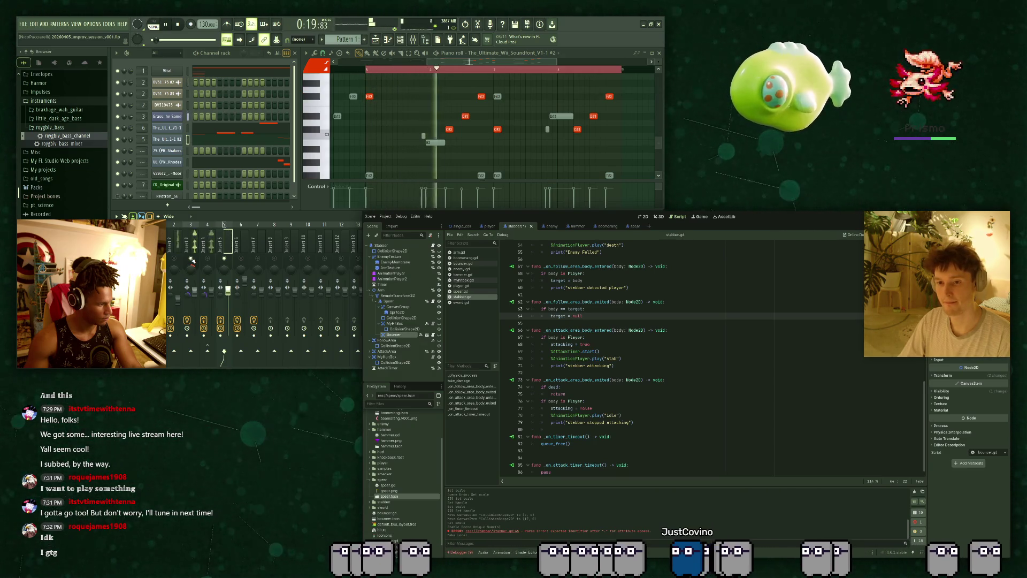
{"action": "mouse_move", "coordinate": [393, 335]}
{"action": "left_mouse_down"}
{"action": "mouse_move", "coordinate": [558, 376]}
{"action": "mouse_move", "coordinate": [527, 371]}
{"action": "left_mouse_up"}
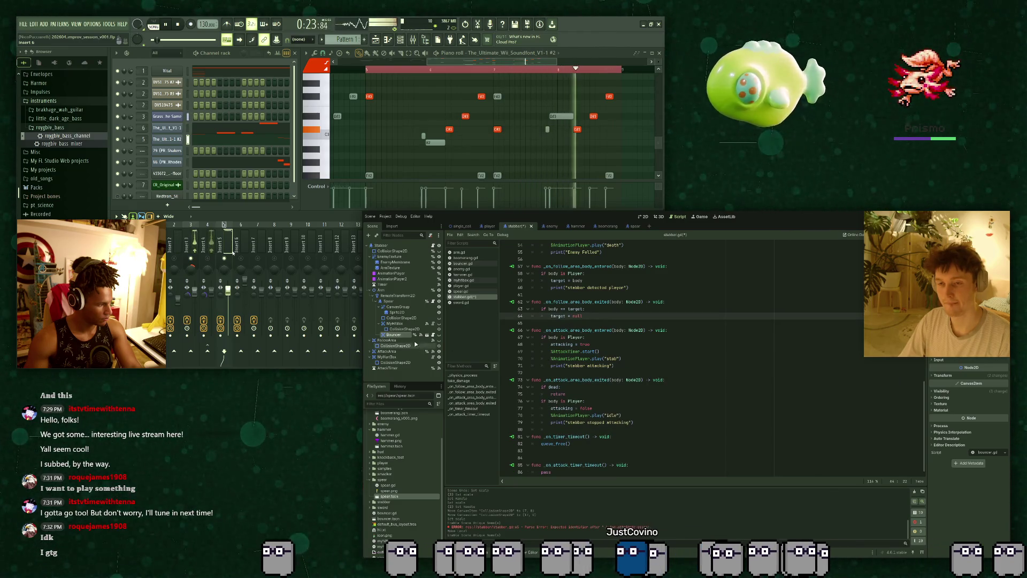
{"action": "key", "text": "ctrl+s"}
{"action": "left_click_drag", "start_coordinate": [394, 335], "coordinate": [625, 375]}
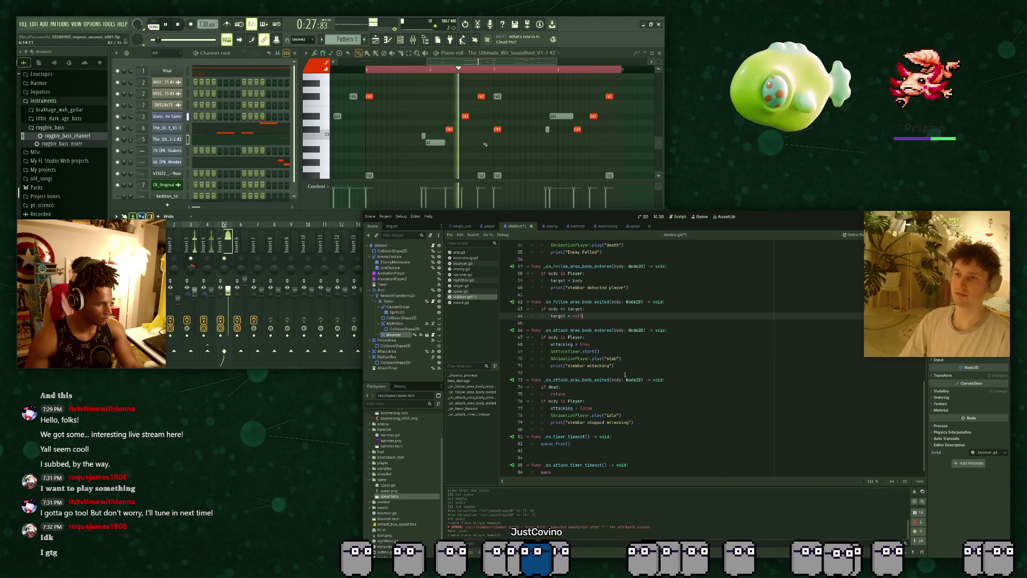
{"action": "key", "text": "Return"}
{"action": "key", "text": "ctrl+s"}
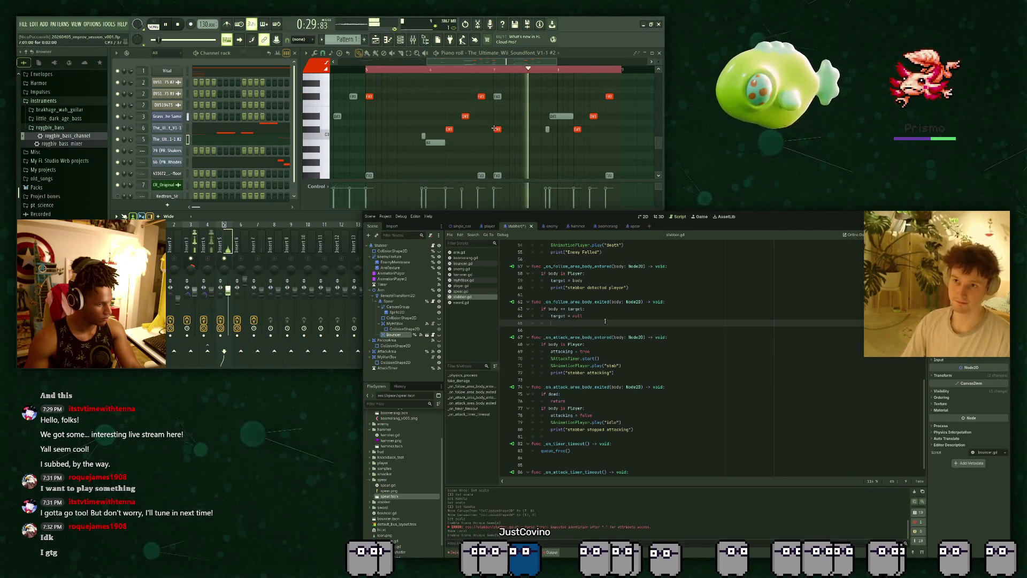
{"action": "left_click_drag", "start_coordinate": [401, 335], "coordinate": [578, 323]}
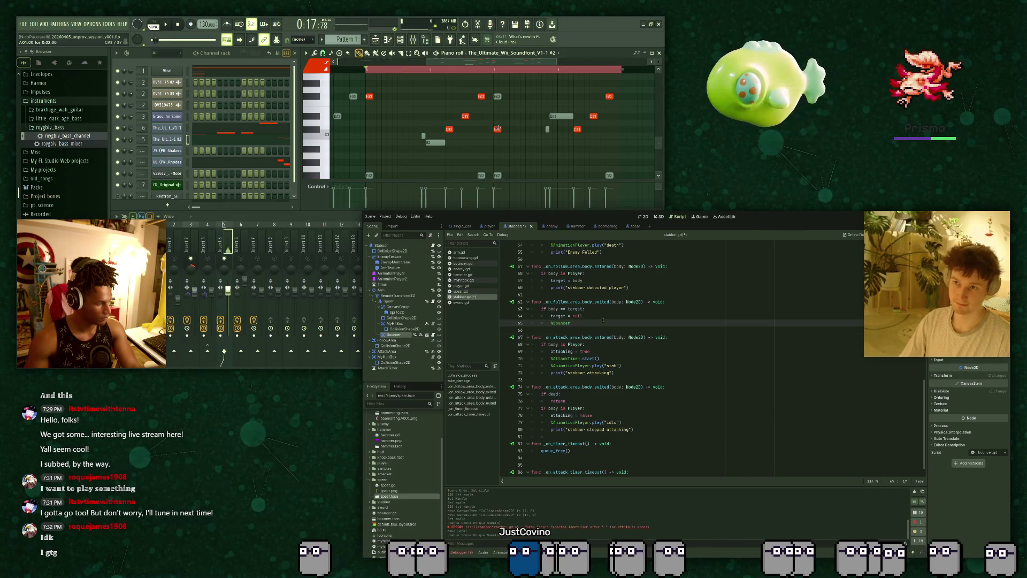
{"action": "type", "text": "."}
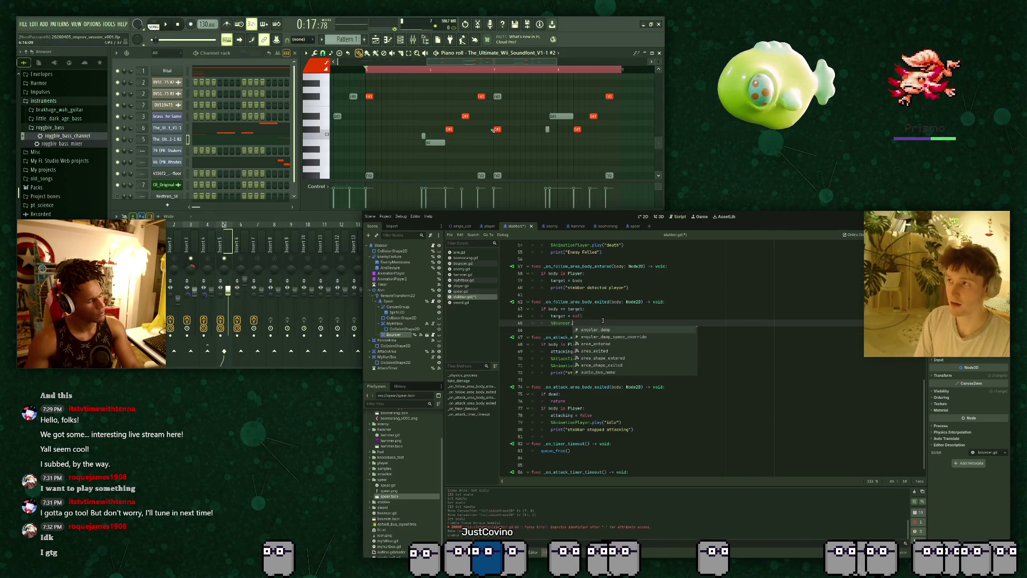
{"action": "type", "text": "knockback"}
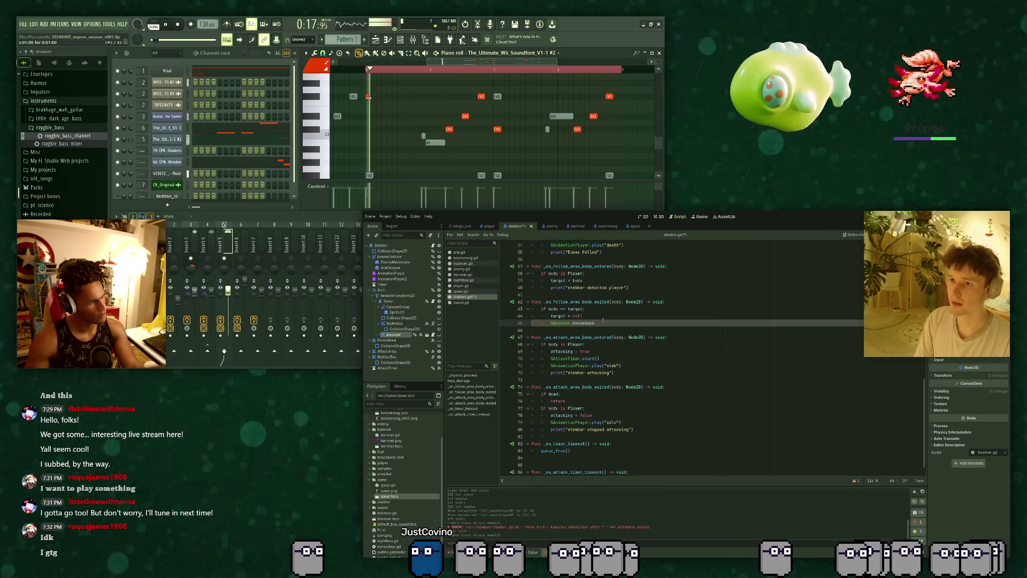
{"action": "type", "text": " = "}
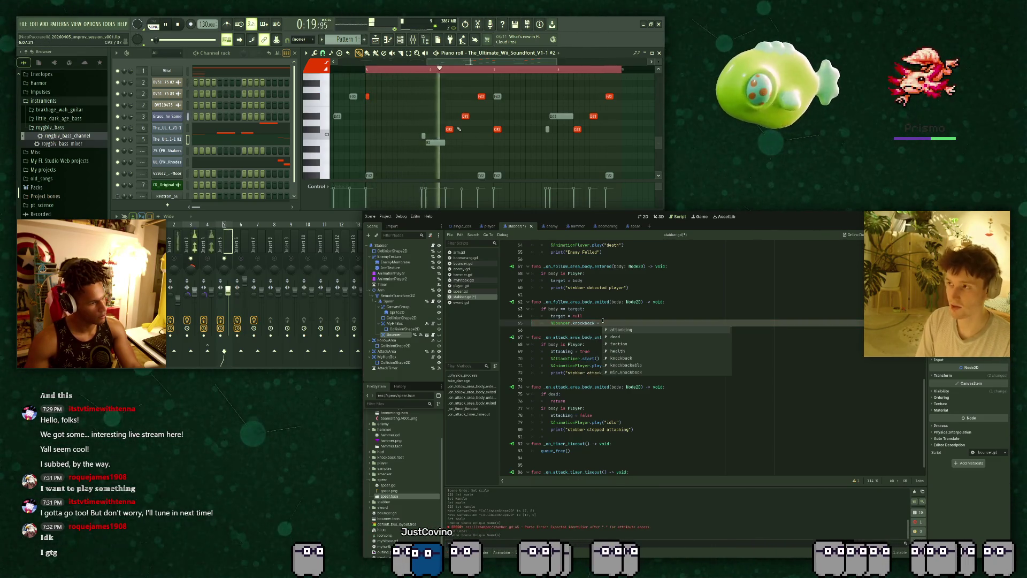
{"action": "type", "text": "5"}
{"action": "key", "text": "ctrl+s"}
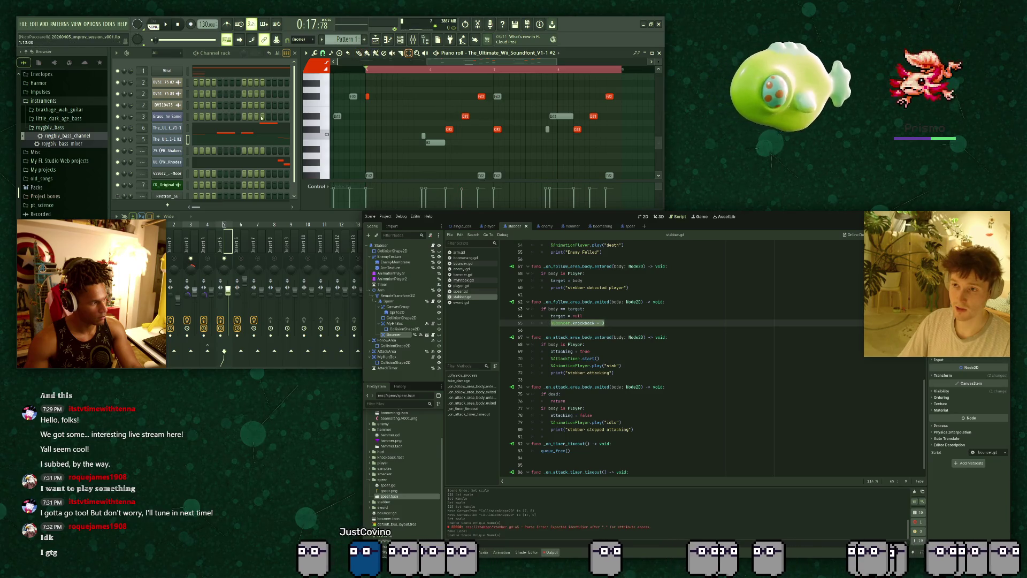
Paste the knockback line below the attacking print, set it to 1000, and save.
{"action": "left_click", "coordinate": [638, 373]}
{"action": "left_click", "coordinate": [176, 140]}
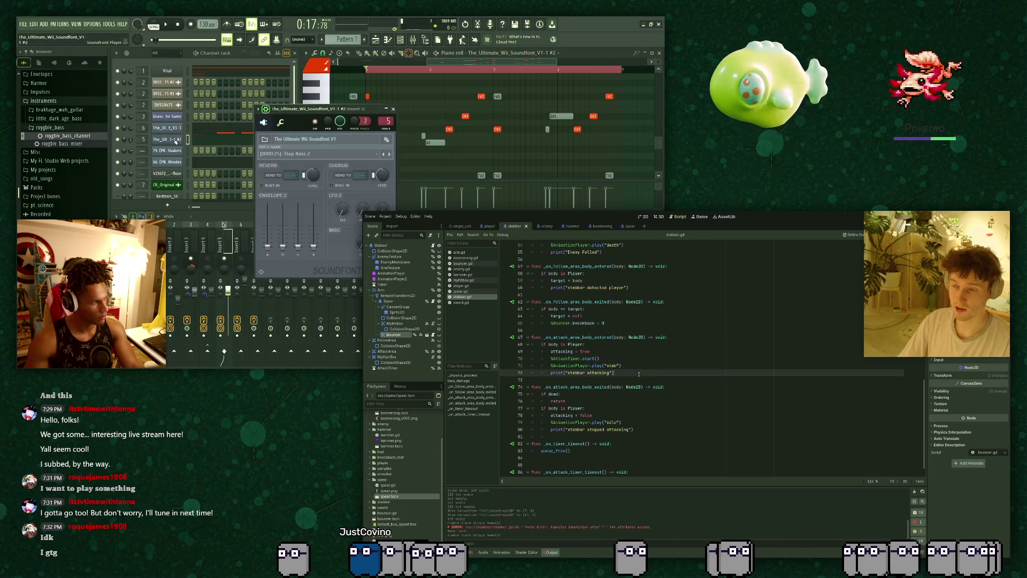
{"action": "left_click", "coordinate": [282, 123]}
{"action": "key", "text": "Return"}
{"action": "type", "text": "$Bouncer.knockback = 0"}
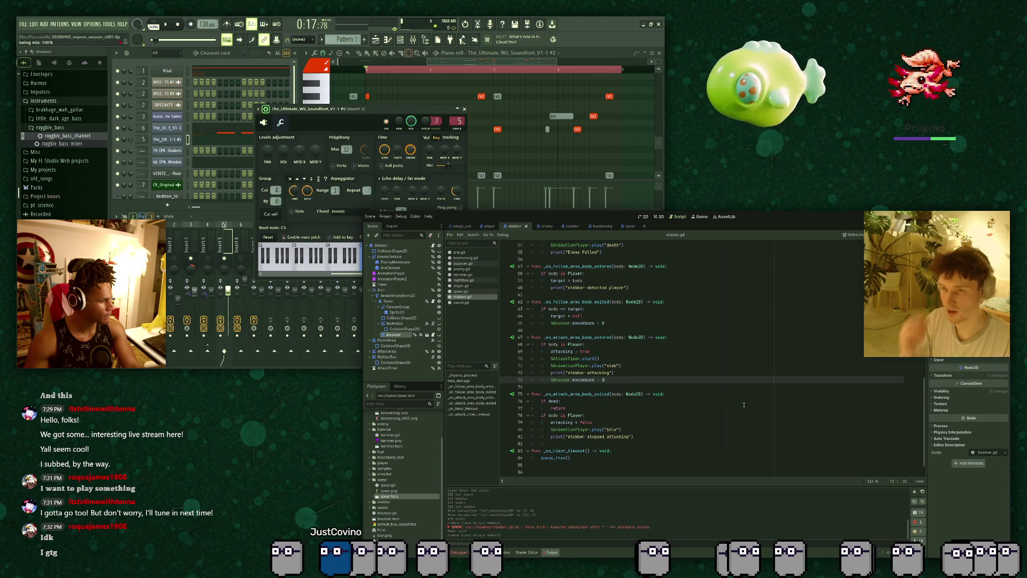
{"action": "key", "text": "BackSpace"}
{"action": "type", "text": "1000"}
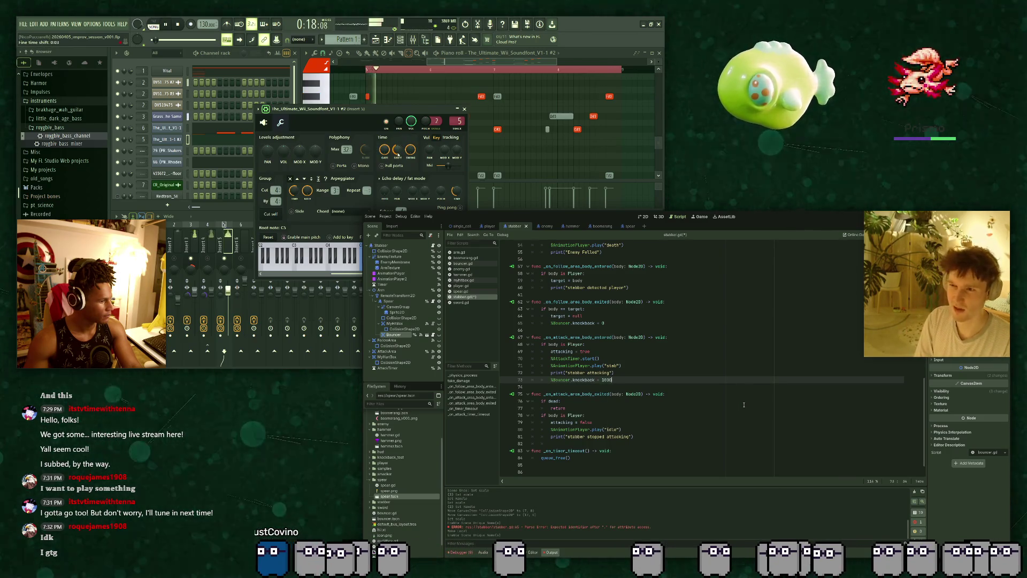
{"action": "key", "text": "ctrl+s"}
Paste the knockback reset after the stopped-attacking print, remove the empty line, and run the game.
{"action": "left_click", "coordinate": [670, 309]}
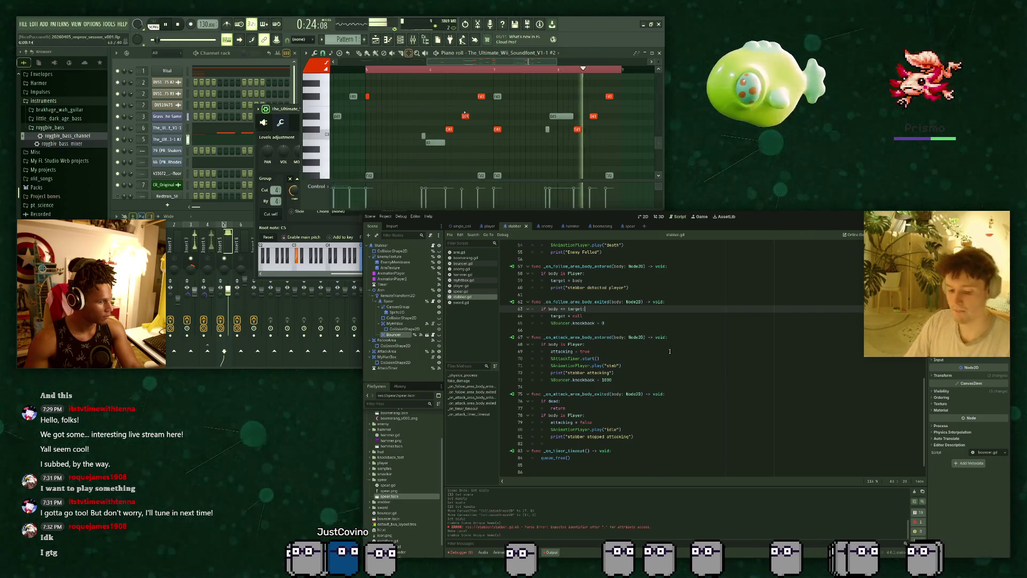
{"action": "scroll", "coordinate": [675, 353], "scroll_direction": "up", "scroll_amount": 5}
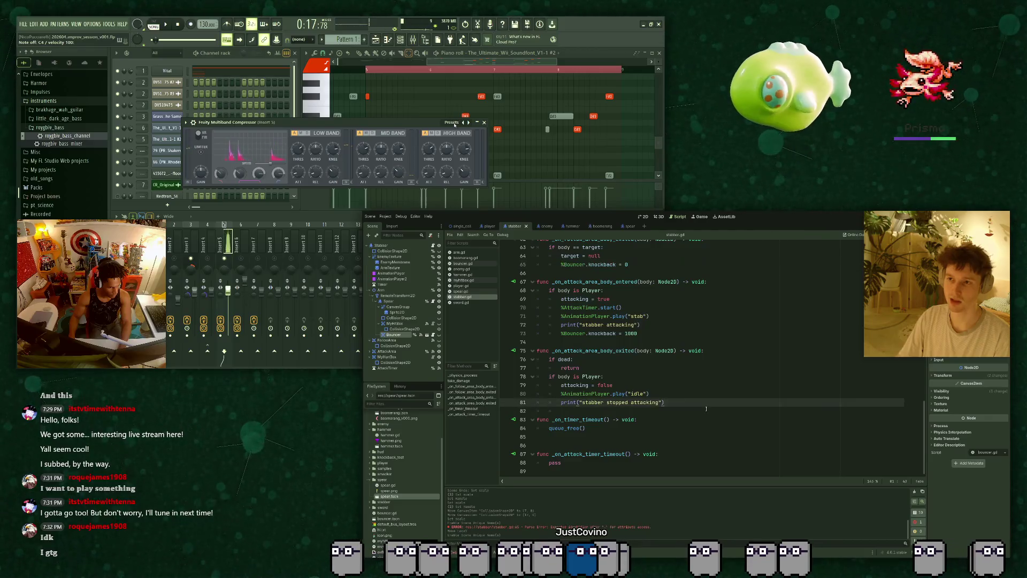
{"action": "key", "text": "Return"}
{"action": "type", "text": "%Bouncer.knockback = 0"}
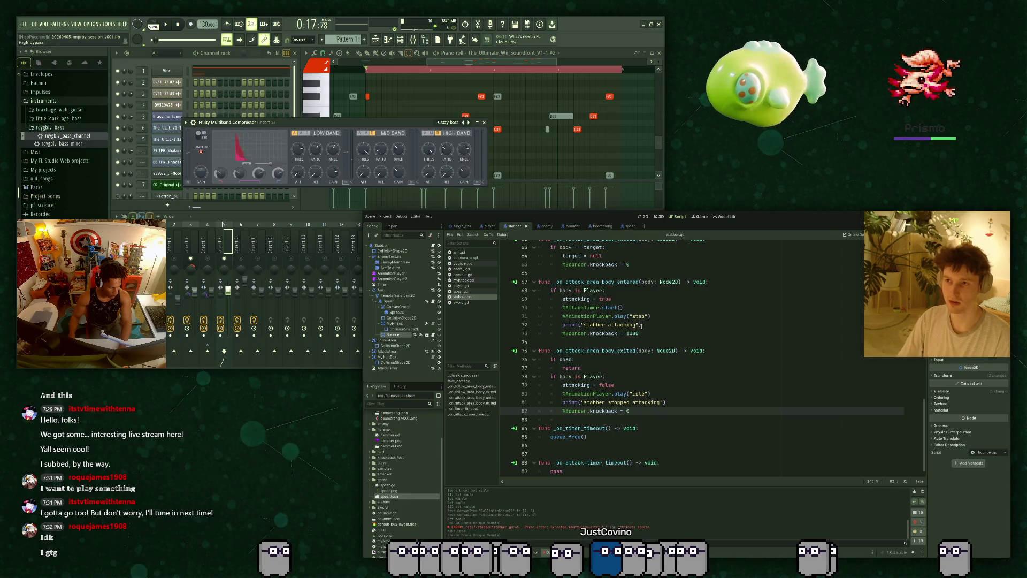
{"action": "scroll", "coordinate": [642, 325], "scroll_direction": "up", "scroll_amount": 3}
{"action": "left_click_drag", "start_coordinate": [629, 342], "coordinate": [562, 344]}
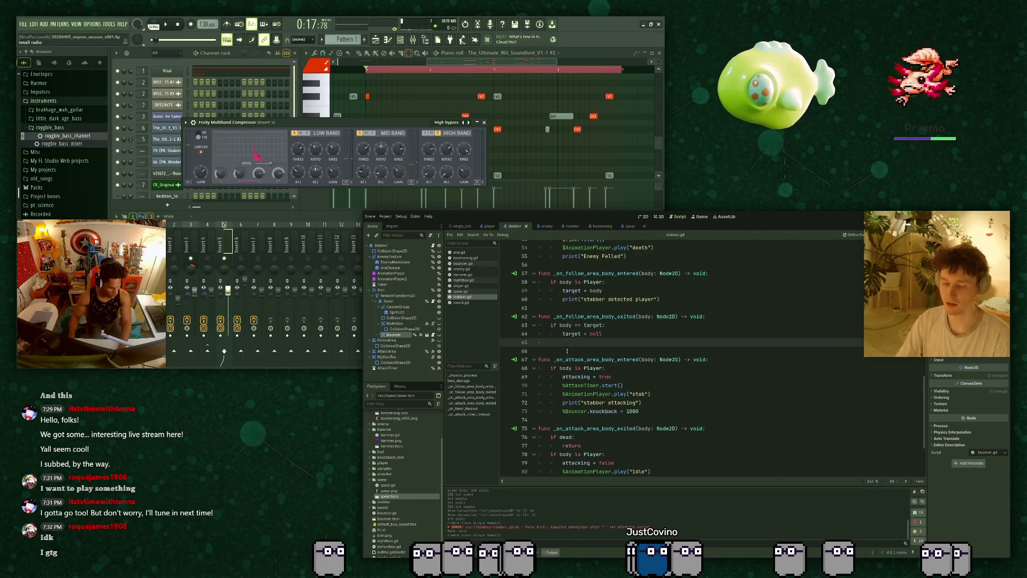
{"action": "key", "text": "BackSpace"}
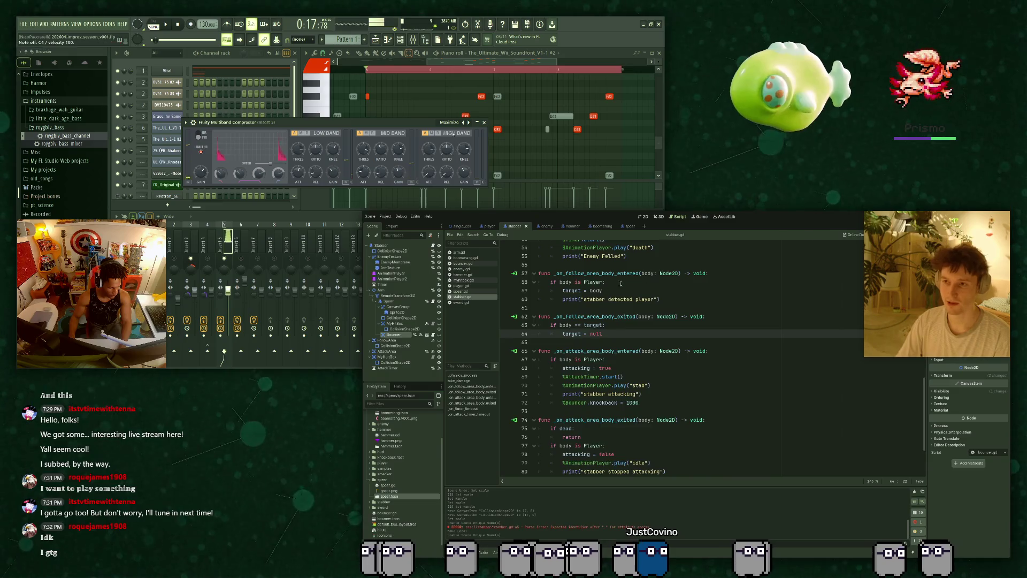
{"action": "scroll", "coordinate": [680, 309], "scroll_direction": "down", "scroll_amount": 3}
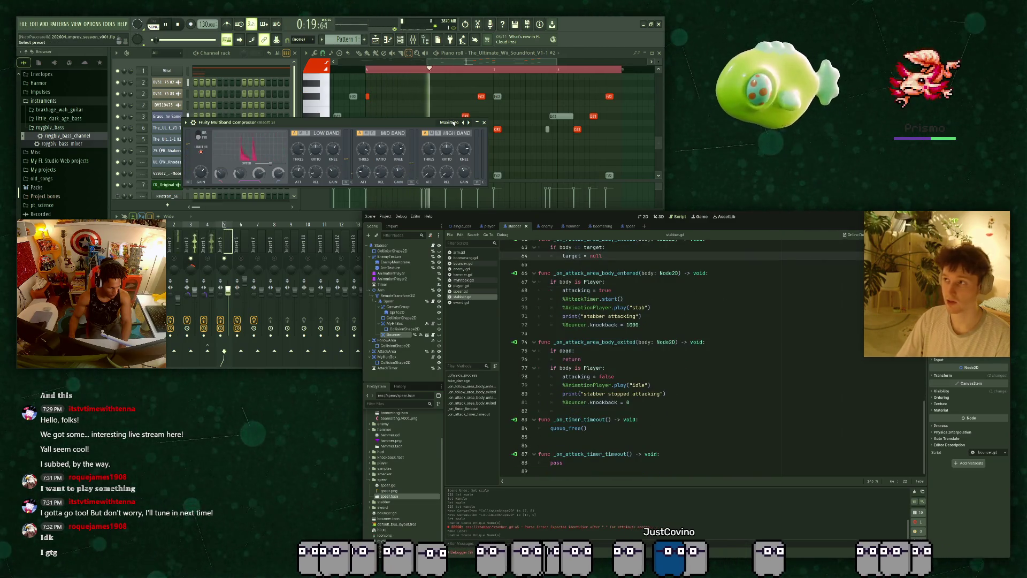
{"action": "key", "text": "F5"}
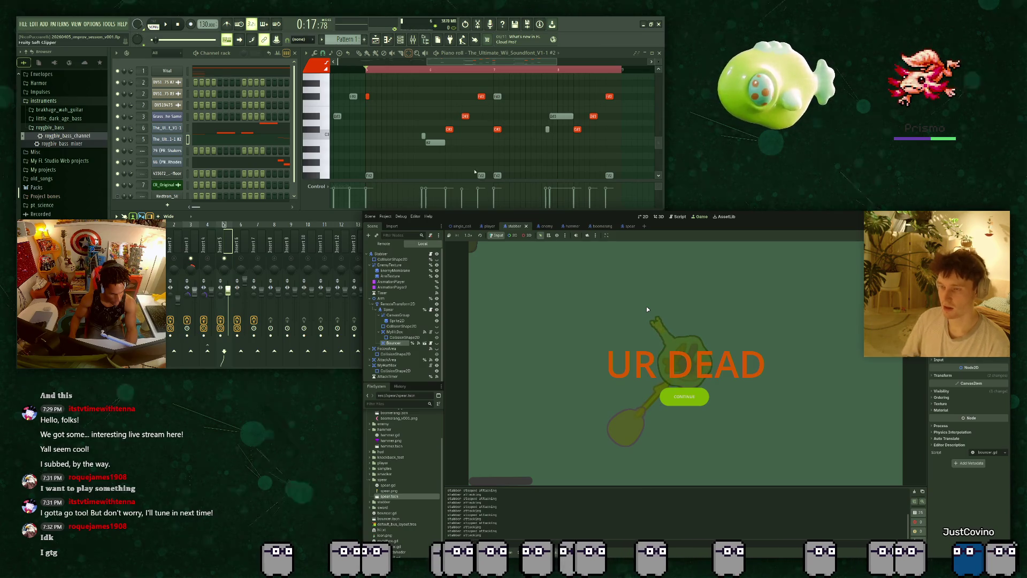
Playtest the spear knockback, continue after the UR DEAD screen, then stop the game with F8.
{"action": "left_click", "coordinate": [683, 395]}
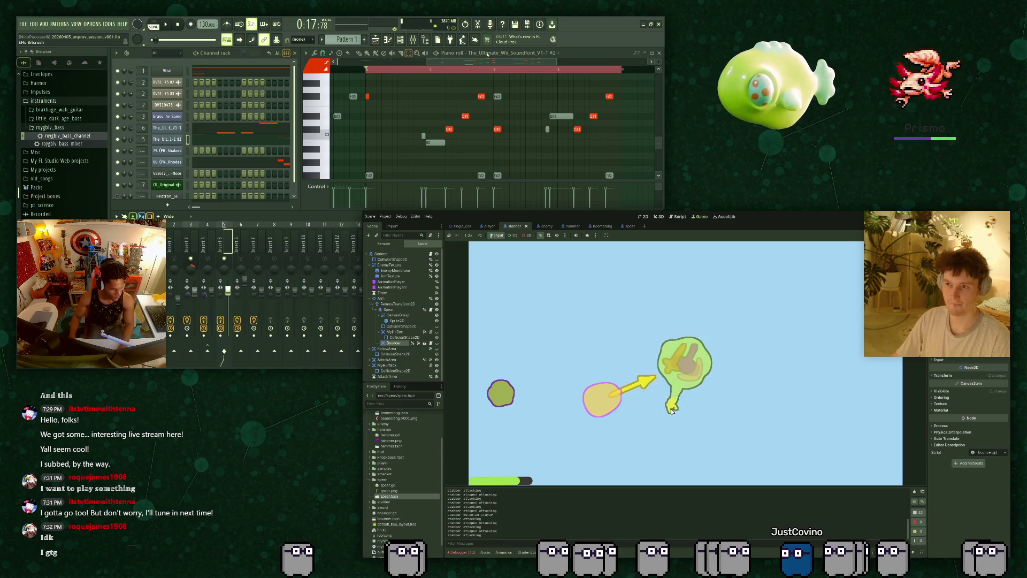
{"action": "left_click_drag", "start_coordinate": [189, 149], "coordinate": [233, 127]}
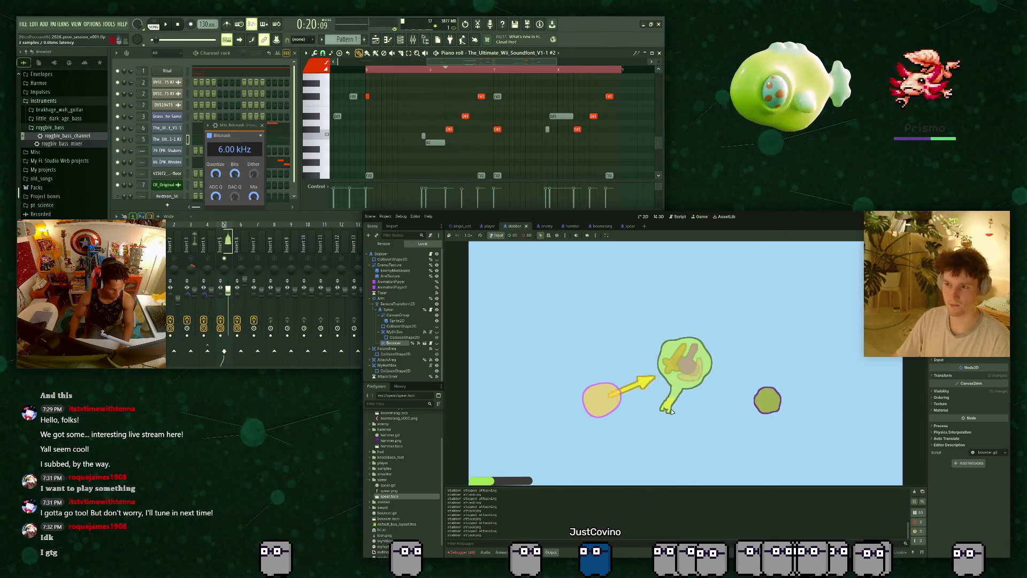
{"action": "key", "text": "F8"}
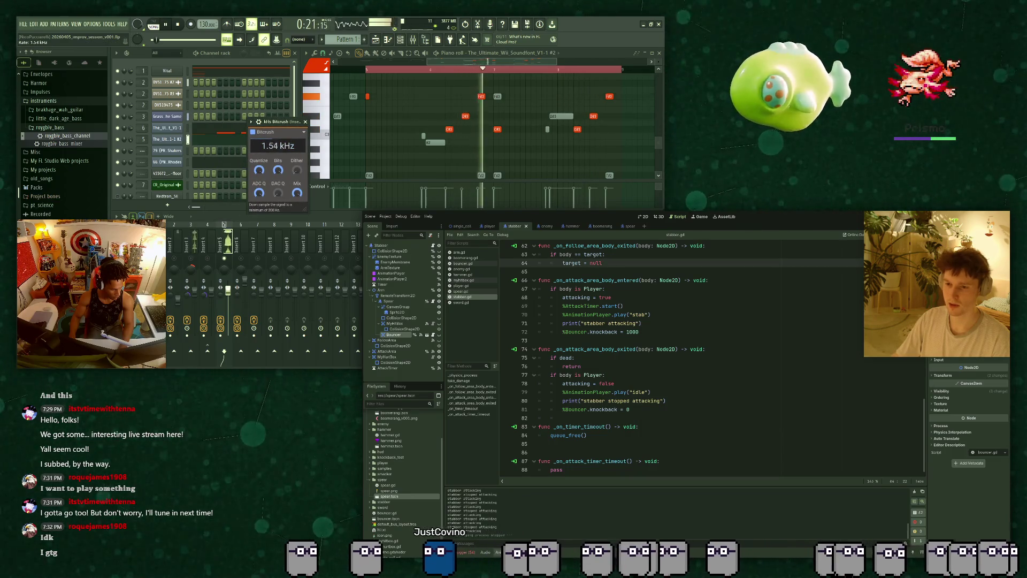
Enlarge the Animation panel, scrub the AnimationPlayer's stab animation to about 1.03 s, and show 2D.
{"action": "left_click", "coordinate": [500, 552]}
{"action": "left_click_drag", "start_coordinate": [526, 489], "coordinate": [587, 479]}
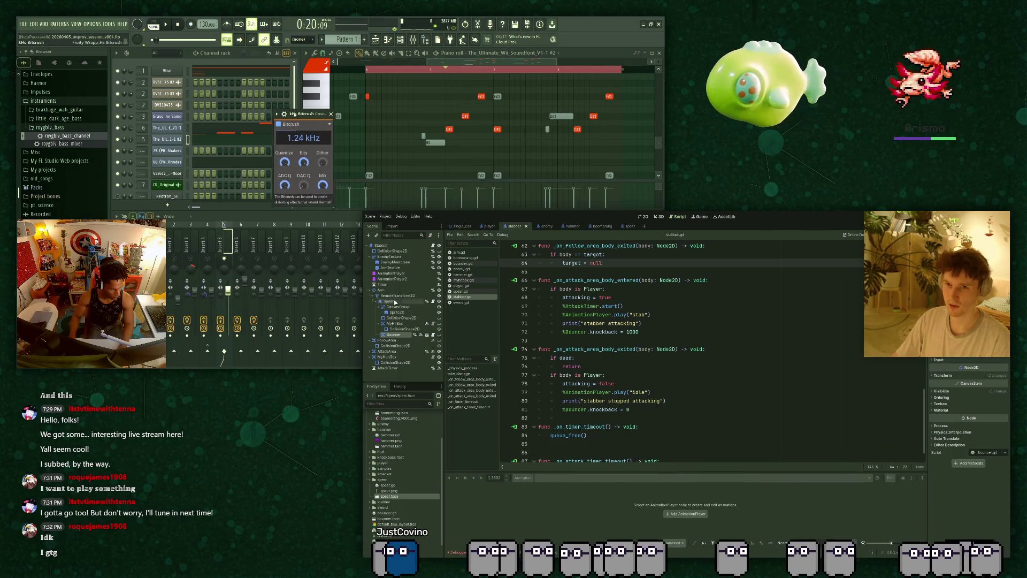
{"action": "left_click", "coordinate": [391, 273]}
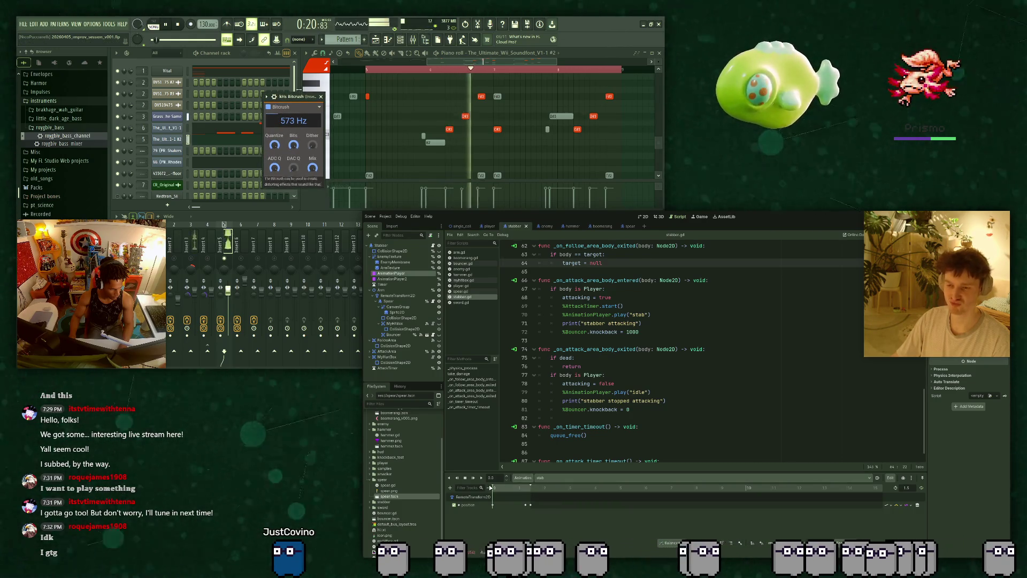
{"action": "left_click", "coordinate": [521, 488]}
{"action": "left_click", "coordinate": [641, 217]}
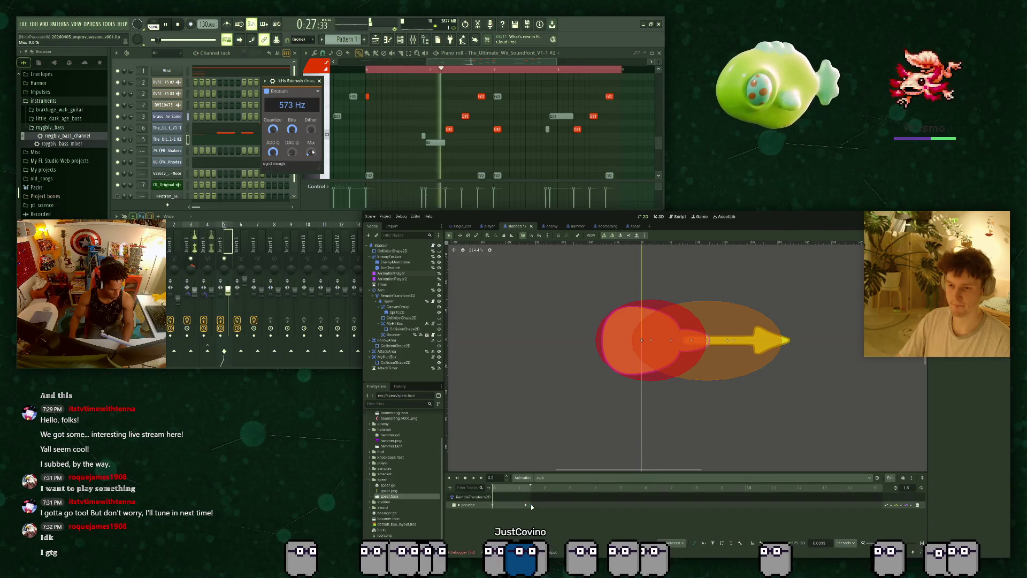
Scrub the stab animation to its end and select the Spear node.
{"action": "left_click", "coordinate": [529, 489]}
{"action": "left_click_drag", "start_coordinate": [529, 489], "coordinate": [541, 485]}
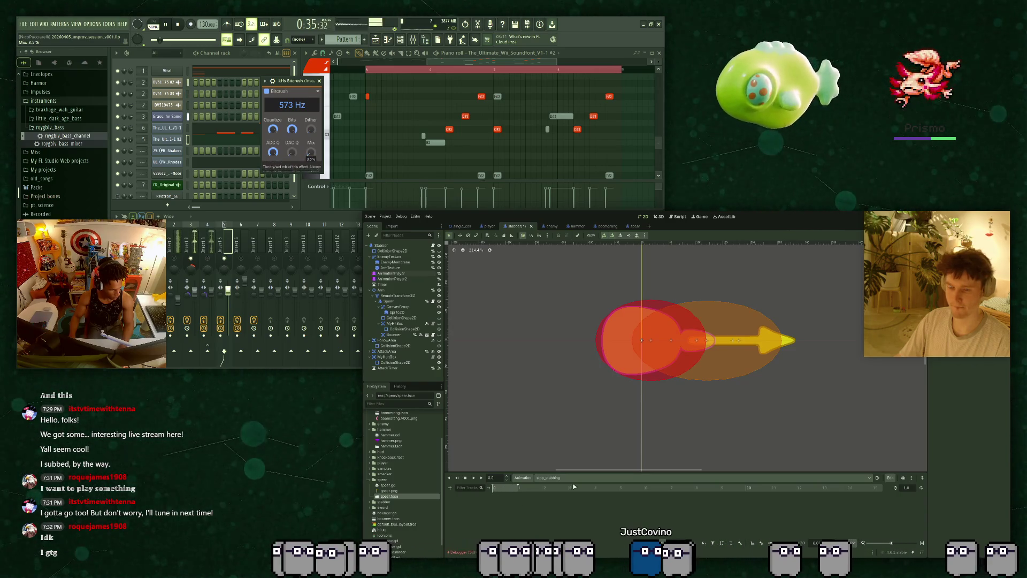
{"action": "left_click", "coordinate": [384, 300]}
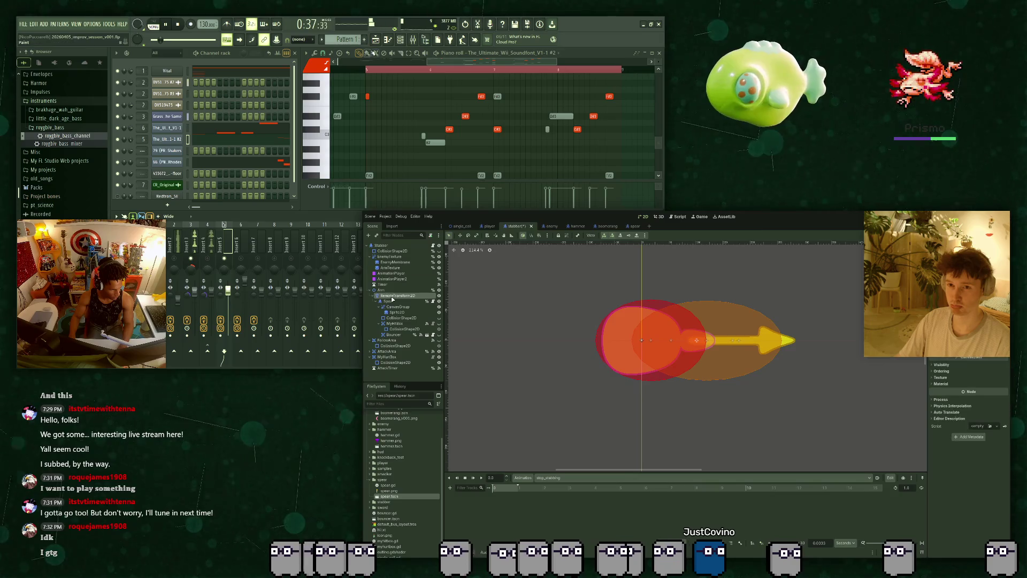
{"action": "left_click", "coordinate": [377, 42]}
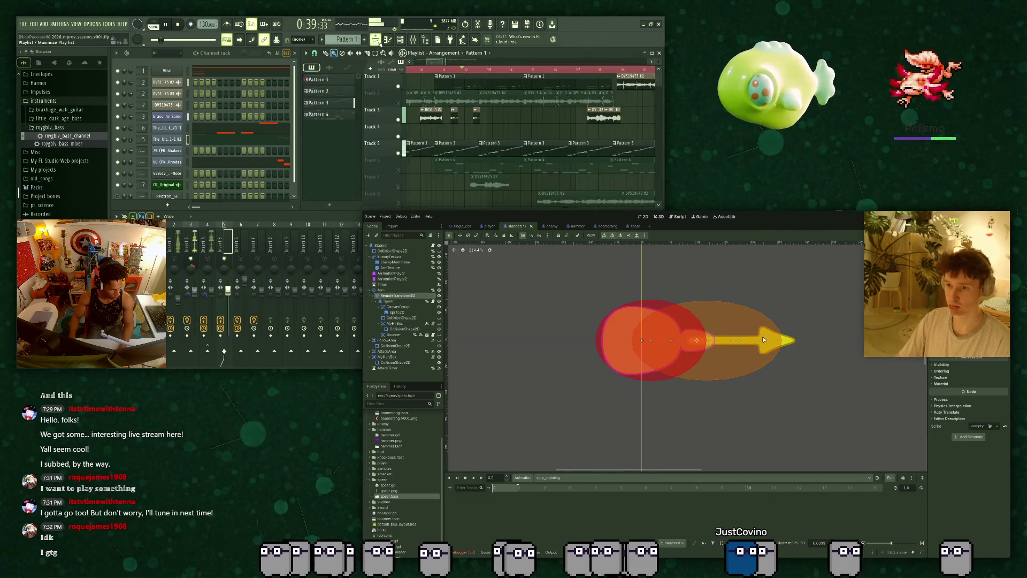
{"action": "scroll", "coordinate": [424, 71], "scroll_direction": "down", "scroll_amount": 3}
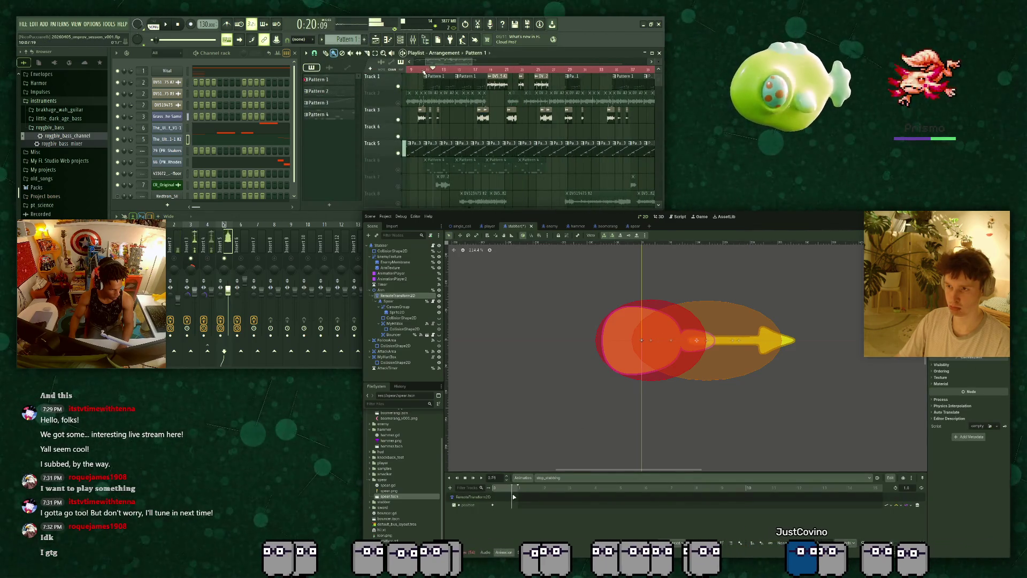
Insert a keyframe on the spear's position track at 1.0 seconds.
{"action": "left_click", "coordinate": [493, 504]}
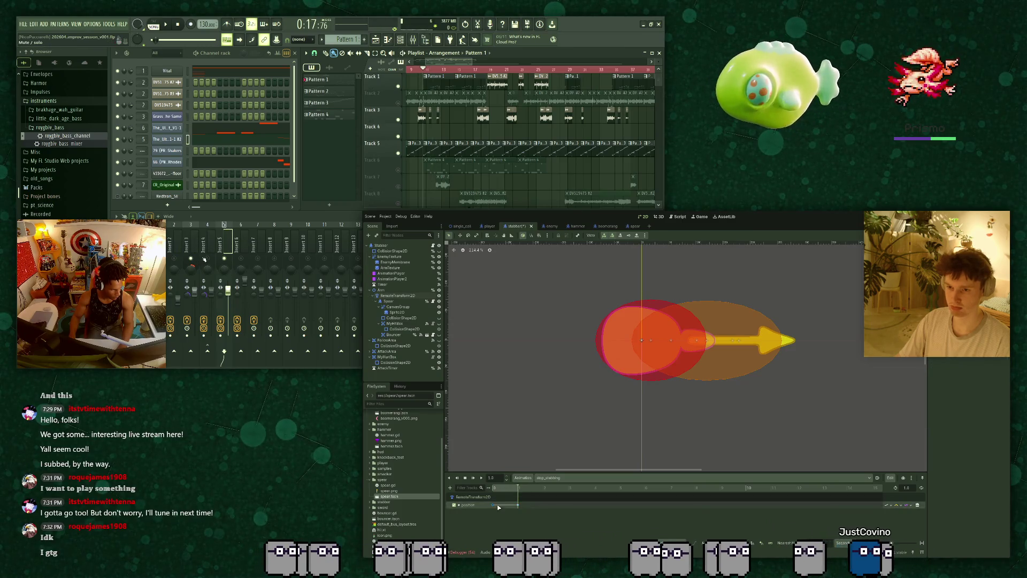
{"action": "left_click", "coordinate": [510, 488]}
{"action": "left_click", "coordinate": [513, 491]}
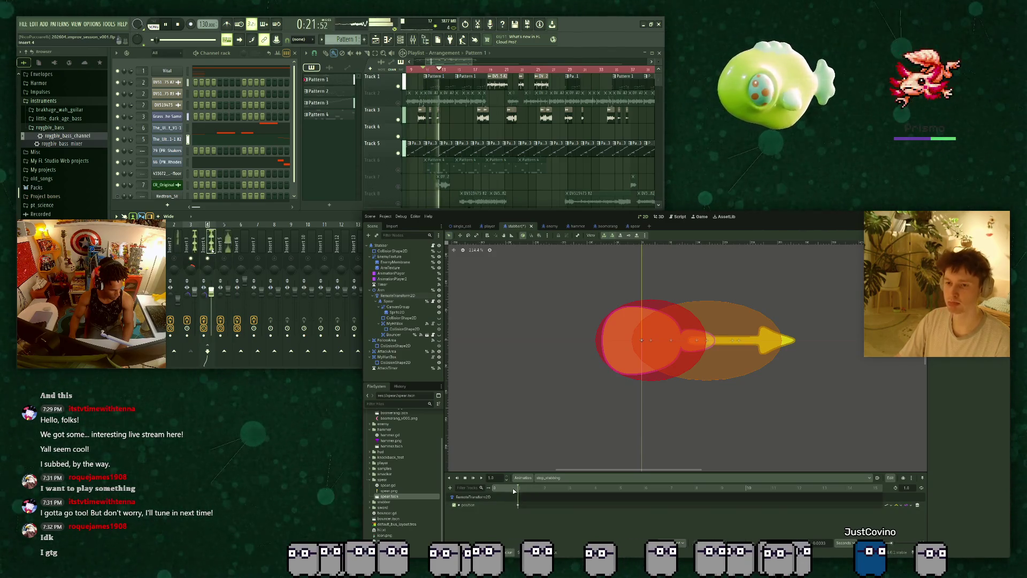
{"action": "right_click", "coordinate": [491, 504]}
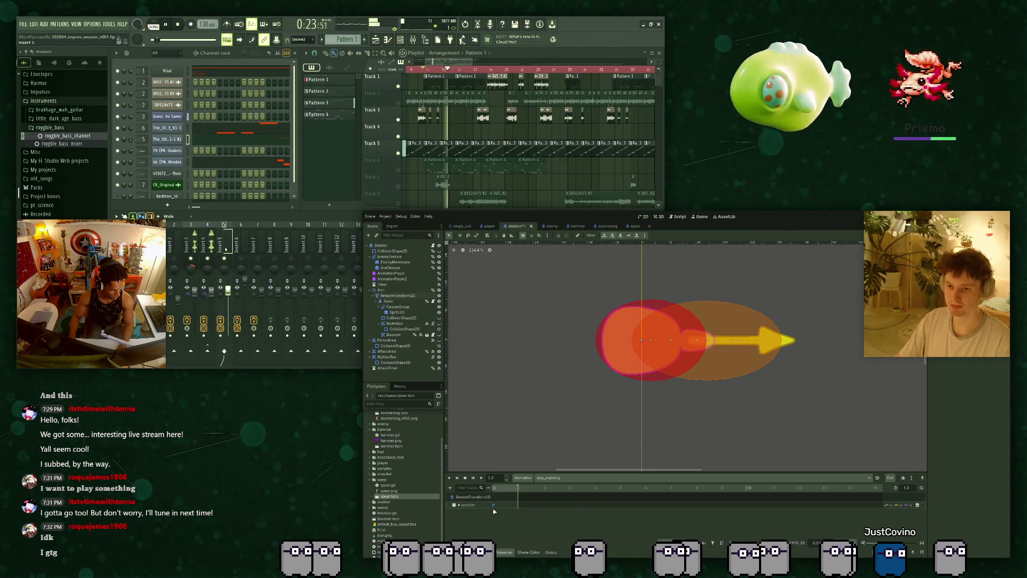
{"action": "left_click", "coordinate": [511, 500]}
Scrub the animation back near its start and forward to 1.0 to check the key.
{"action": "scroll", "coordinate": [485, 512], "scroll_direction": "up", "scroll_amount": 5}
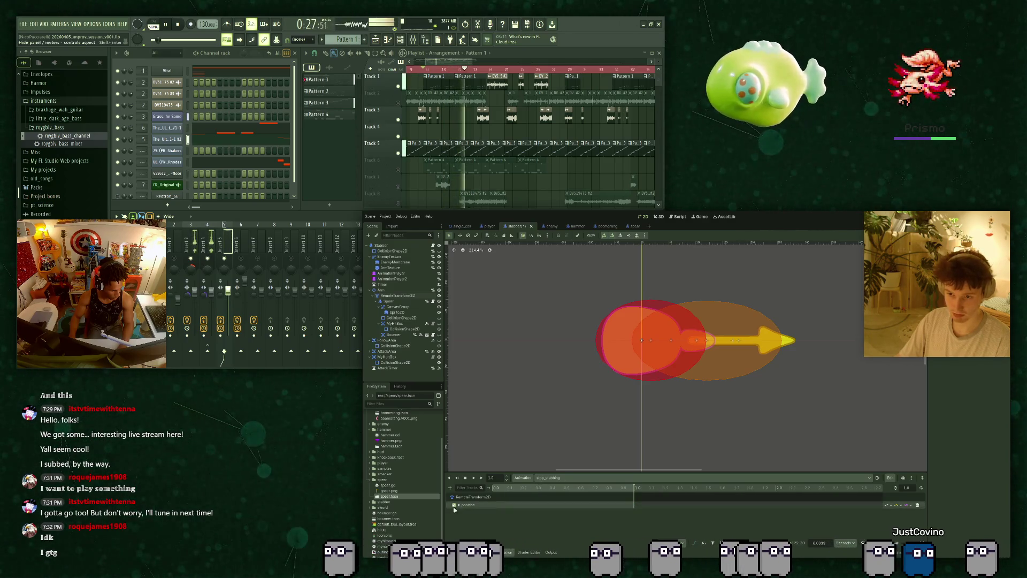
{"action": "left_click", "coordinate": [497, 488]}
{"action": "left_click", "coordinate": [636, 488]}
{"action": "scroll", "coordinate": [166, 152], "scroll_direction": "down", "scroll_amount": 1}
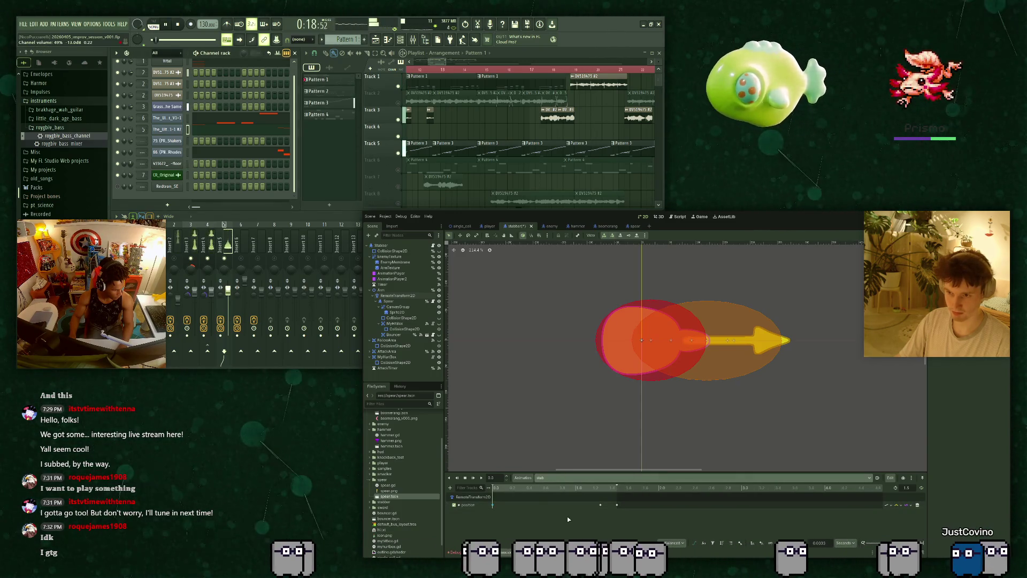
Switch to the stop_stabbing animation and set its time to about 0.88.
{"action": "left_click", "coordinate": [540, 477]}
{"action": "left_click", "coordinate": [544, 490]}
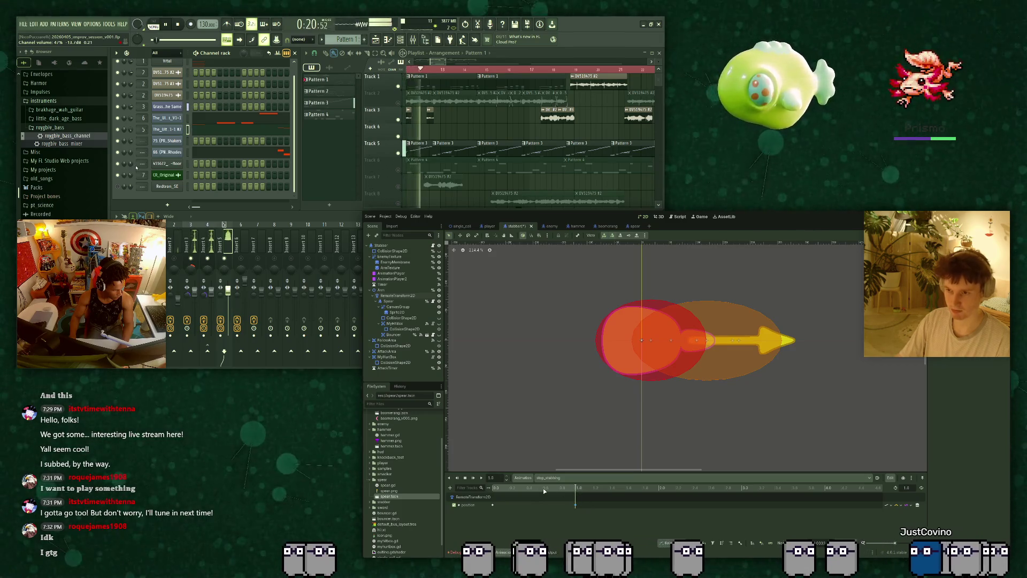
{"action": "left_click", "coordinate": [482, 477]}
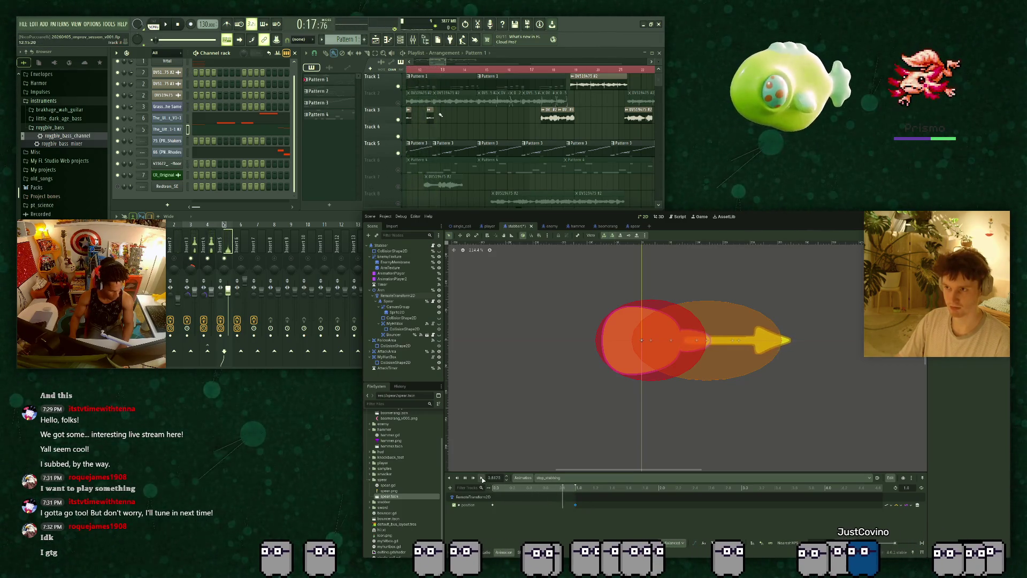
Switch to the stab animation, scrub through the spear motion, and rewind to 0.
{"action": "left_click", "coordinate": [541, 477]}
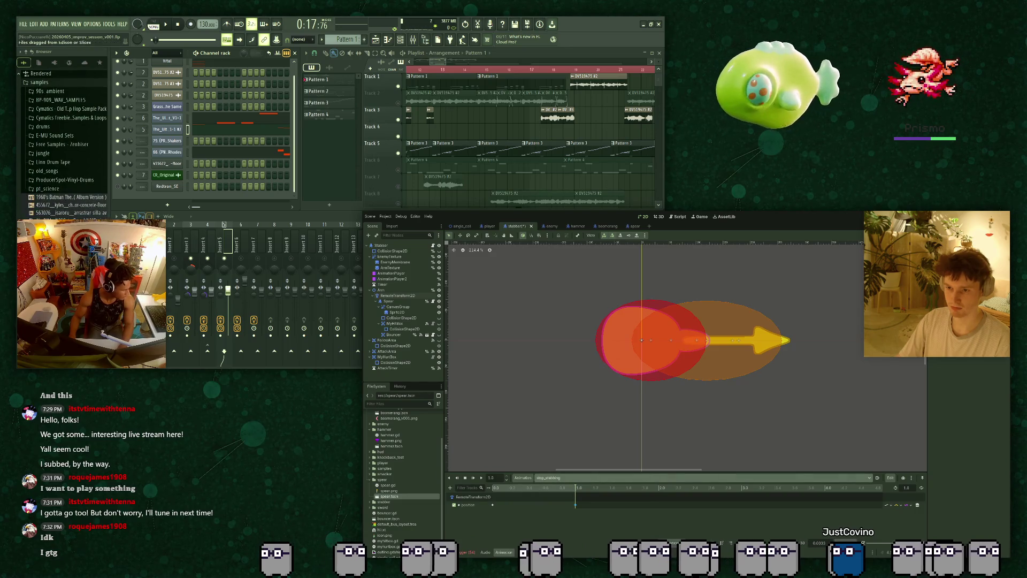
{"action": "left_click", "coordinate": [539, 490]}
{"action": "left_click_drag", "start_coordinate": [540, 490], "coordinate": [479, 486]}
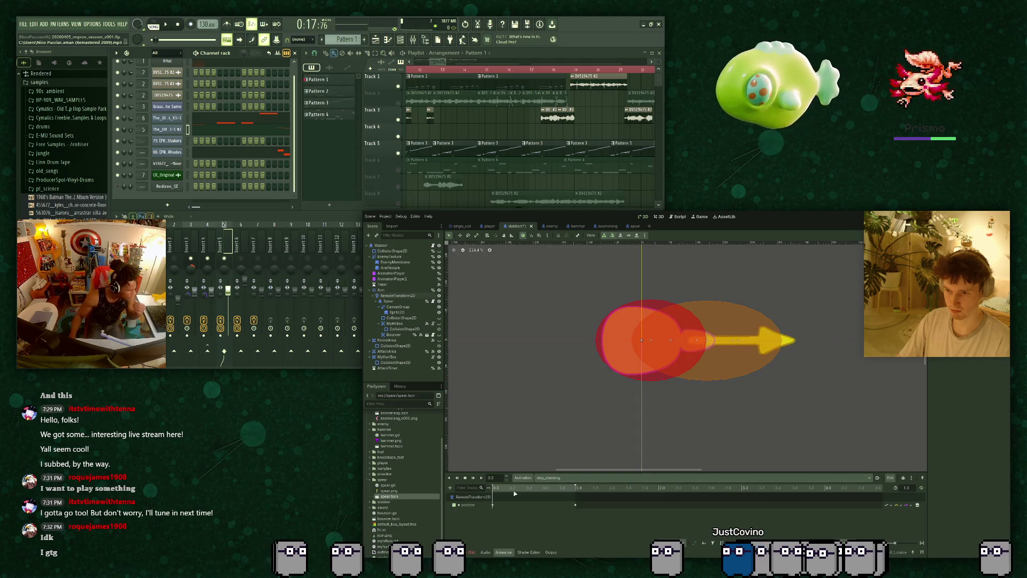
{"action": "left_click_drag", "start_coordinate": [550, 496], "coordinate": [566, 498]}
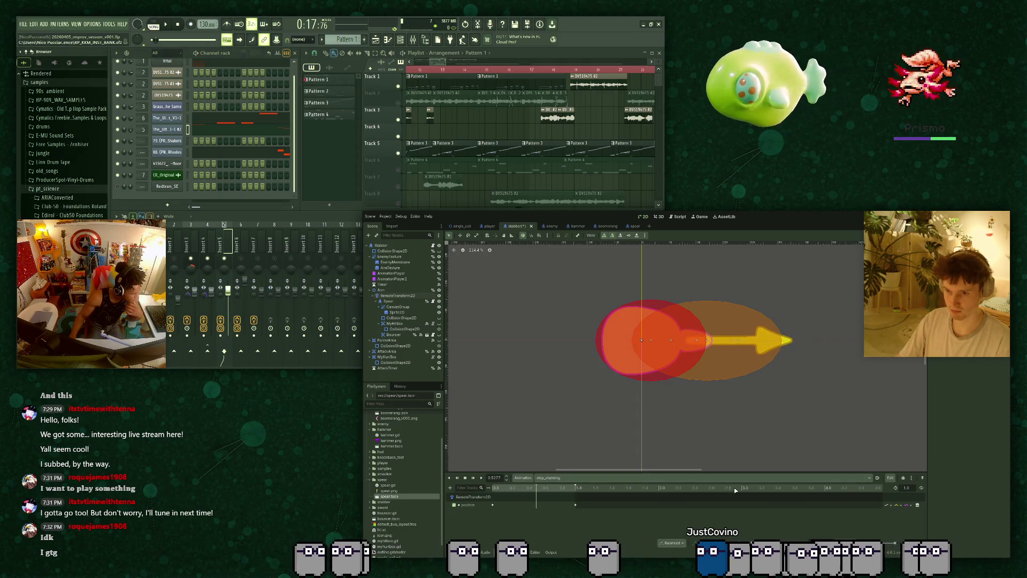
{"action": "scroll", "coordinate": [388, 133], "scroll_direction": "down", "scroll_amount": 2}
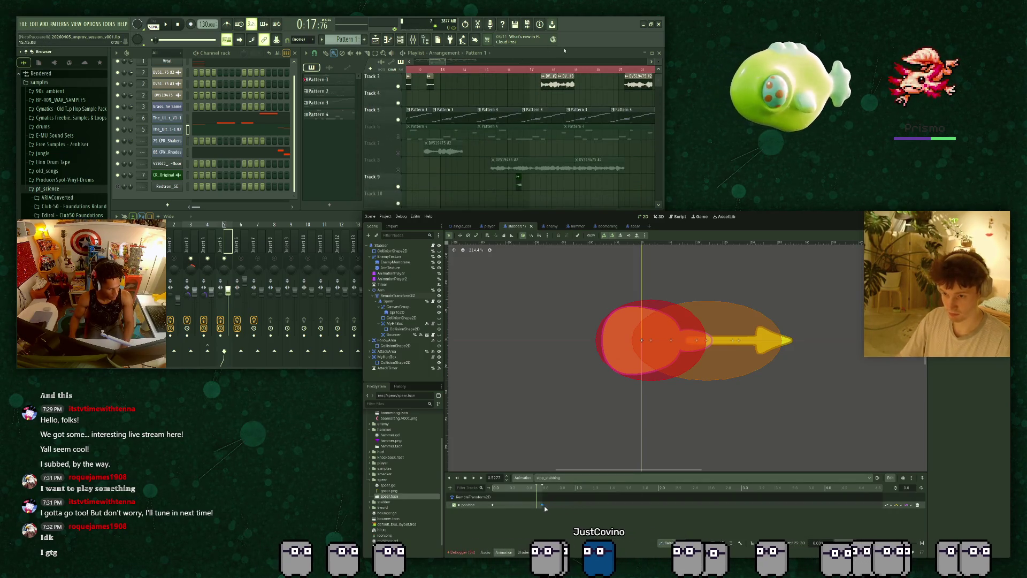
{"action": "left_click", "coordinate": [482, 479]}
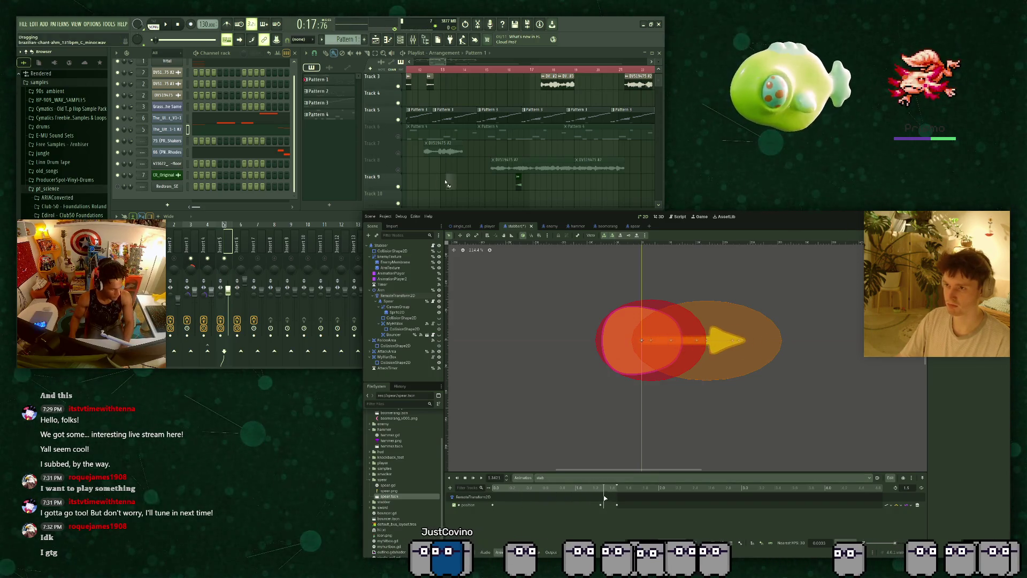
Add the brazilian chant sample to Track 9 and shift the clip slightly earlier.
{"action": "left_click_drag", "start_coordinate": [438, 186], "coordinate": [443, 184]}
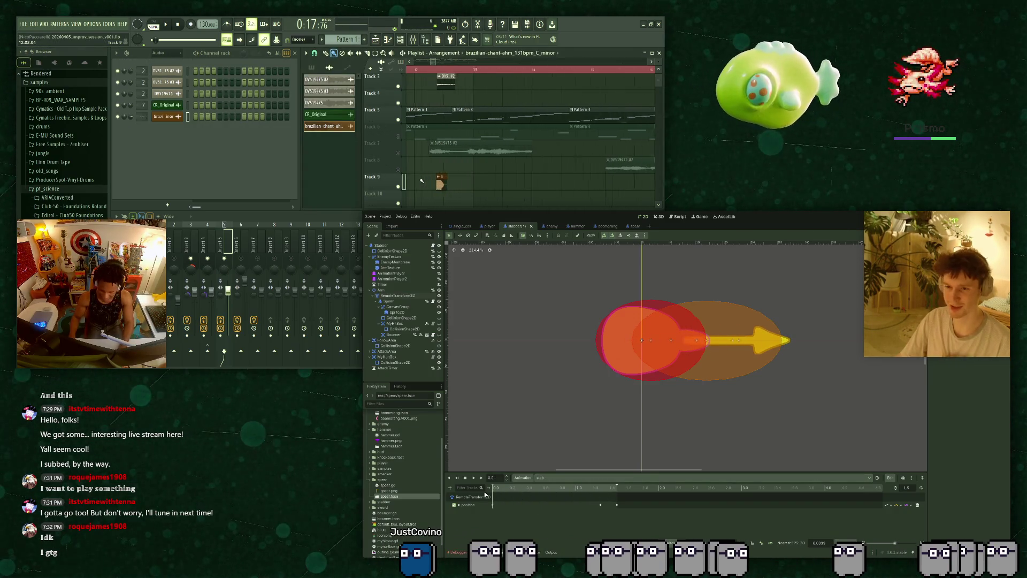
{"action": "scroll", "coordinate": [426, 179], "scroll_direction": "up", "scroll_amount": 4, "text": "ctrl"}
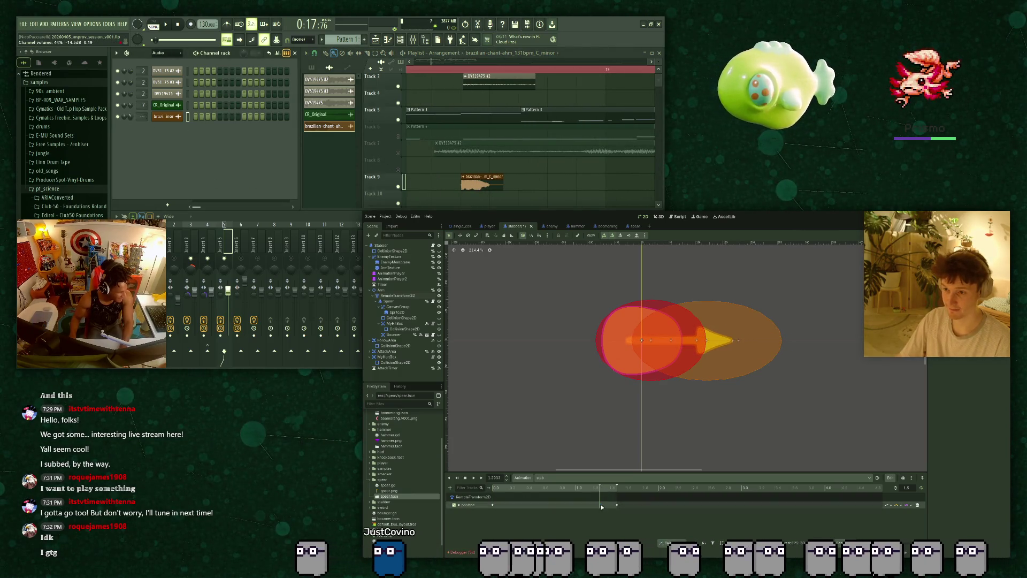
{"action": "left_click_drag", "start_coordinate": [482, 182], "coordinate": [453, 182]}
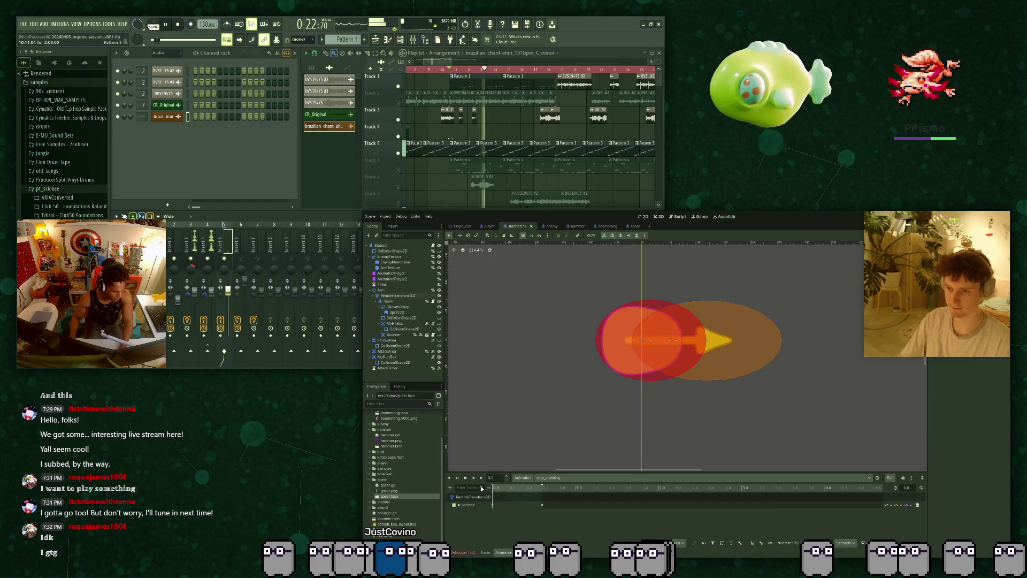
Scrub to about 0.33 and try moving the position keyframe earlier, then undo it.
{"action": "left_click", "coordinate": [533, 489]}
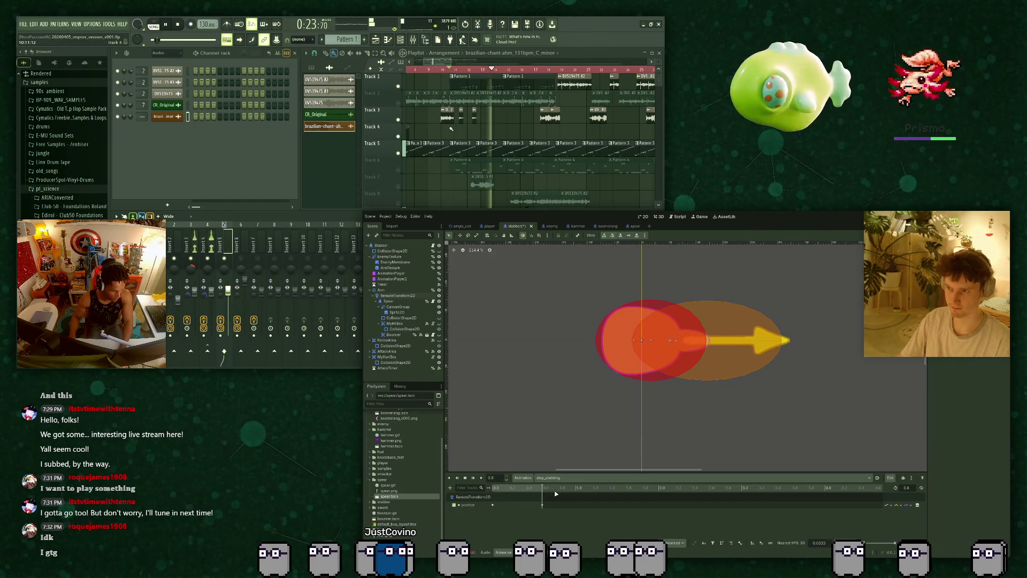
{"action": "left_click_drag", "start_coordinate": [555, 497], "coordinate": [521, 499]}
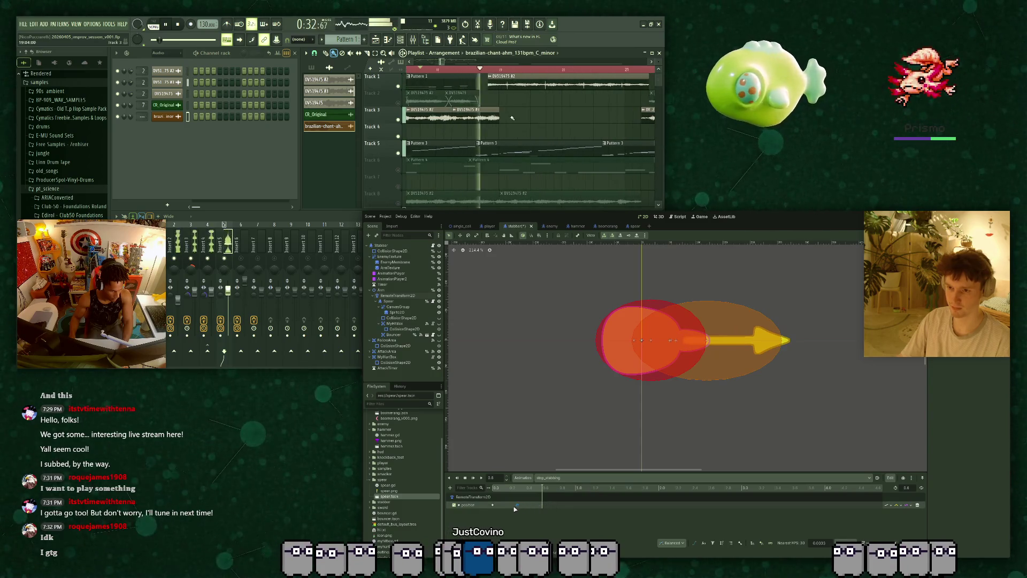
{"action": "left_click_drag", "start_coordinate": [543, 505], "coordinate": [507, 505]}
{"action": "key", "text": "ctrl+z"}
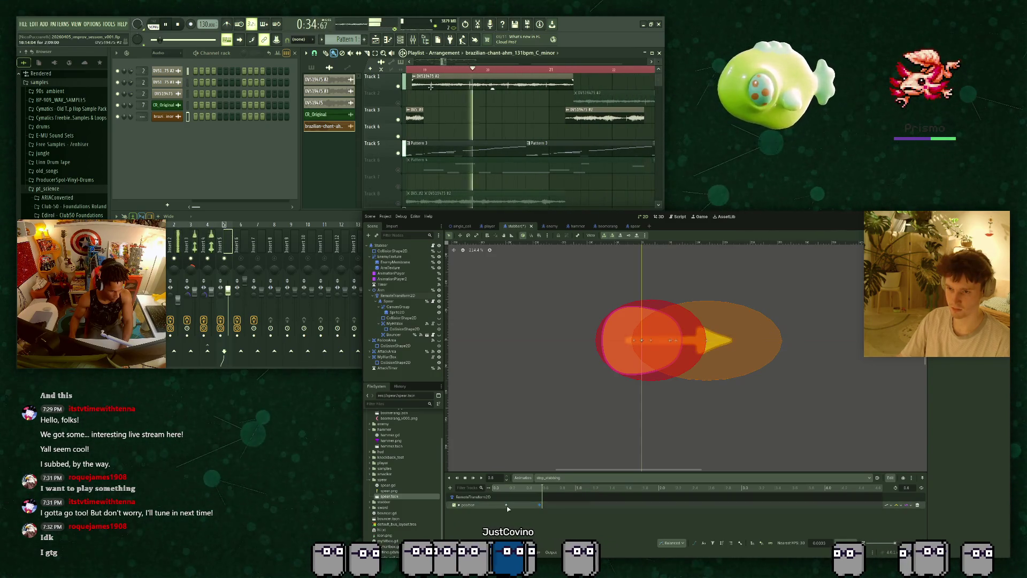
{"action": "left_click", "coordinate": [506, 505]}
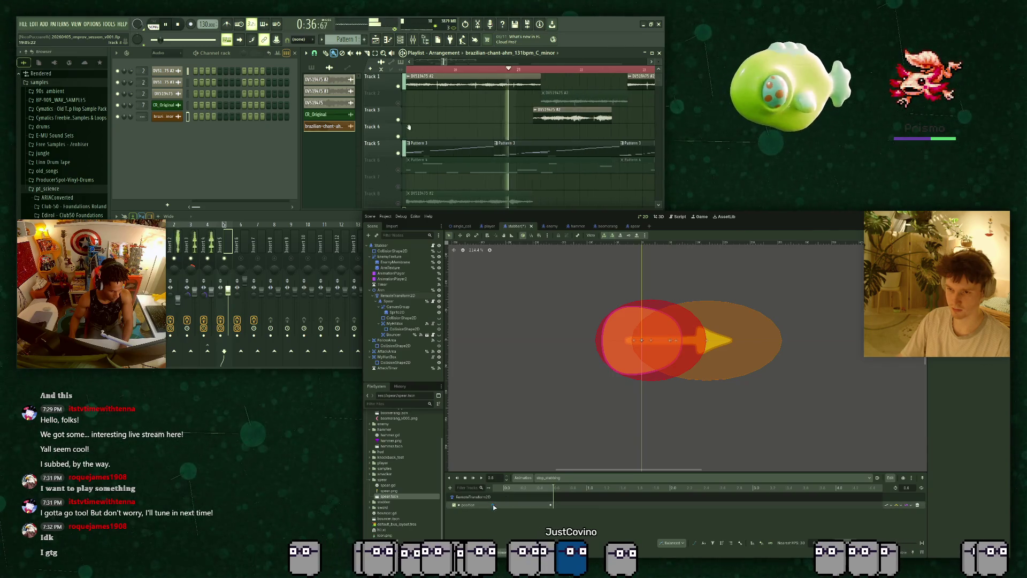
Scrub from 0.32 to 0.8 to watch the spear retract, then play it twice.
{"action": "left_click", "coordinate": [520, 490]}
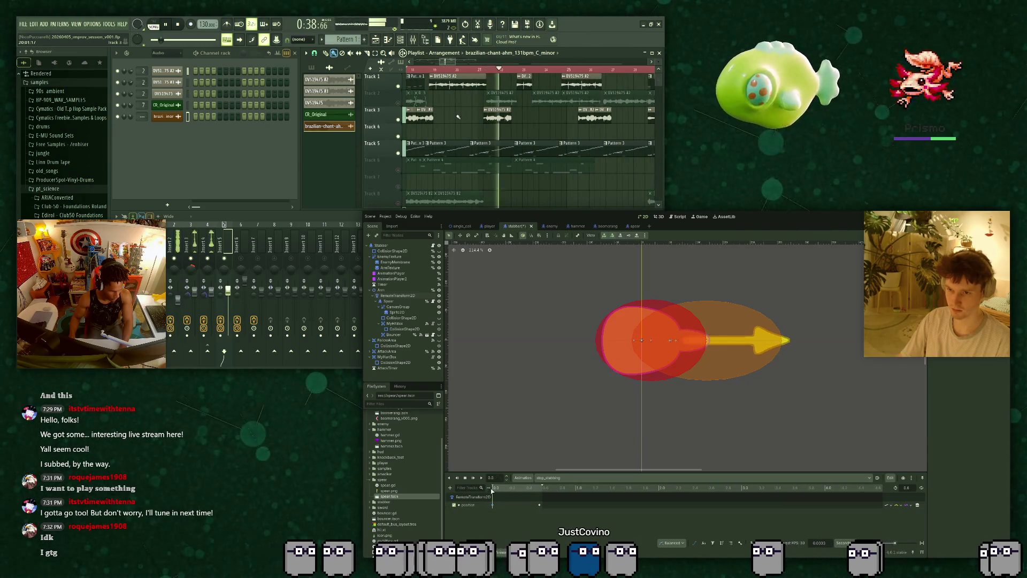
{"action": "left_click_drag", "start_coordinate": [521, 492], "coordinate": [546, 495]}
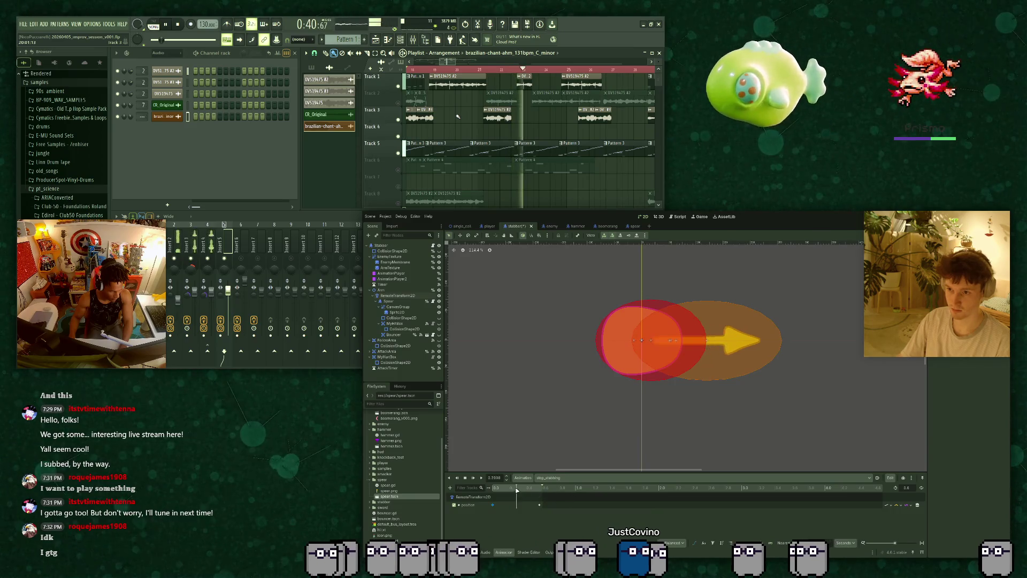
{"action": "left_click", "coordinate": [482, 478]}
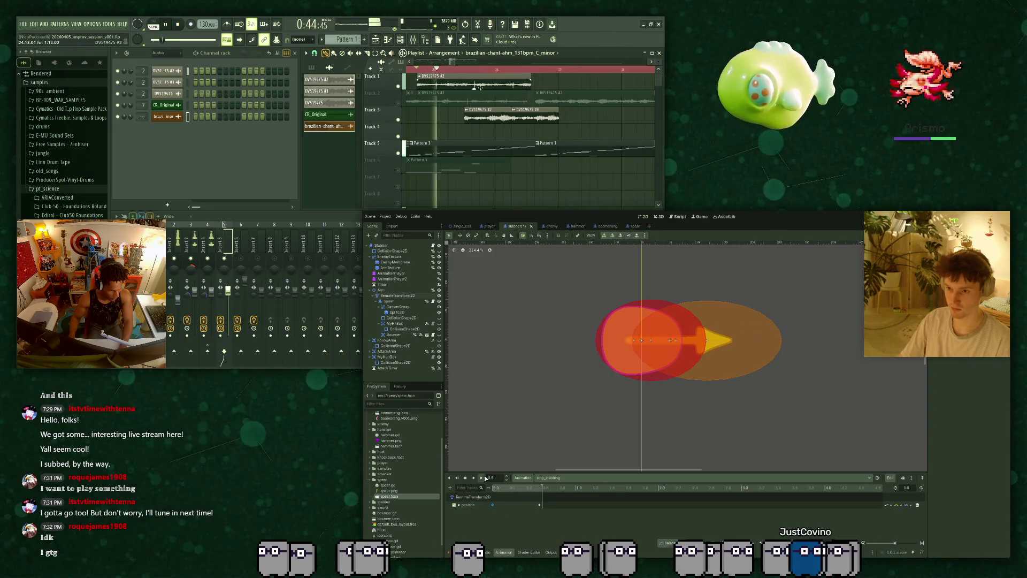
{"action": "left_click", "coordinate": [480, 477]}
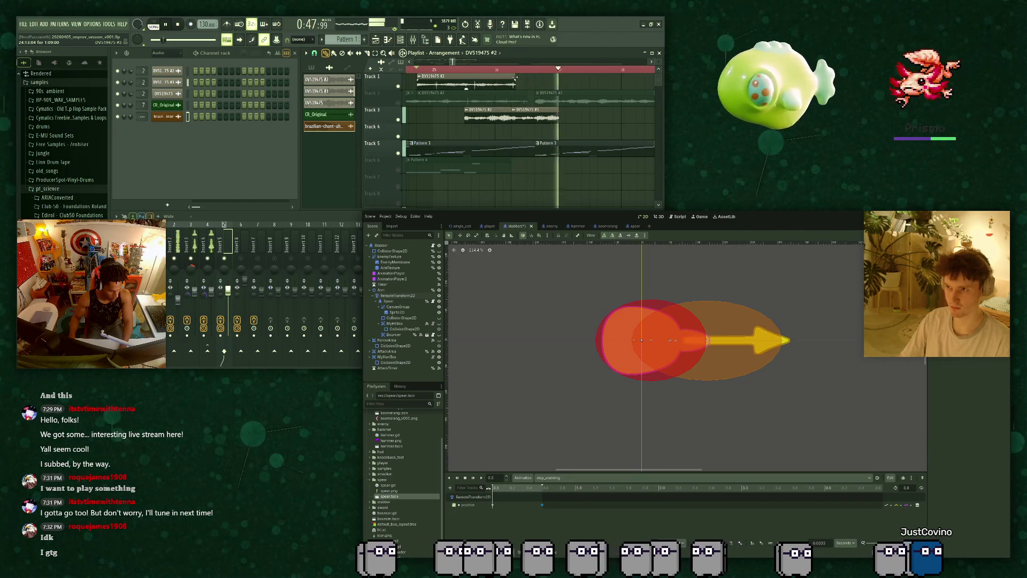
Shift the Track 3 clip slightly later, rewind the animation, and unmute Track 2.
{"action": "left_click_drag", "start_coordinate": [514, 112], "coordinate": [520, 111]}
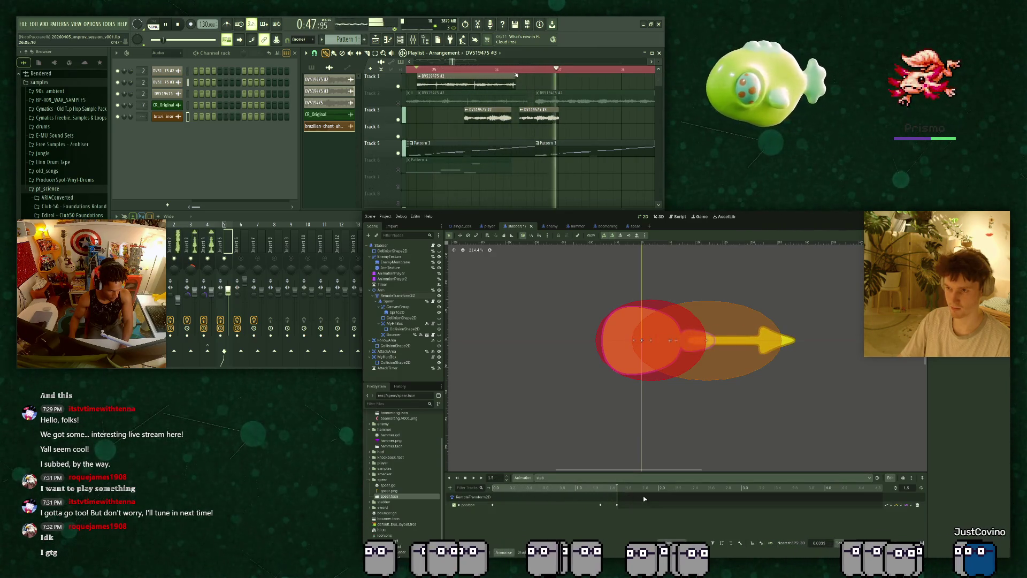
{"action": "left_click", "coordinate": [495, 505]}
{"action": "left_click", "coordinate": [398, 103]}
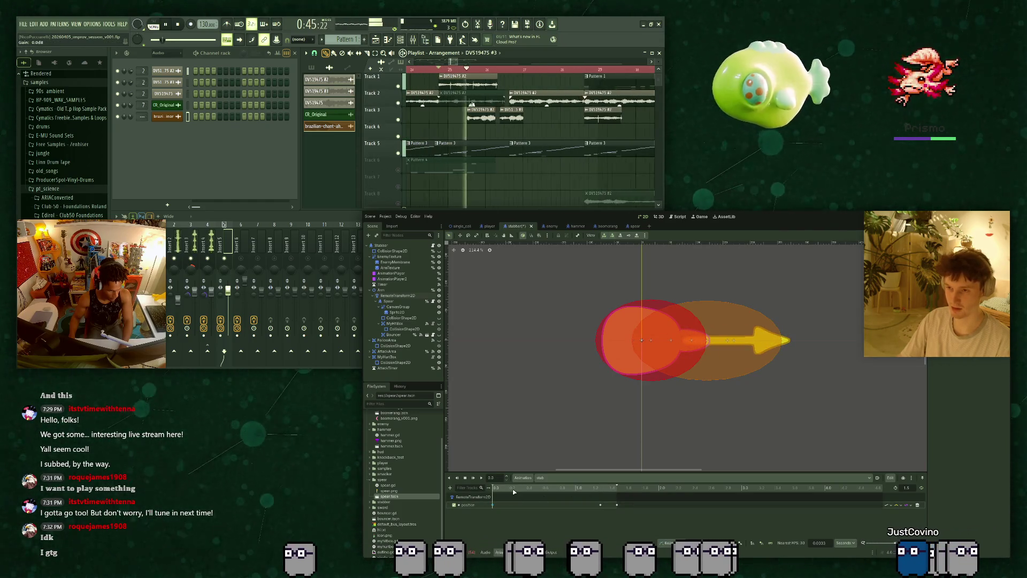
Check the spear pose at about 0.59, then return the animation to its start.
{"action": "left_click", "coordinate": [554, 496]}
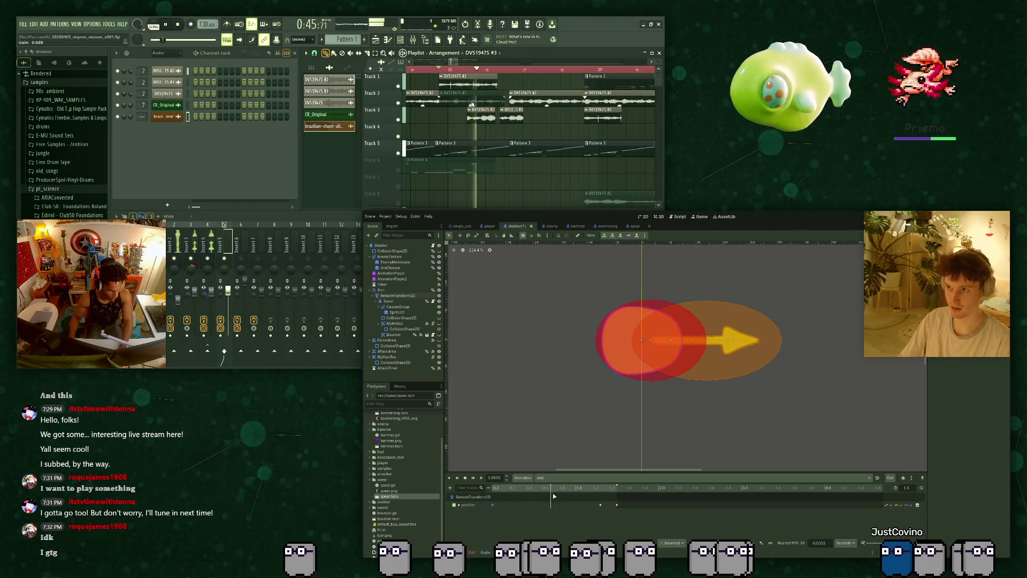
{"action": "left_click", "coordinate": [489, 498]}
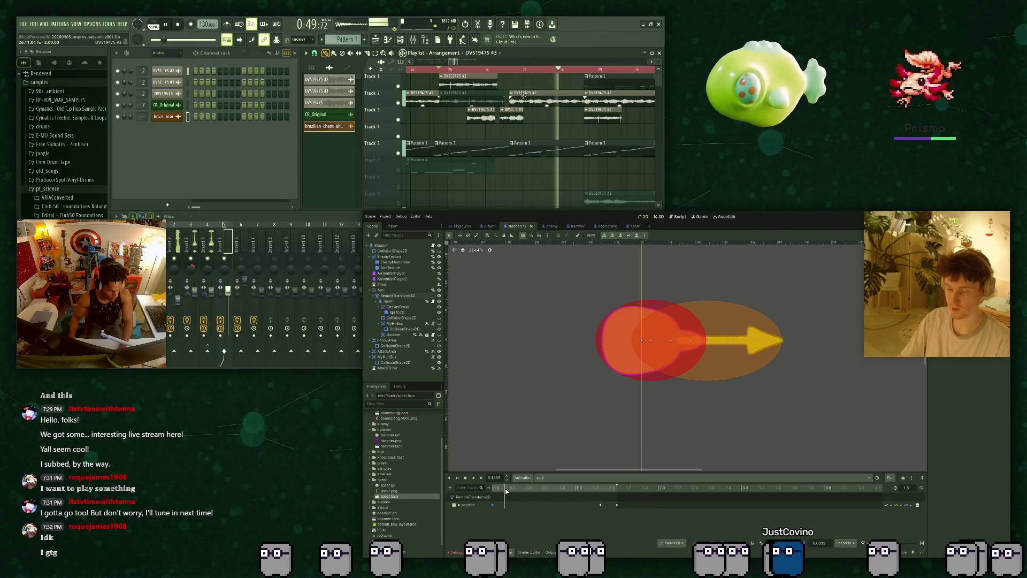
{"action": "left_click", "coordinate": [492, 488]}
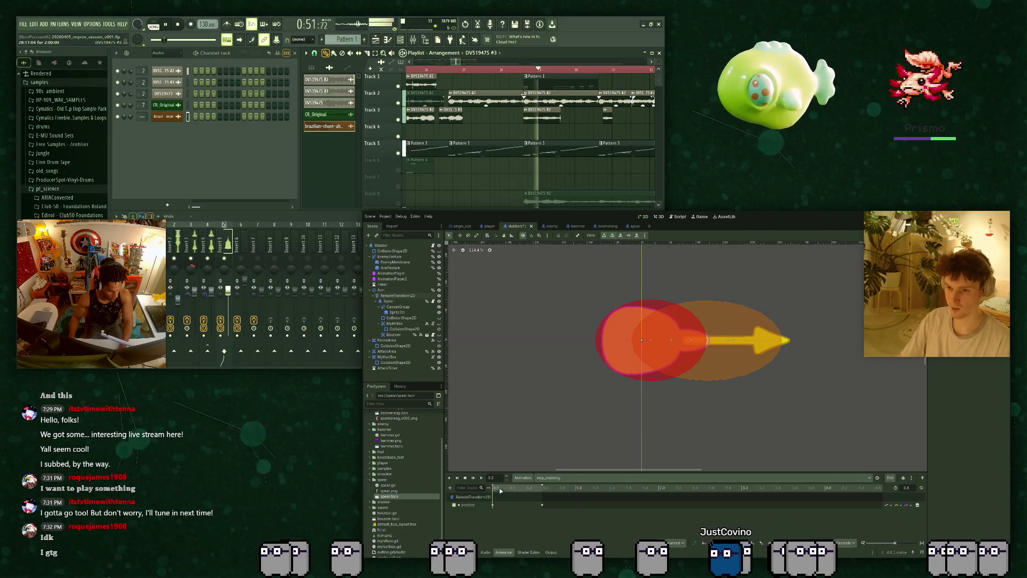
{"action": "left_click_drag", "start_coordinate": [495, 488], "coordinate": [488, 493]}
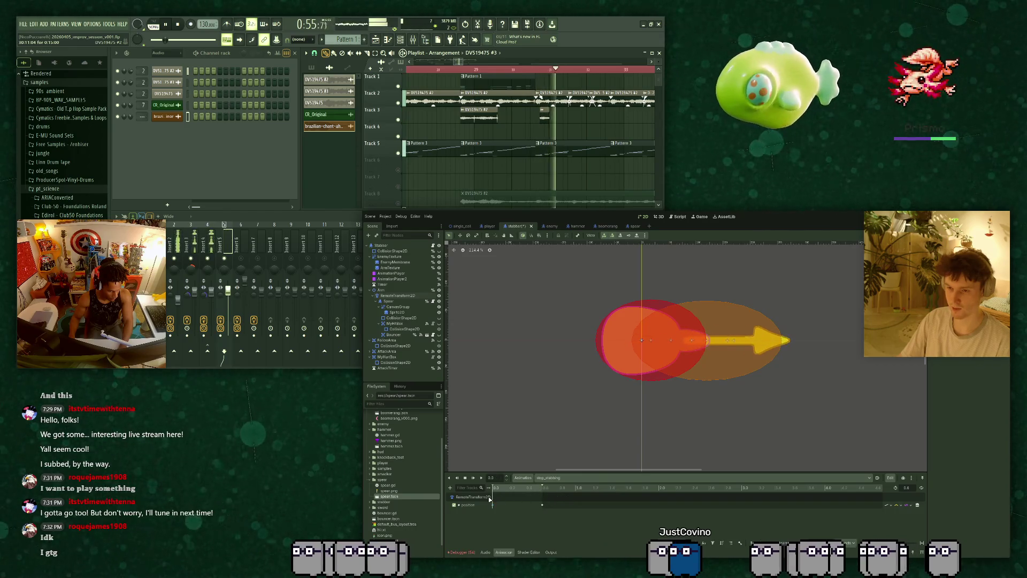
{"action": "mouse_move", "coordinate": [496, 493]}
{"action": "left_mouse_down"}
{"action": "mouse_move", "coordinate": [537, 488]}
{"action": "mouse_move", "coordinate": [488, 487]}
{"action": "left_mouse_up"}
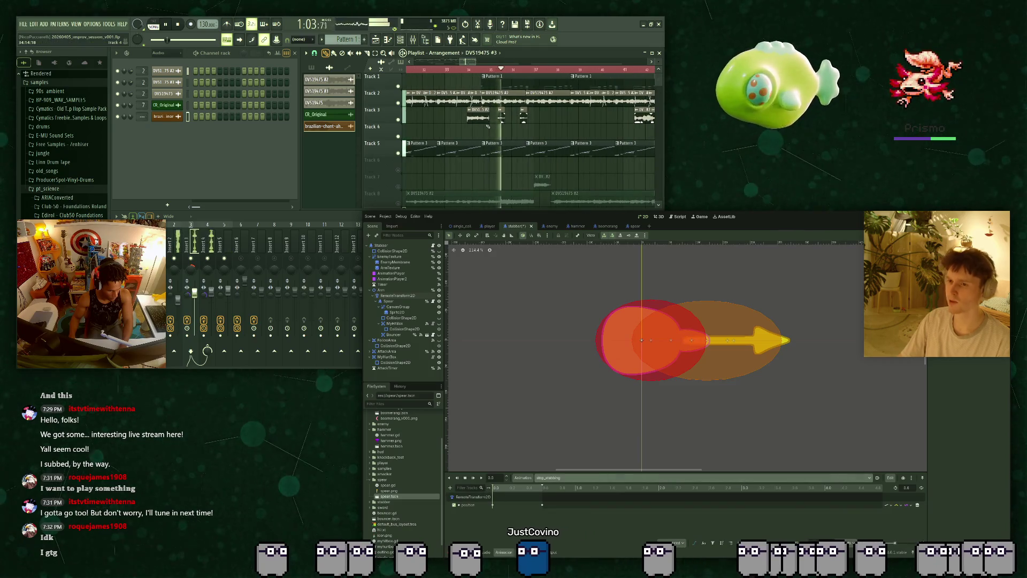
{"action": "scroll", "coordinate": [485, 123], "scroll_direction": "down", "scroll_amount": 1}
Switch from stab to stop_stabbing and back to stab in the animation list.
{"action": "left_click", "coordinate": [633, 487]}
{"action": "scroll", "coordinate": [487, 127], "scroll_direction": "up", "scroll_amount": 1}
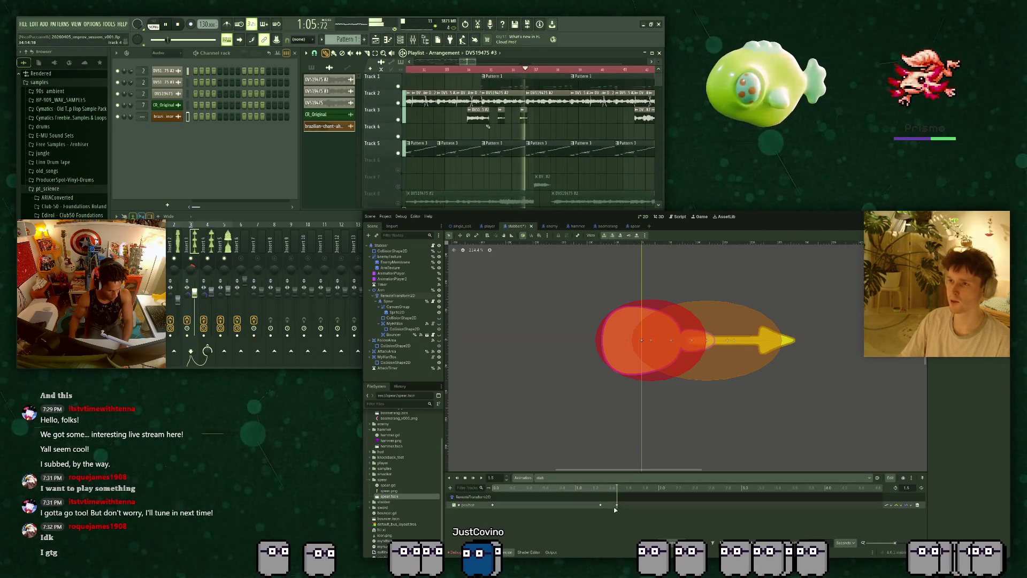
{"action": "left_click", "coordinate": [579, 477]}
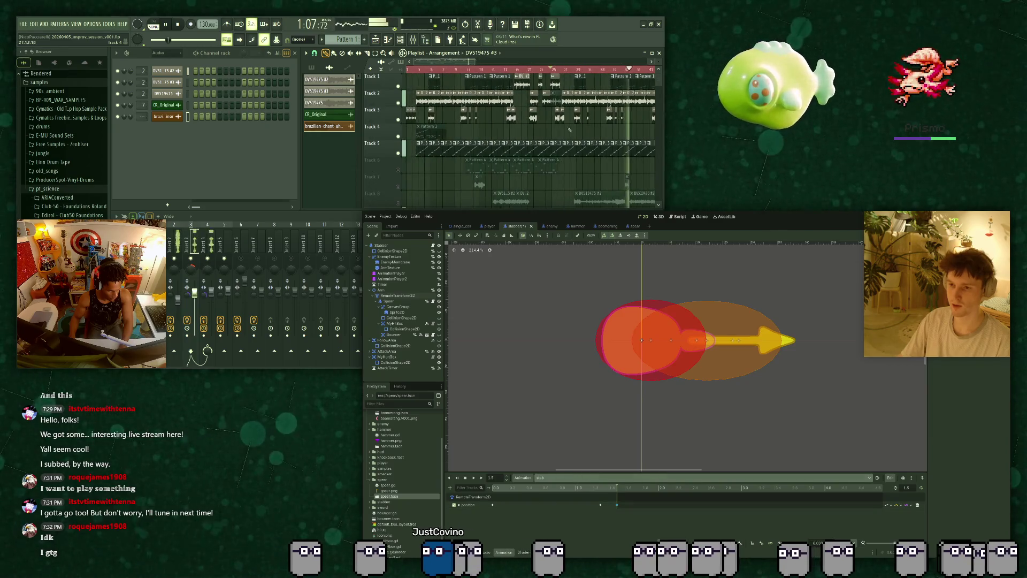
{"action": "left_click", "coordinate": [562, 509]}
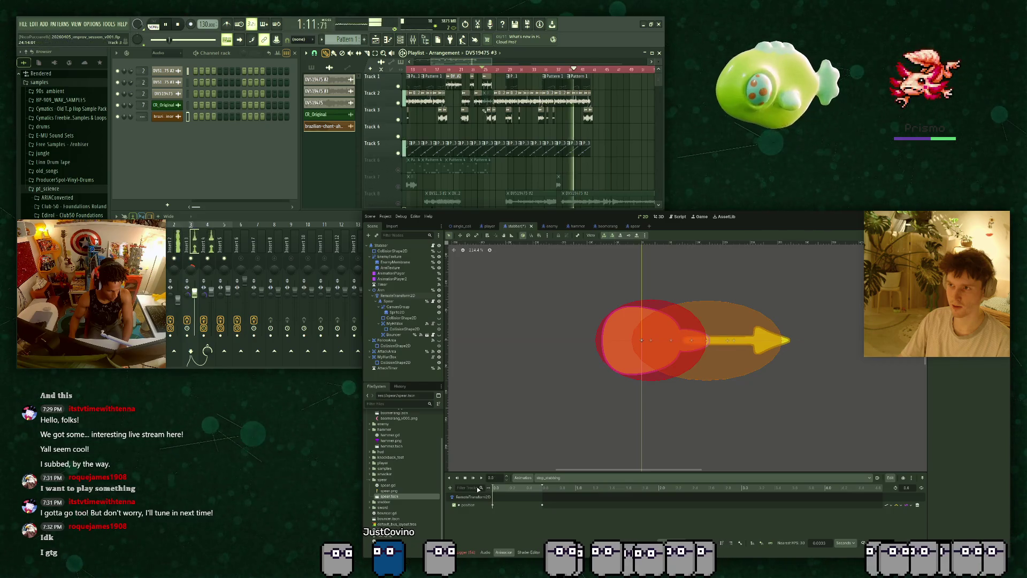
{"action": "left_click", "coordinate": [557, 477]}
{"action": "left_click", "coordinate": [561, 502]}
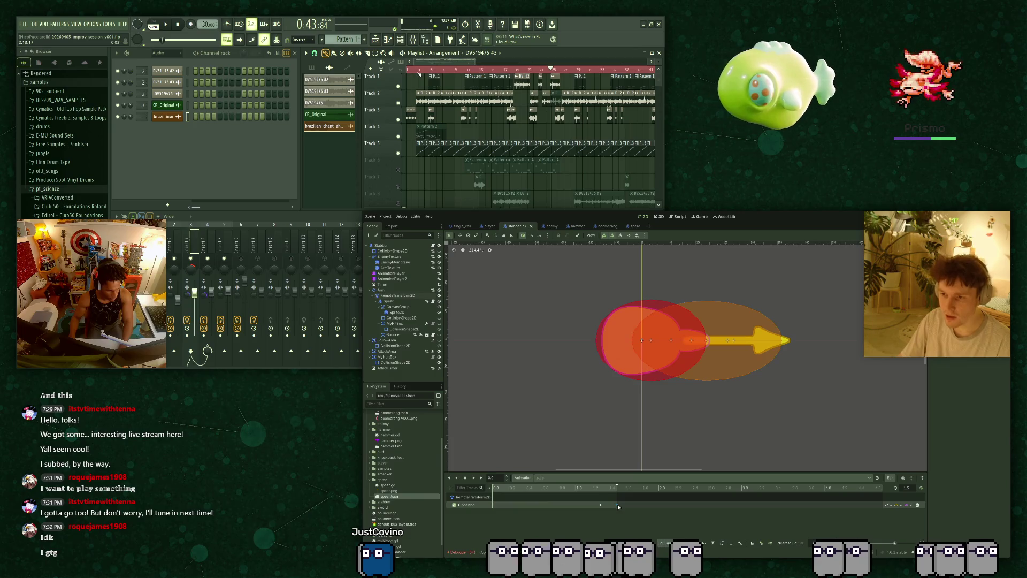
Preview stab and stop_stabbing from the start, scrubbing stop_stabbing to about 0.37 seconds.
{"action": "left_click", "coordinate": [616, 504]}
{"action": "left_click", "coordinate": [616, 486]}
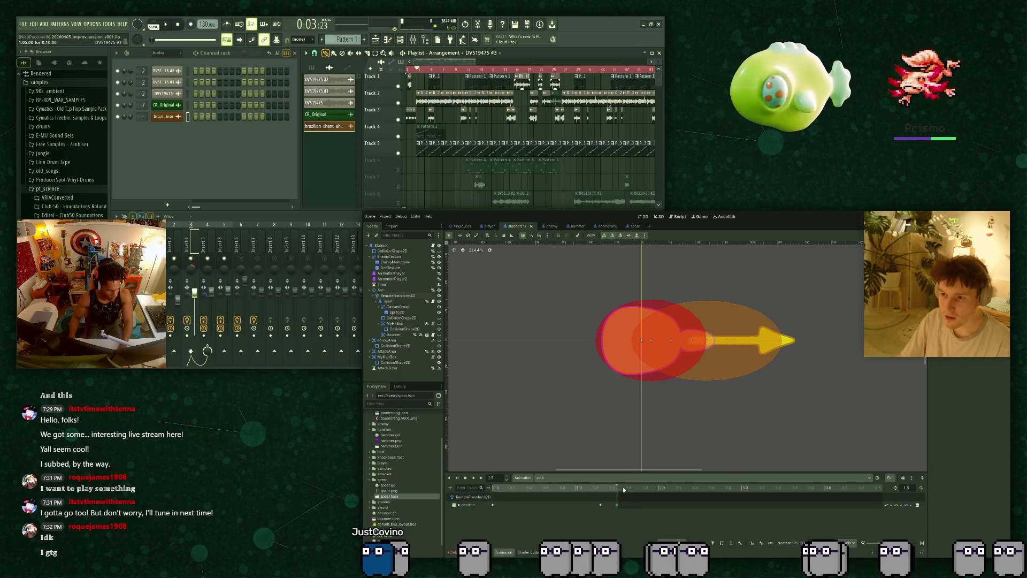
{"action": "key", "text": "shift+d"}
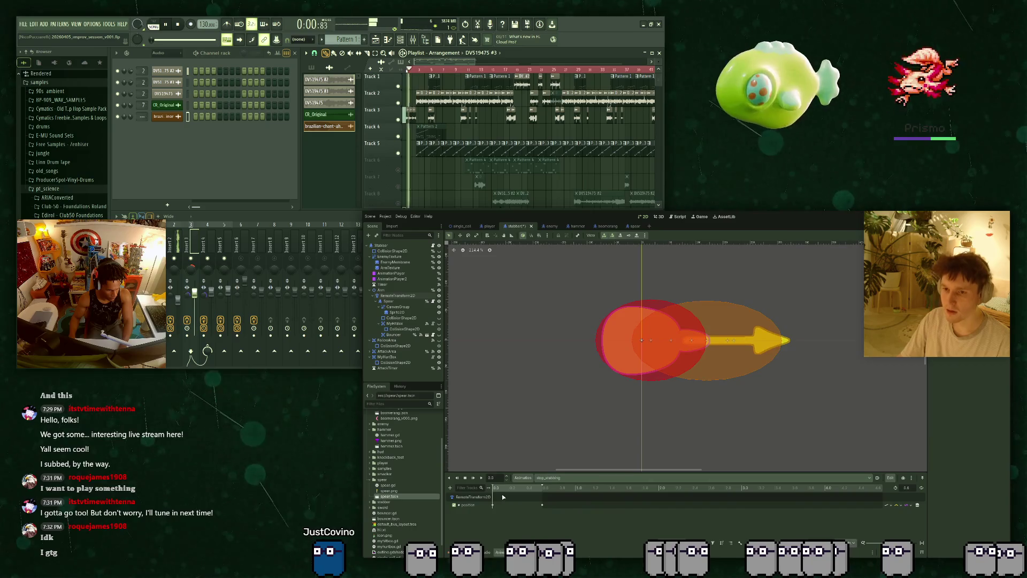
{"action": "left_click_drag", "start_coordinate": [493, 489], "coordinate": [528, 498]}
{"action": "key", "text": "shift+d"}
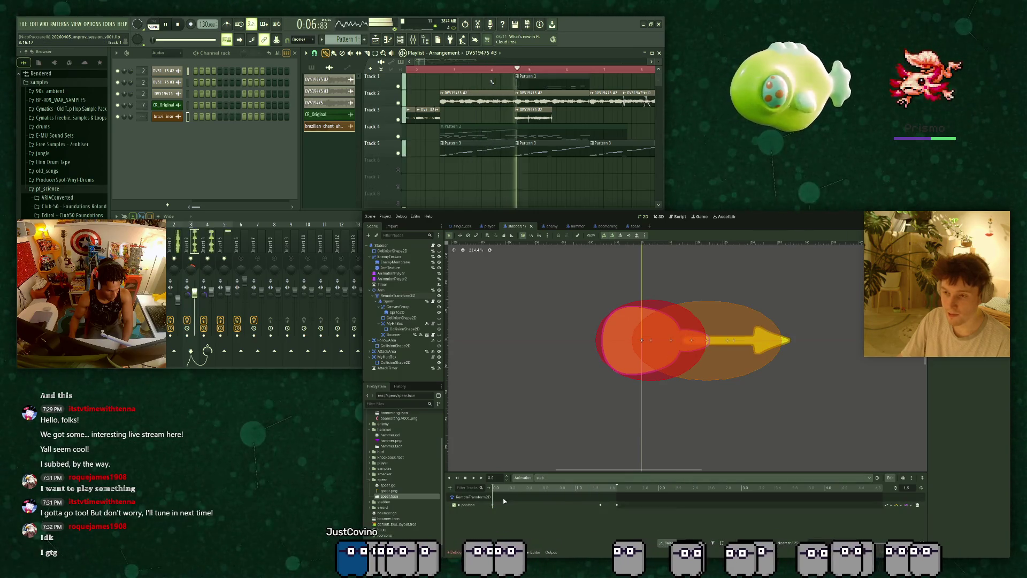
{"action": "left_click", "coordinate": [439, 70]}
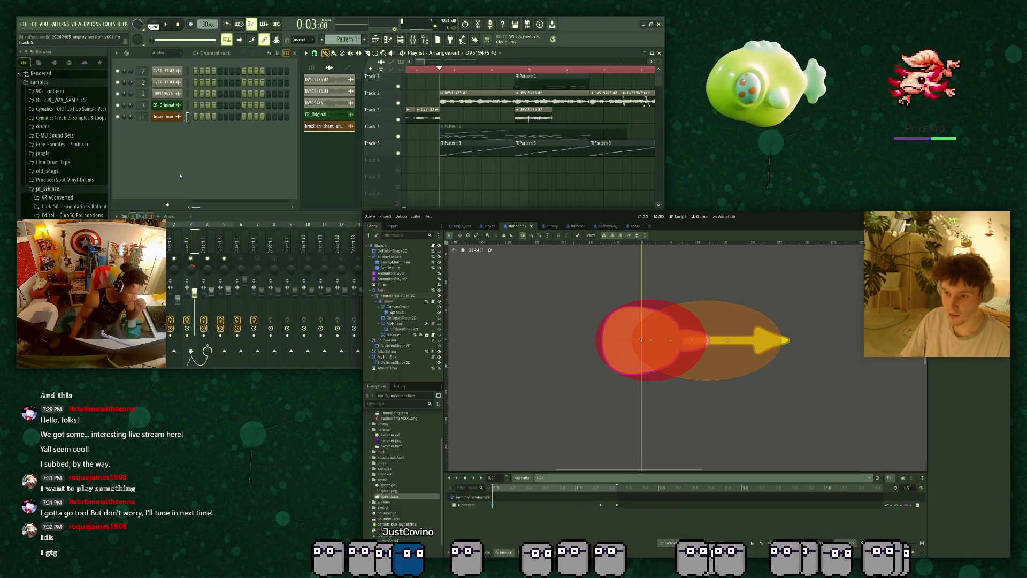
Play stop_stabbing from its first frame, then switch to the empty idle animation.
{"action": "left_click", "coordinate": [540, 477]}
{"action": "left_click", "coordinate": [565, 491]}
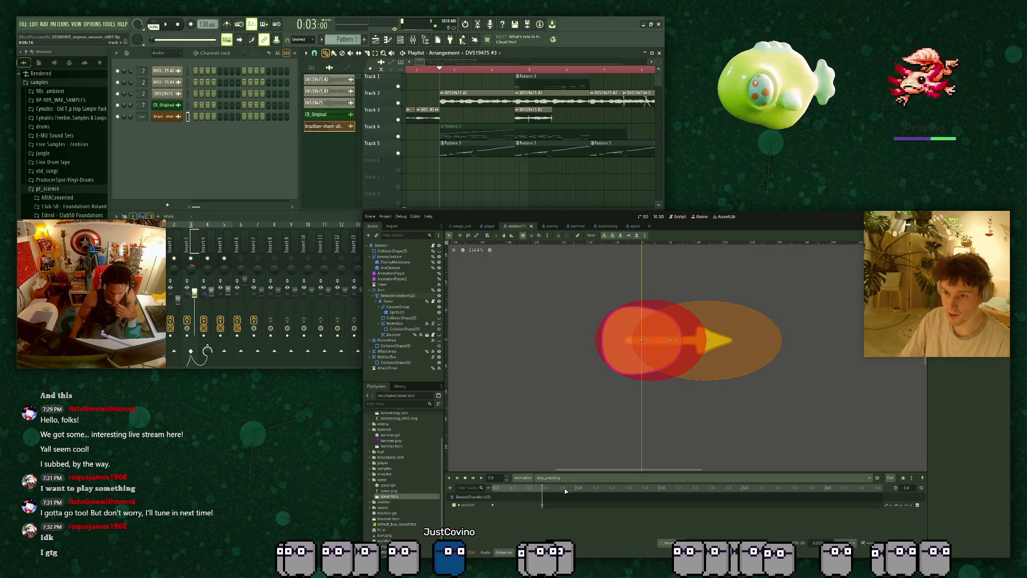
{"action": "left_click", "coordinate": [495, 487]}
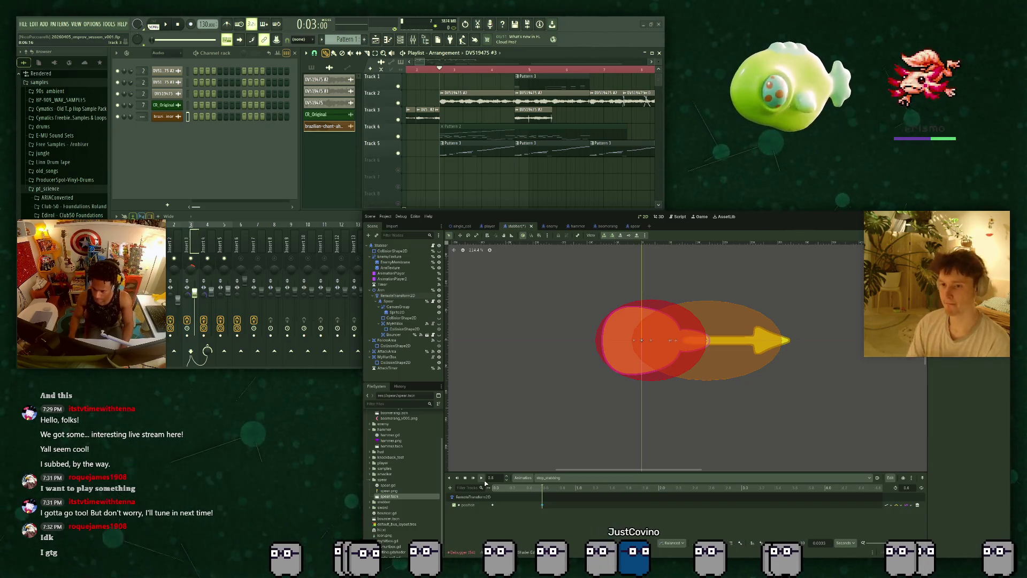
{"action": "left_click", "coordinate": [481, 478]}
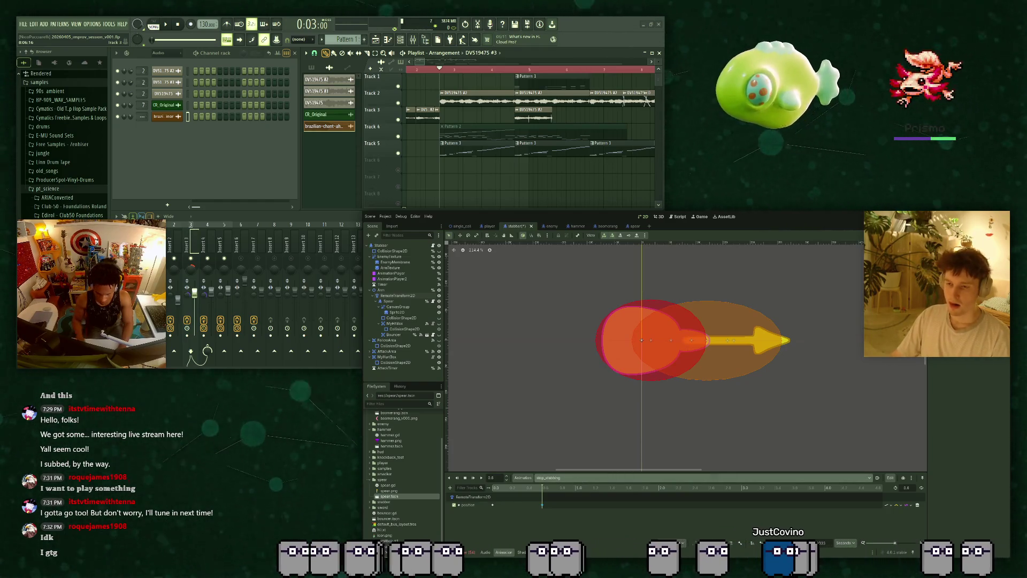
{"action": "left_click", "coordinate": [514, 498]}
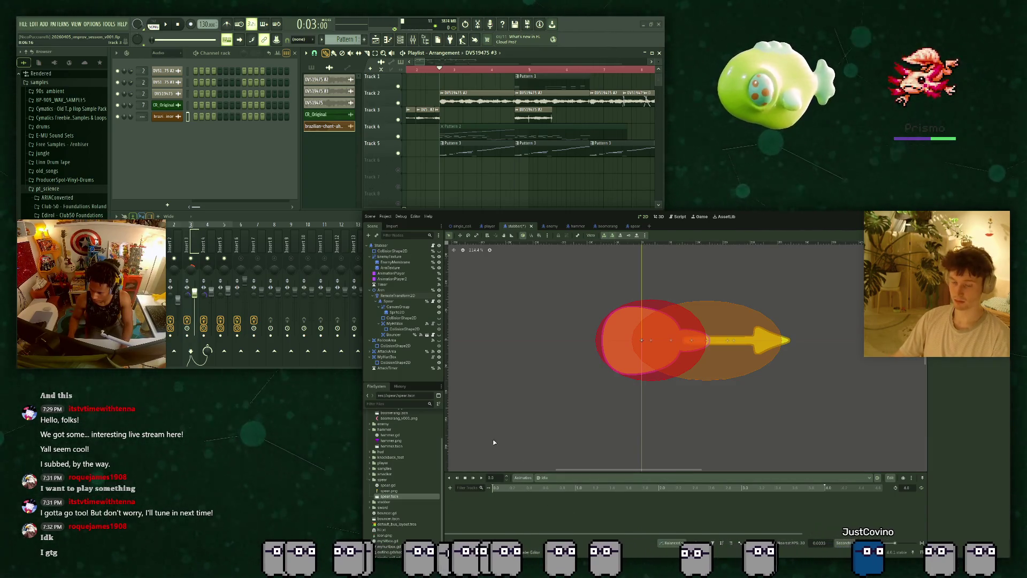
{"action": "left_click", "coordinate": [508, 448]}
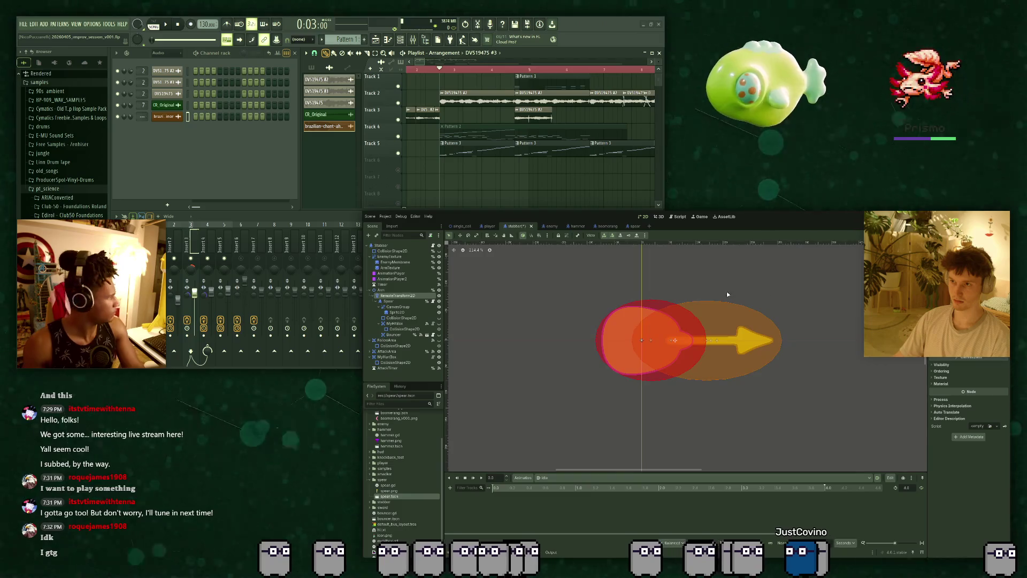
Save the stabber scene and key the RemoteTransform2D position into the idle animation.
{"action": "scroll", "coordinate": [727, 294], "scroll_direction": "up", "scroll_amount": 1}
{"action": "key", "text": "ctrl+s"}
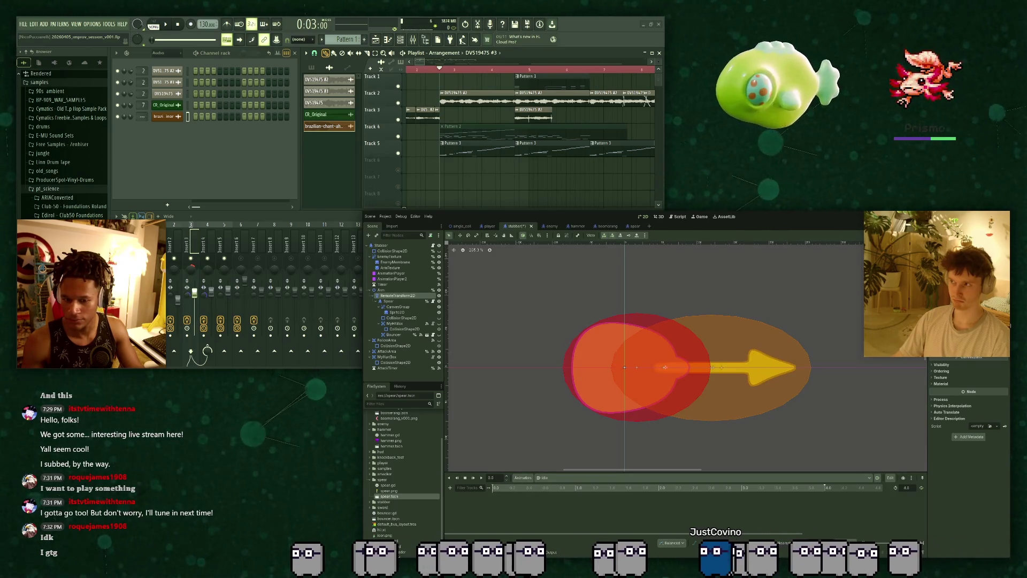
{"action": "key", "text": "k"}
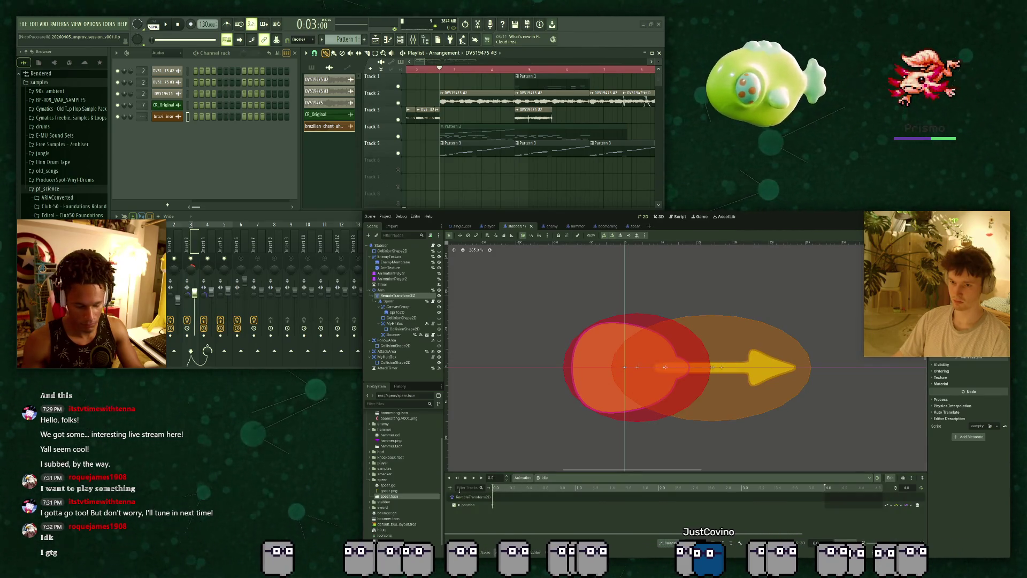
{"action": "left_click", "coordinate": [505, 491]}
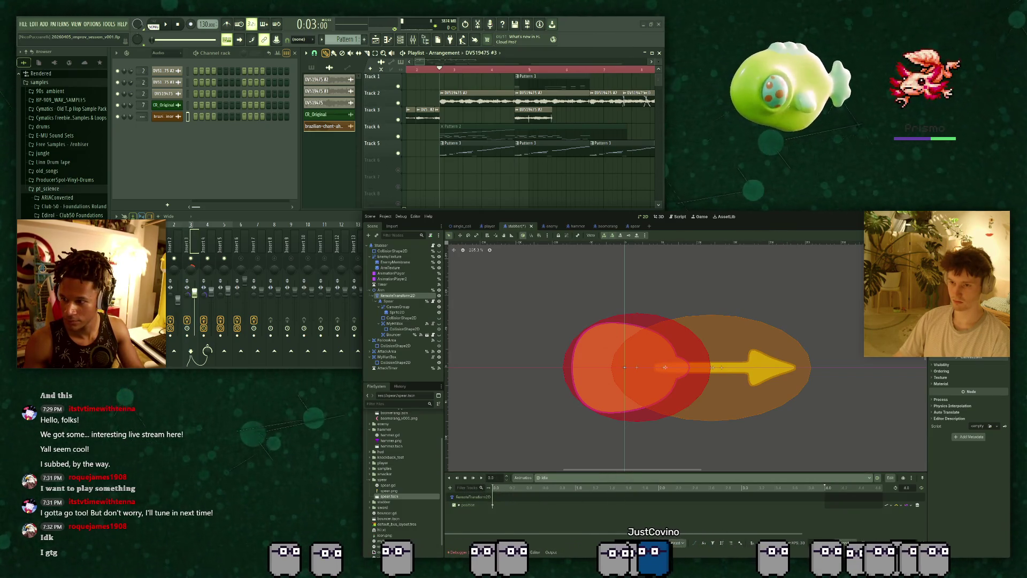
{"action": "left_click", "coordinate": [543, 478]}
{"action": "left_click", "coordinate": [544, 500]}
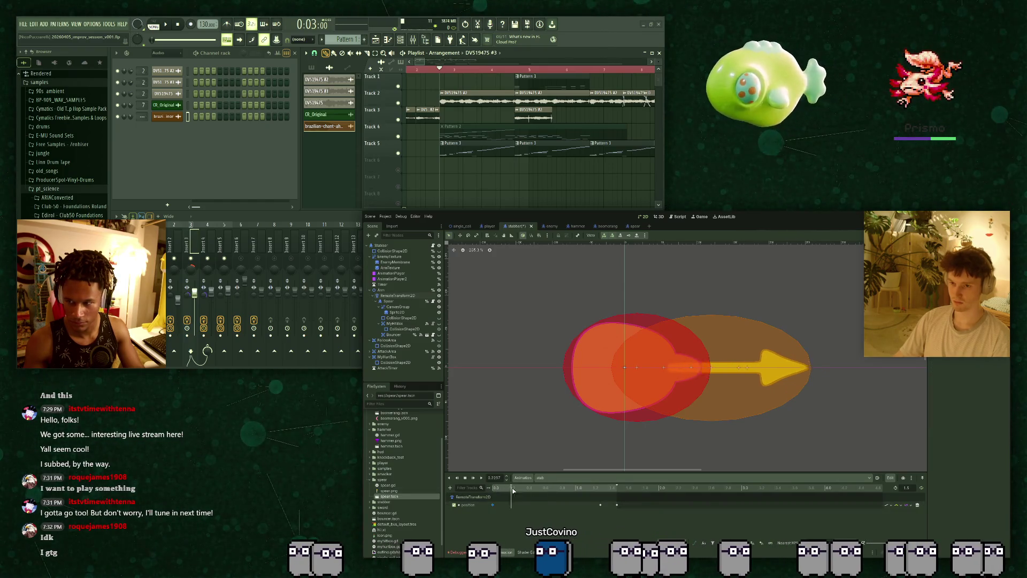
{"action": "key", "text": "shift+d"}
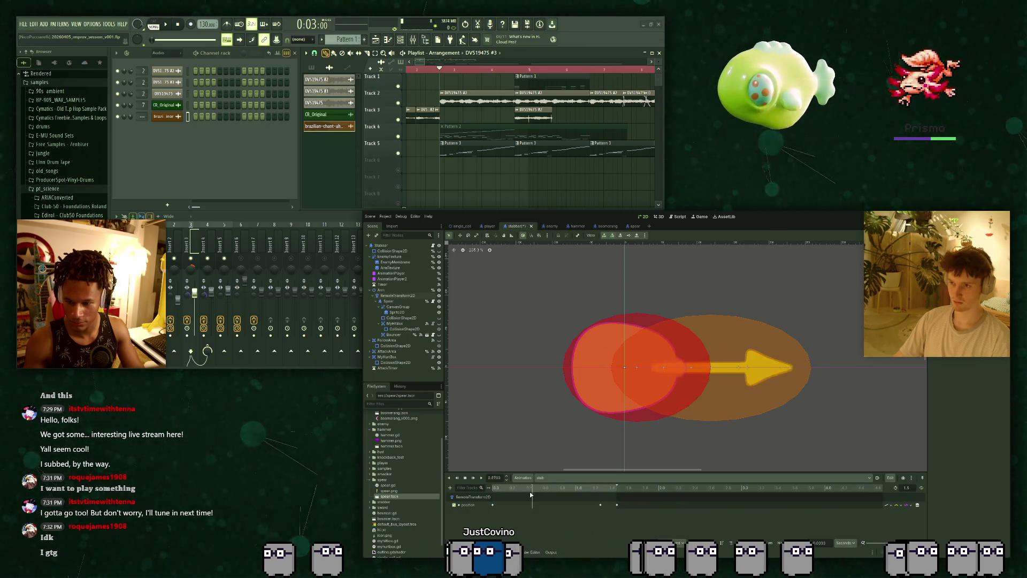
{"action": "left_click", "coordinate": [540, 477]}
{"action": "left_click", "coordinate": [535, 497]}
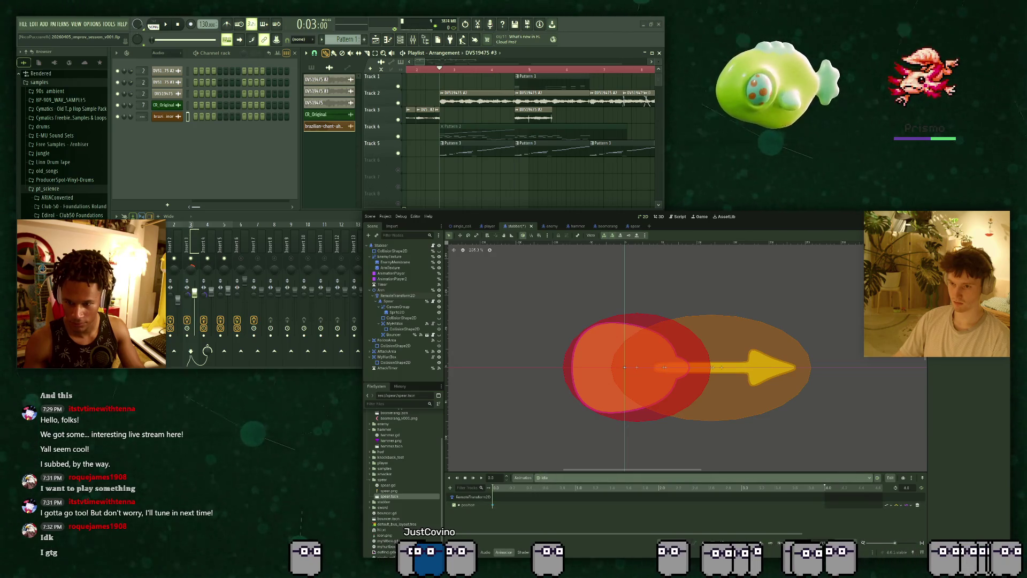
{"action": "left_click", "coordinate": [540, 477]}
{"action": "left_click", "coordinate": [505, 487]}
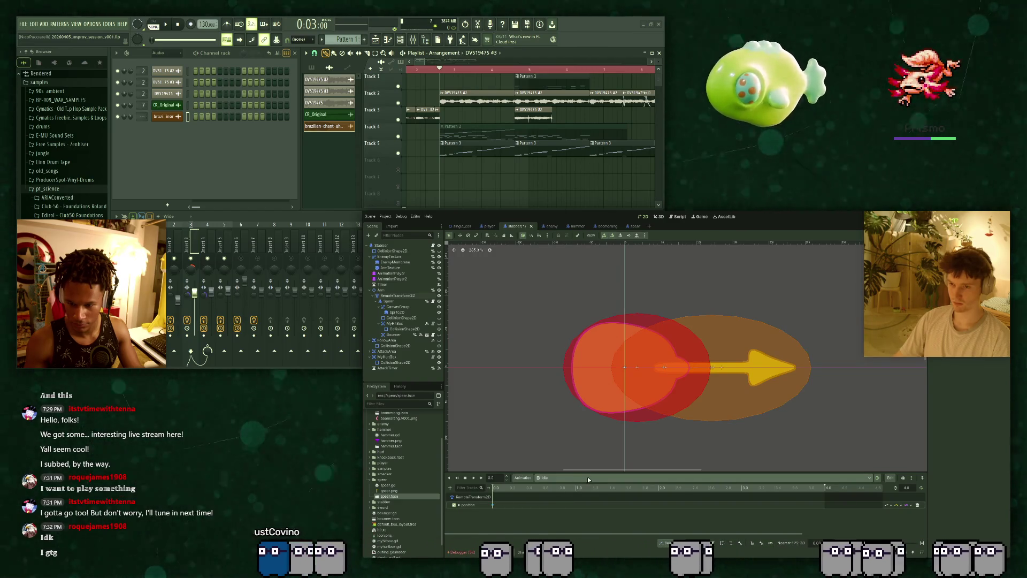
{"action": "left_click", "coordinate": [535, 477]}
{"action": "left_click", "coordinate": [530, 495]}
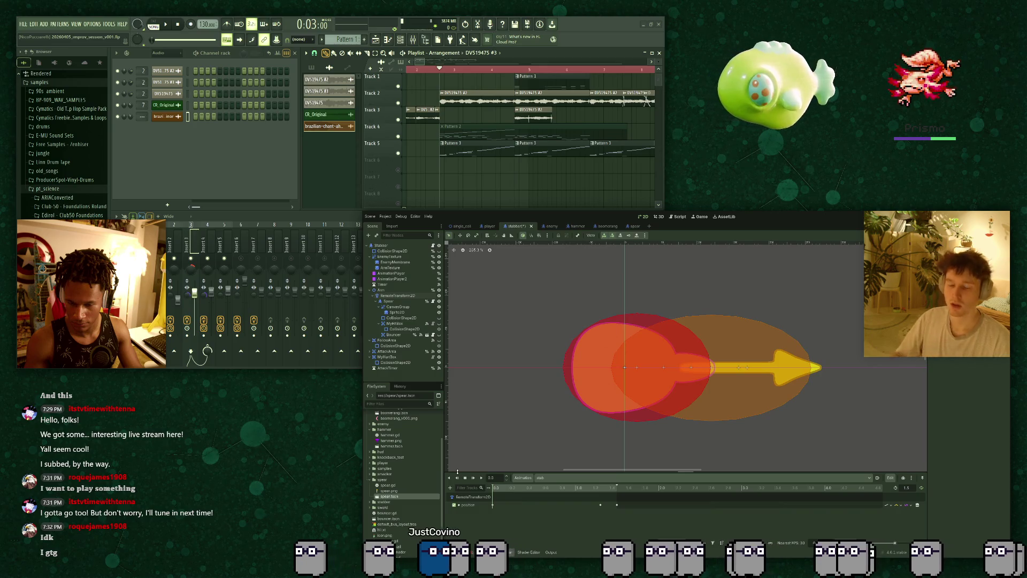
{"action": "scroll", "coordinate": [577, 421], "scroll_direction": "up", "scroll_amount": 2}
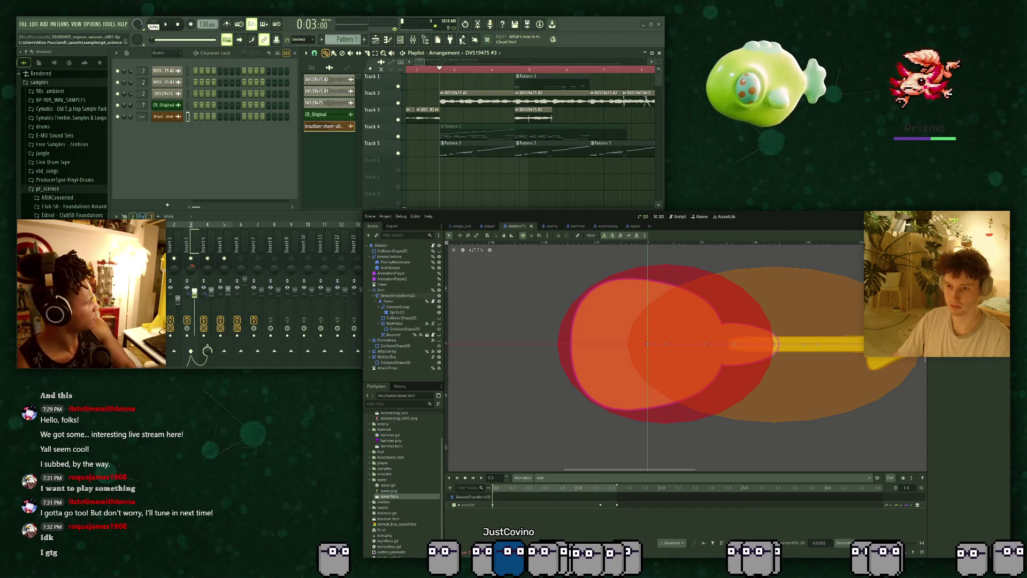
Play the stab animation from its start and scrub it to the 1.5 end.
{"action": "left_click", "coordinate": [501, 489]}
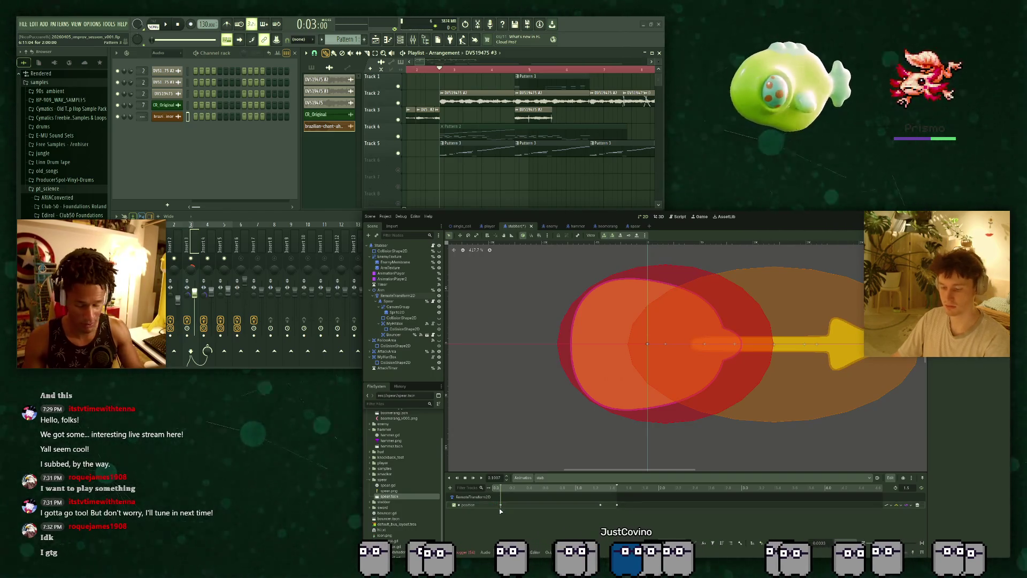
{"action": "left_click_drag", "start_coordinate": [499, 487], "coordinate": [486, 480]}
{"action": "left_click", "coordinate": [485, 479]}
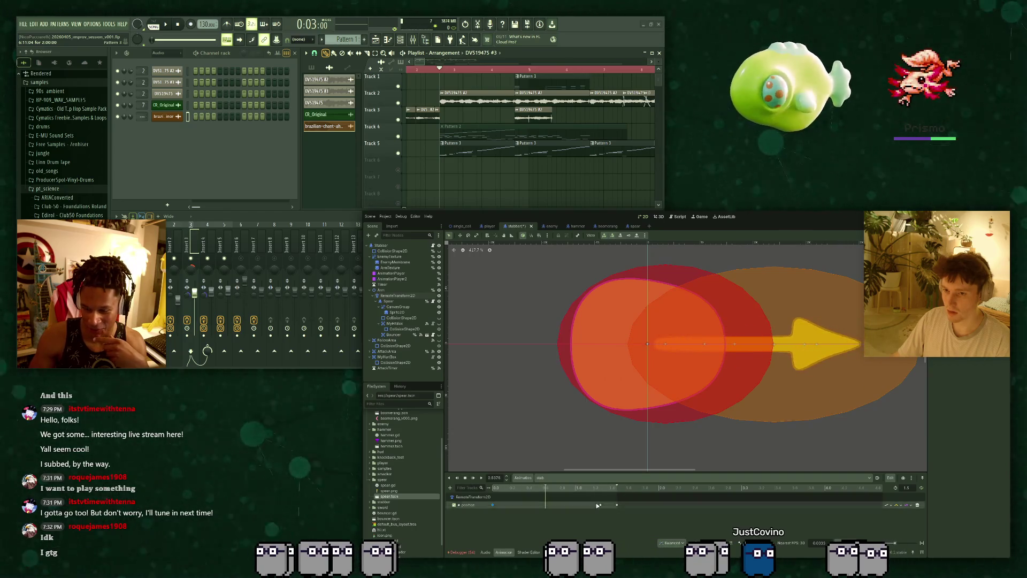
{"action": "left_click", "coordinate": [599, 488]}
{"action": "left_click_drag", "start_coordinate": [600, 494], "coordinate": [621, 497]}
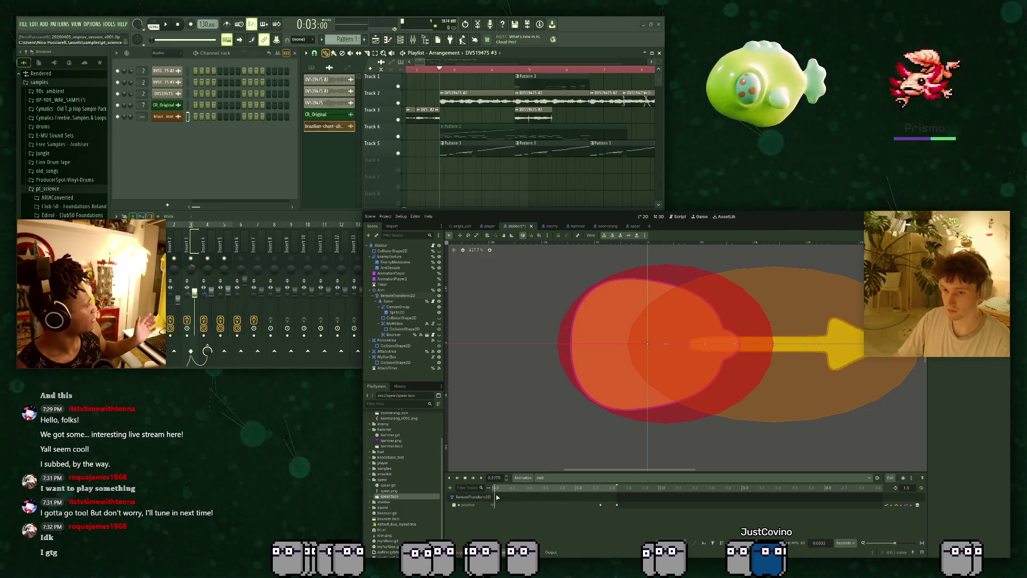
Save the stabber scene and switch to the single_coll level scene.
{"action": "key", "text": "ctrl+s"}
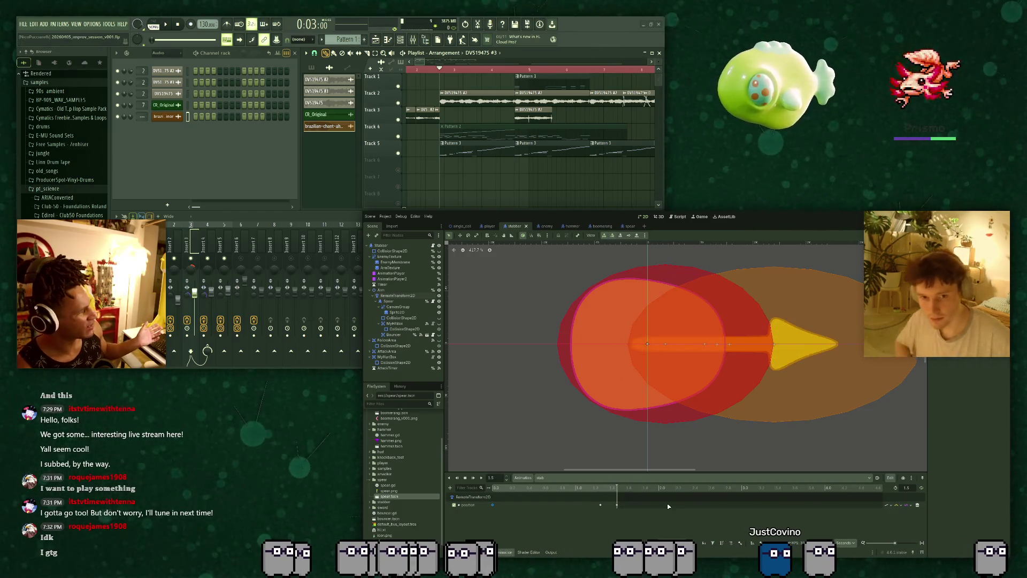
{"action": "left_click", "coordinate": [461, 226]}
{"action": "scroll", "coordinate": [532, 325], "scroll_direction": "down", "scroll_amount": 5}
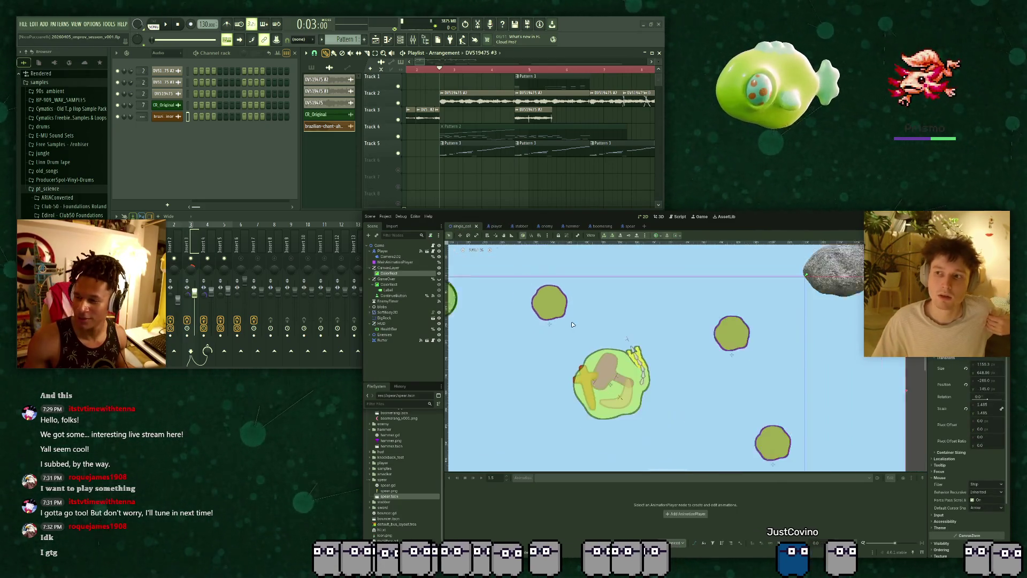
{"action": "left_click", "coordinate": [493, 226]}
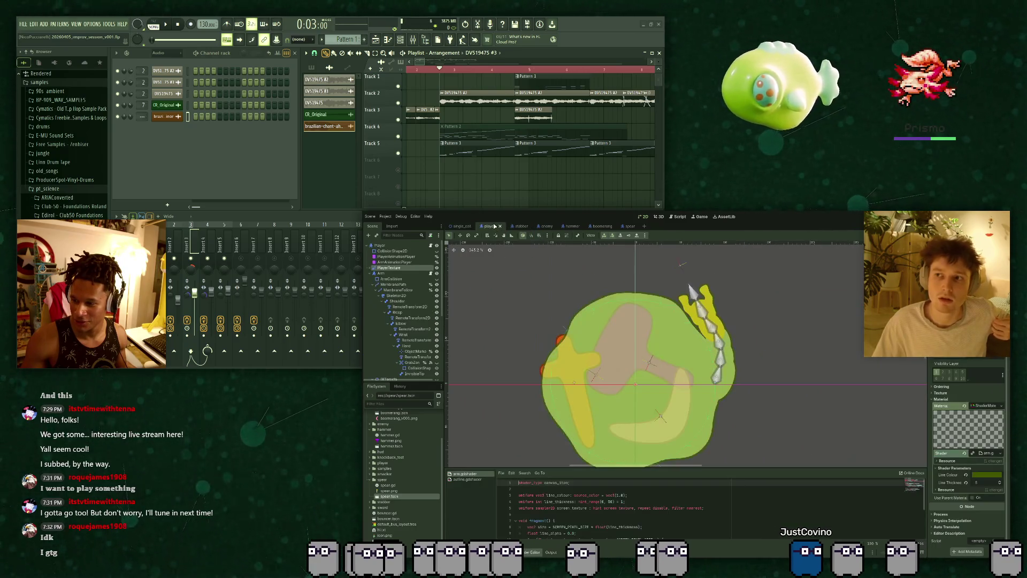
{"action": "left_click", "coordinate": [462, 226]}
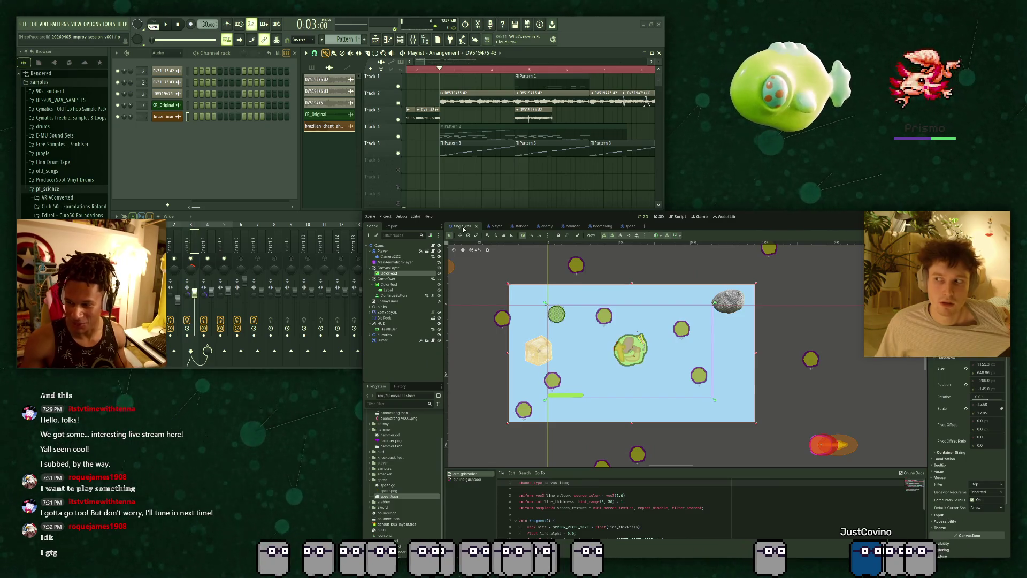
{"action": "scroll", "coordinate": [579, 302], "scroll_direction": "up", "scroll_amount": 3}
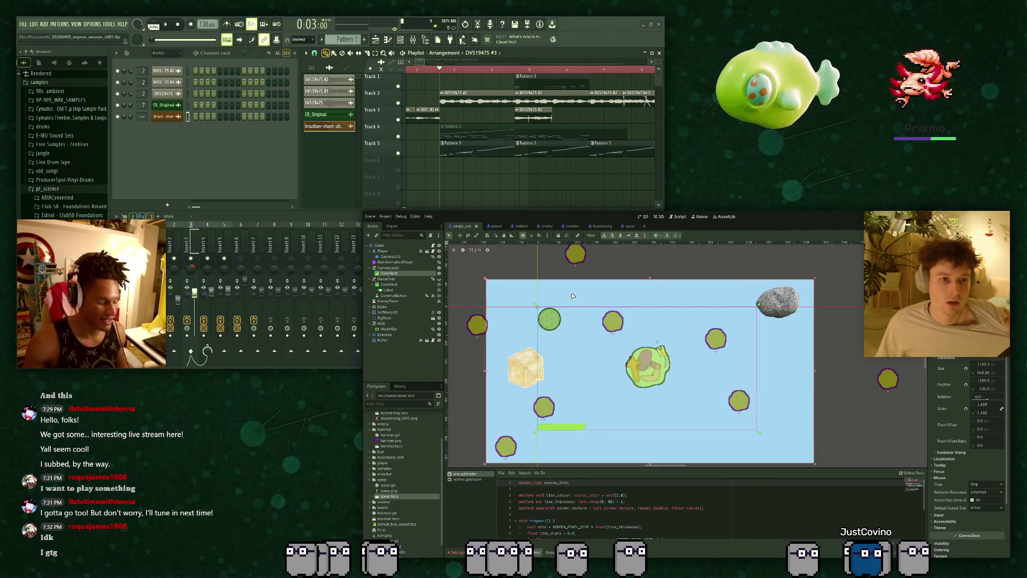